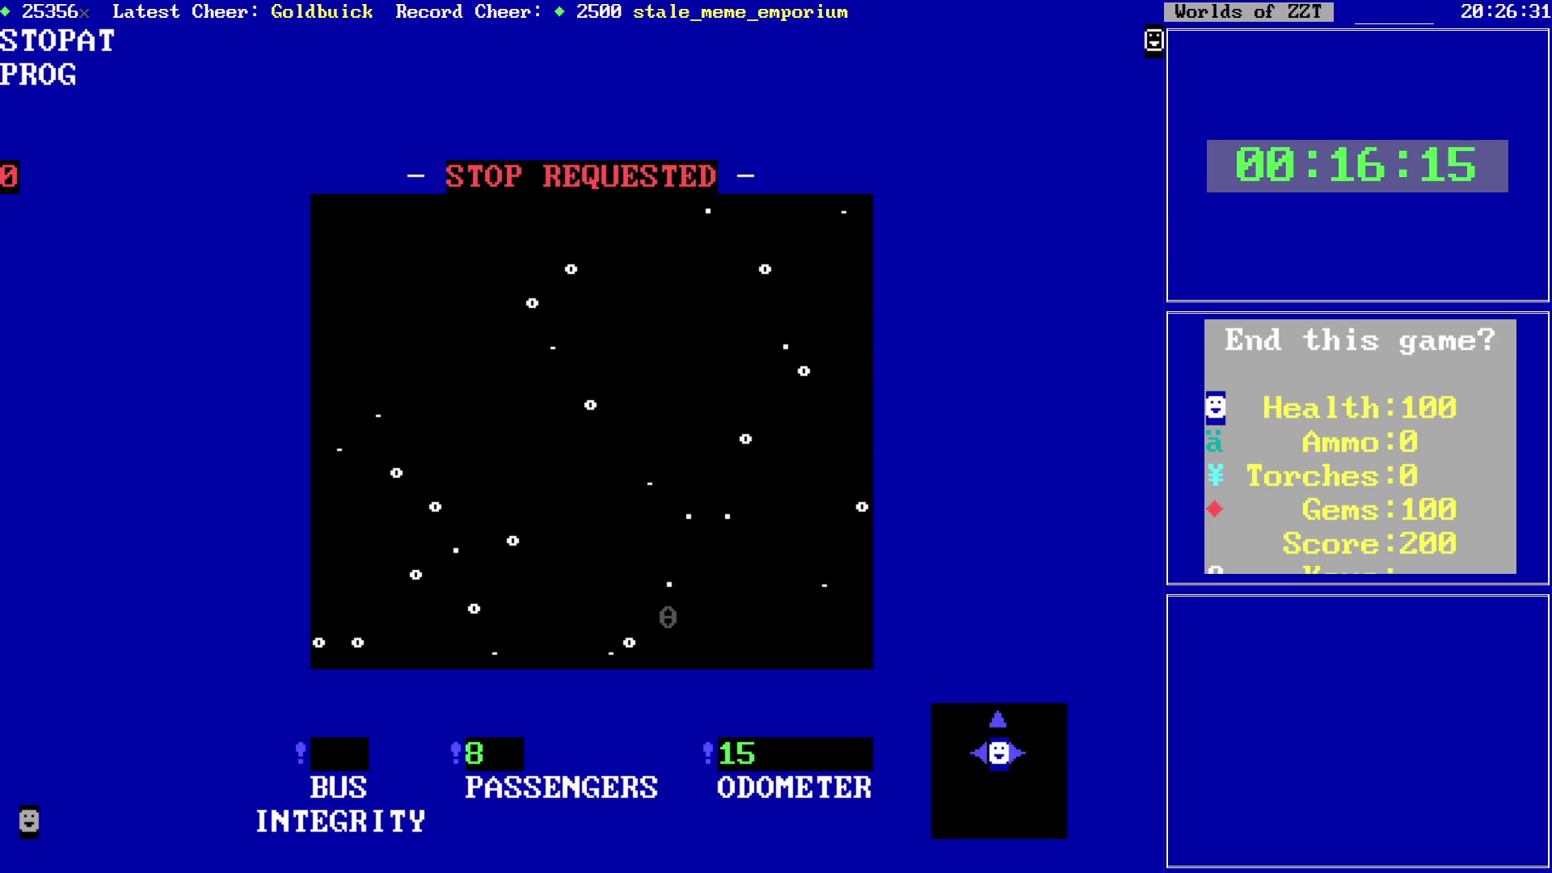
- End the current game, start a fresh play of the bus world and unpause it
key(y)
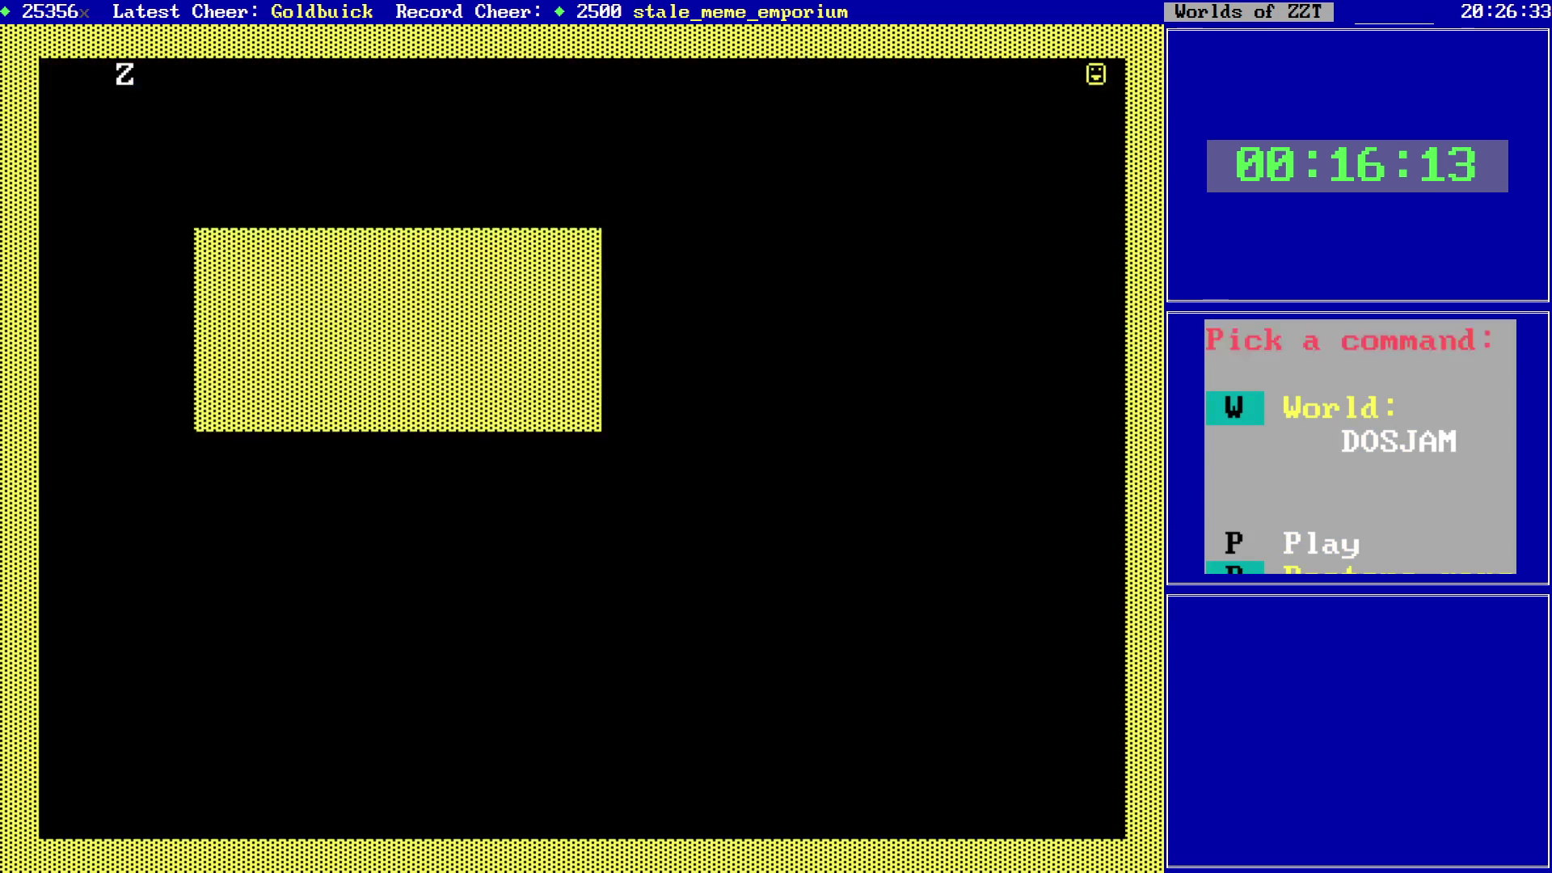
key(p)
key(Up)
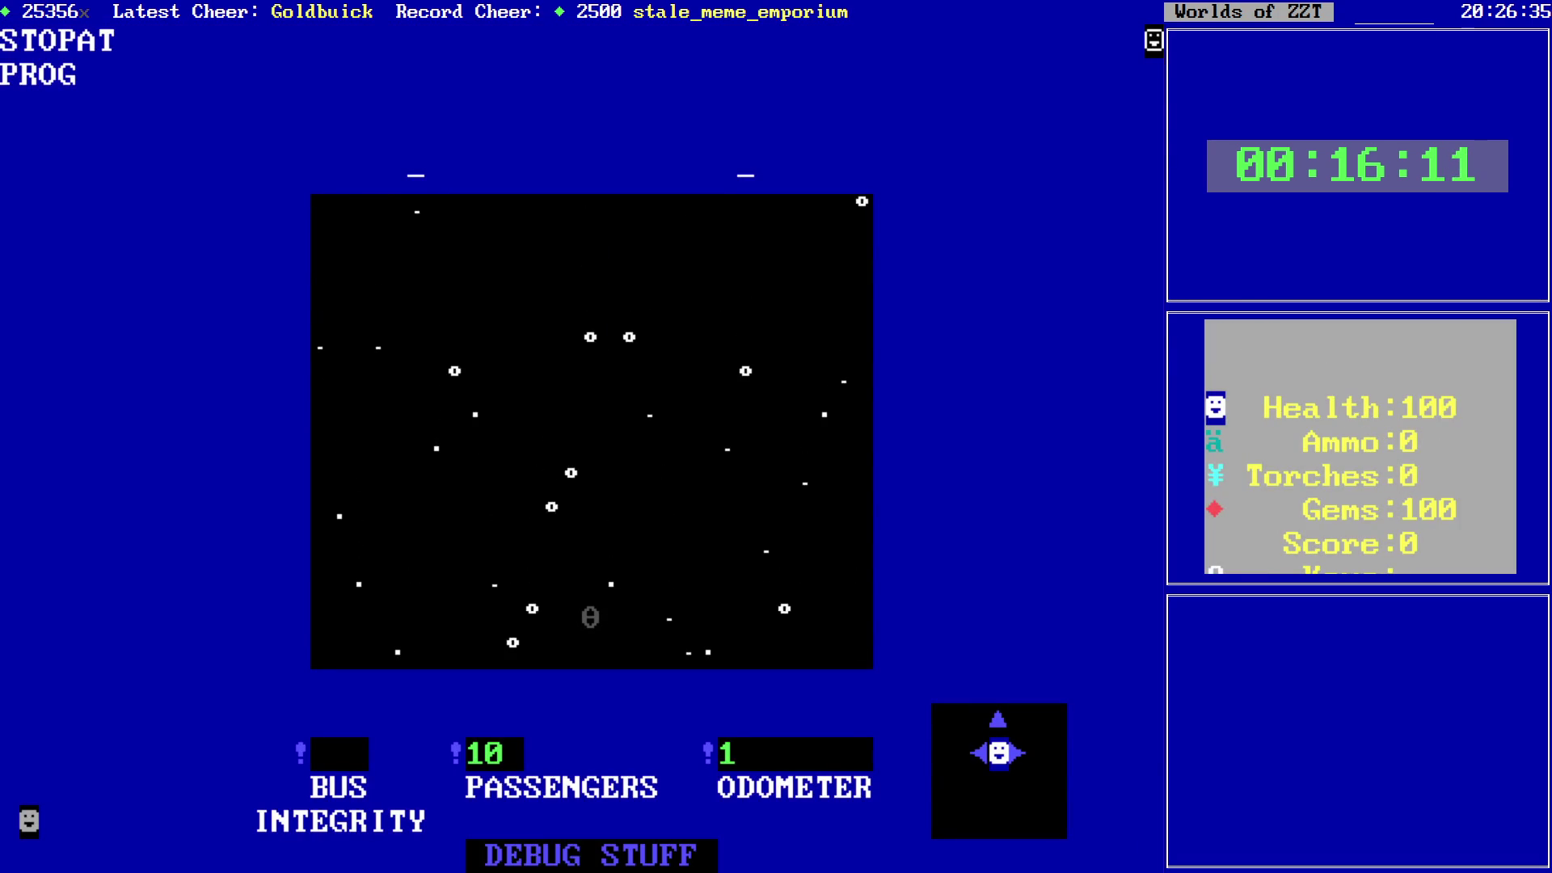
- Steer the bus left and right through the first stops
key(Right)
key(Right)
key(Right)
key(Left)
key(Right)
key(Right)
key(Right)
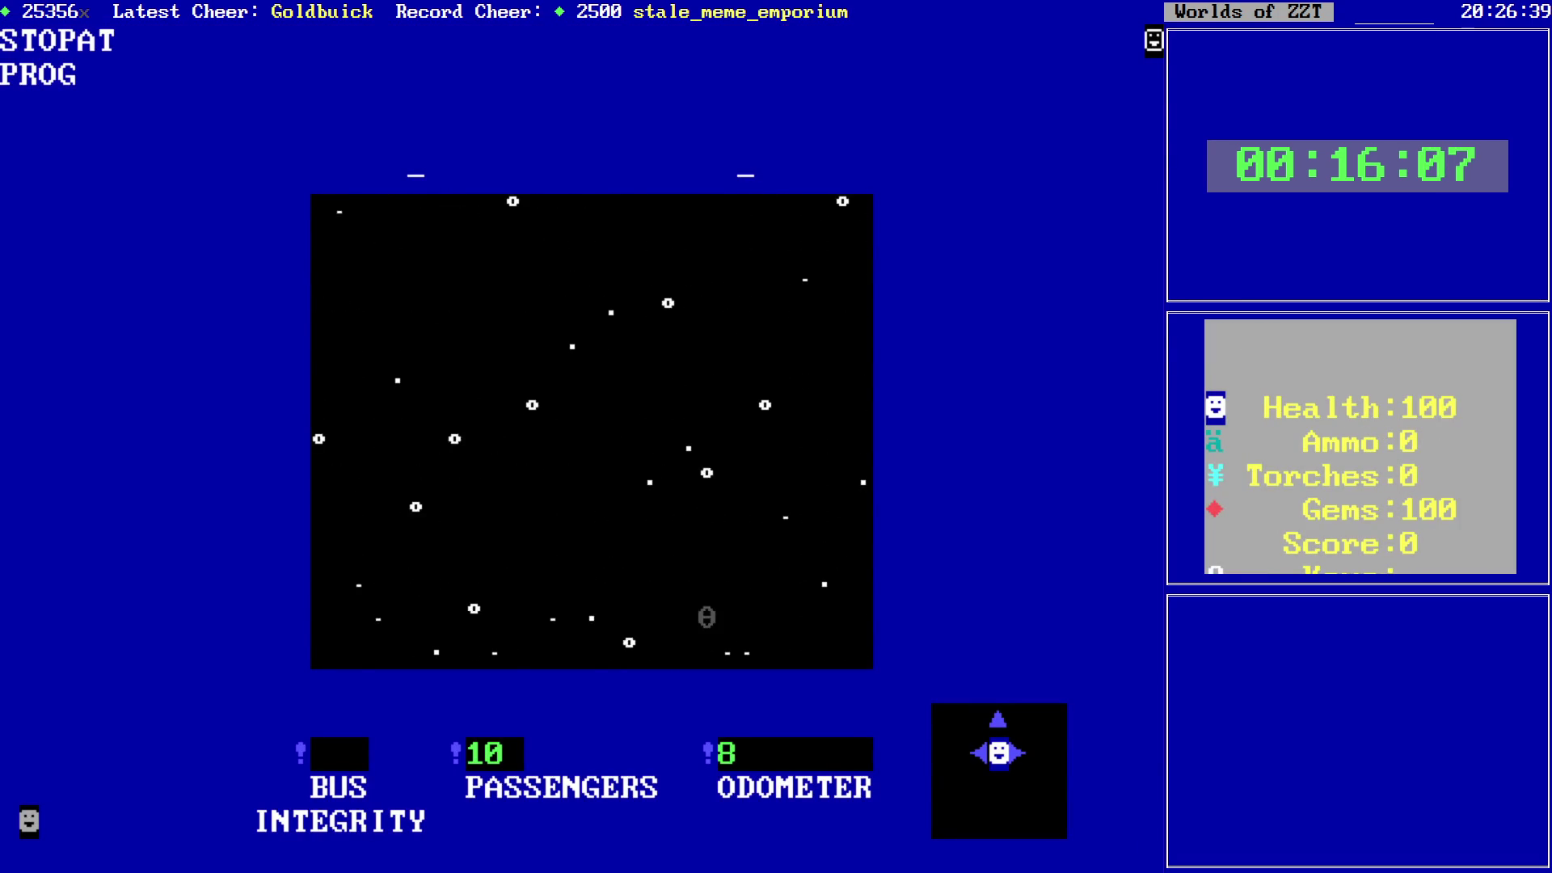
key(Right)
key(Right)
key(Left)
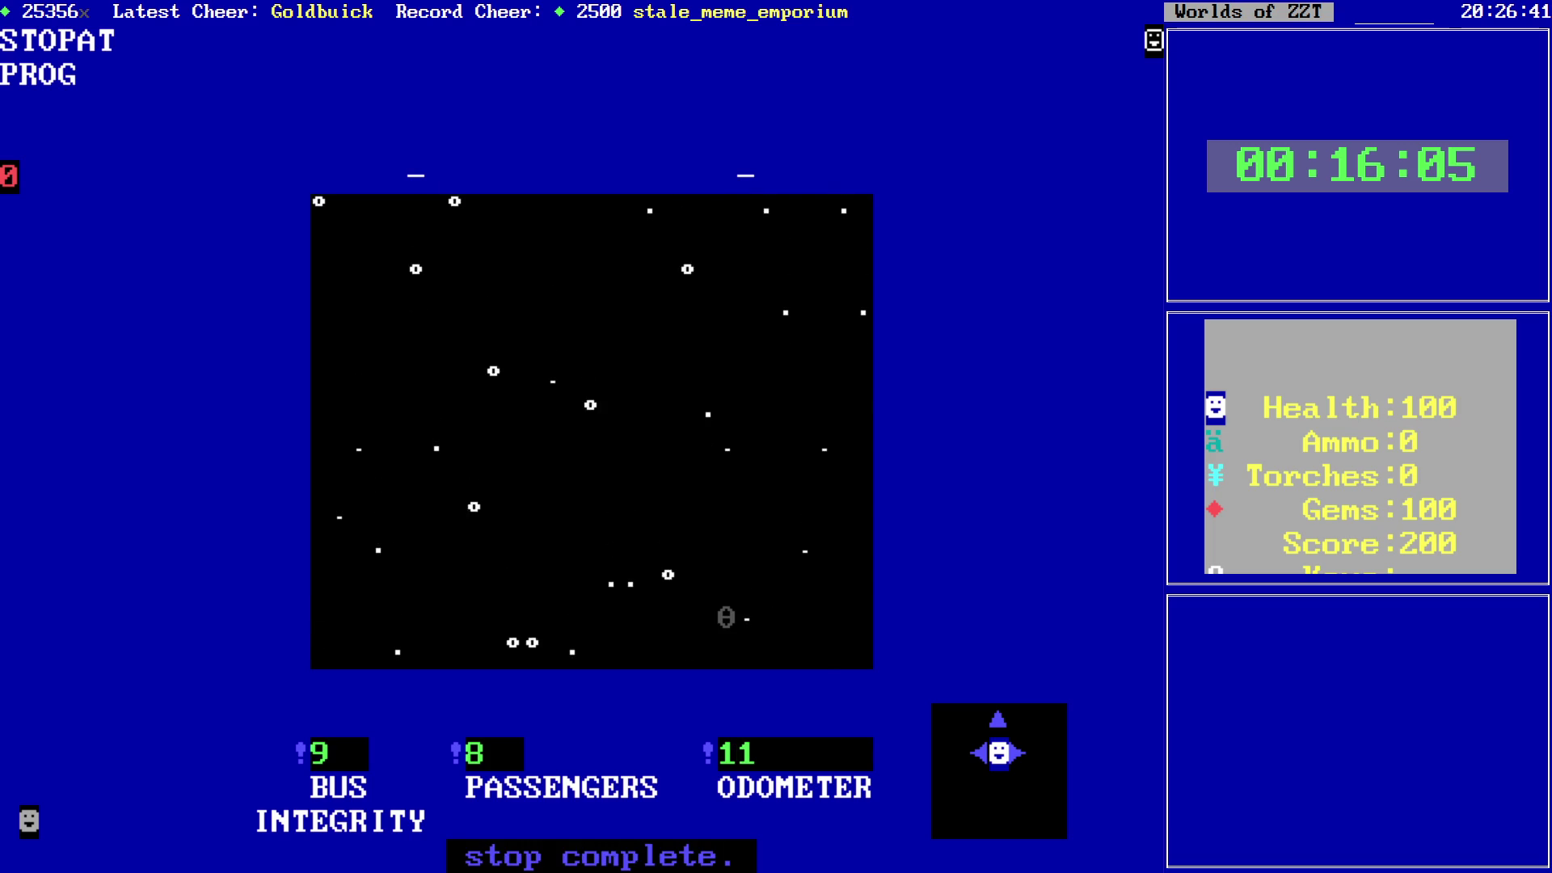
key(Left)
key(Left)
key(Left)
key(Right)
key(Left)
key(Right)
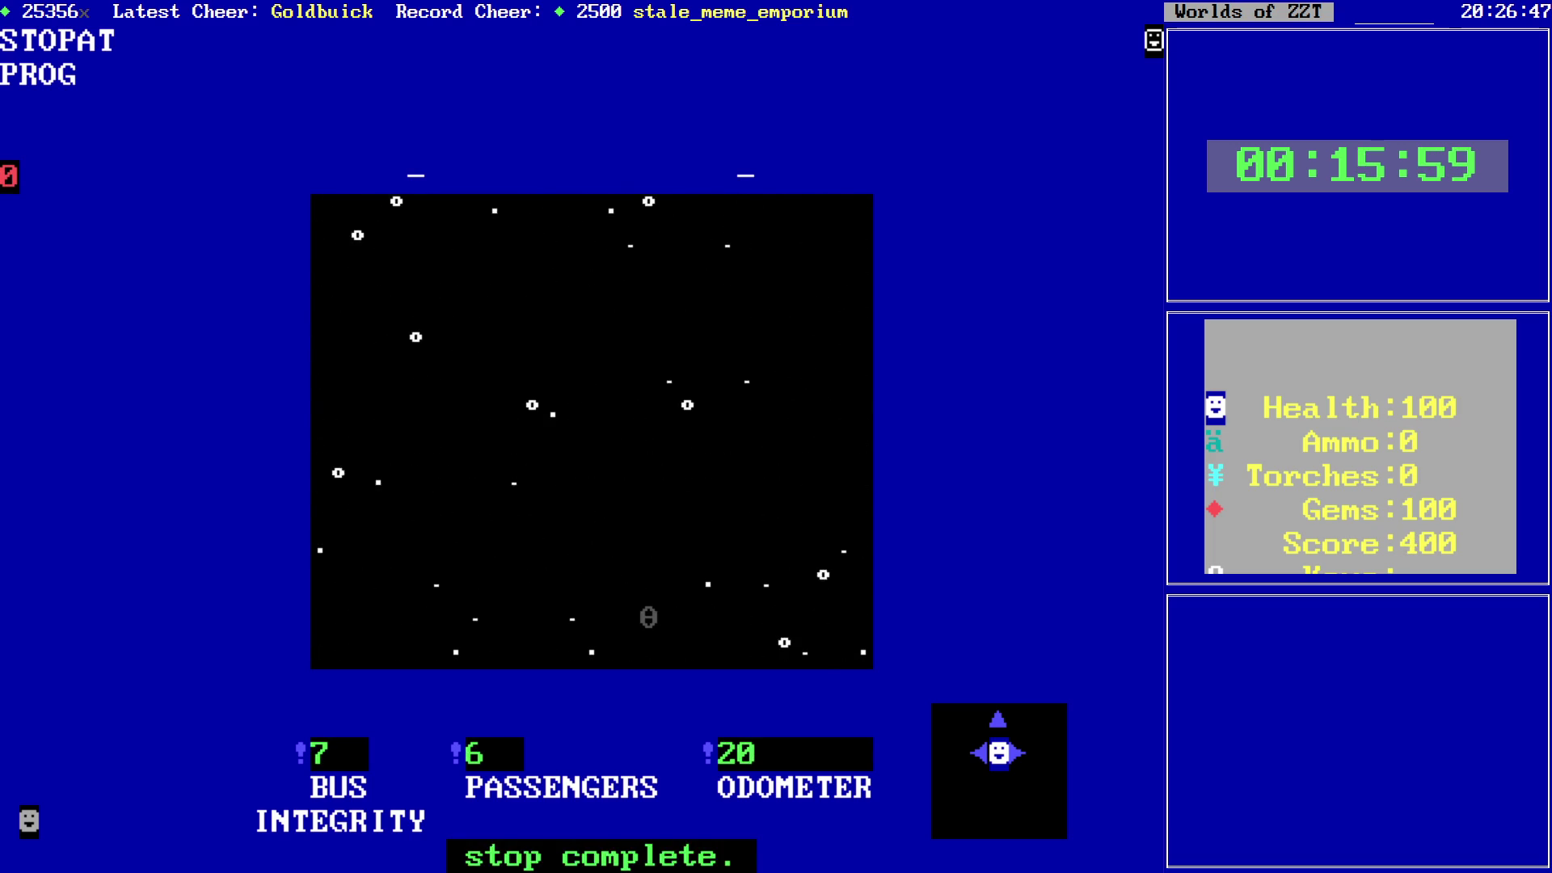
key(Left)
key(Left)
key(Left)
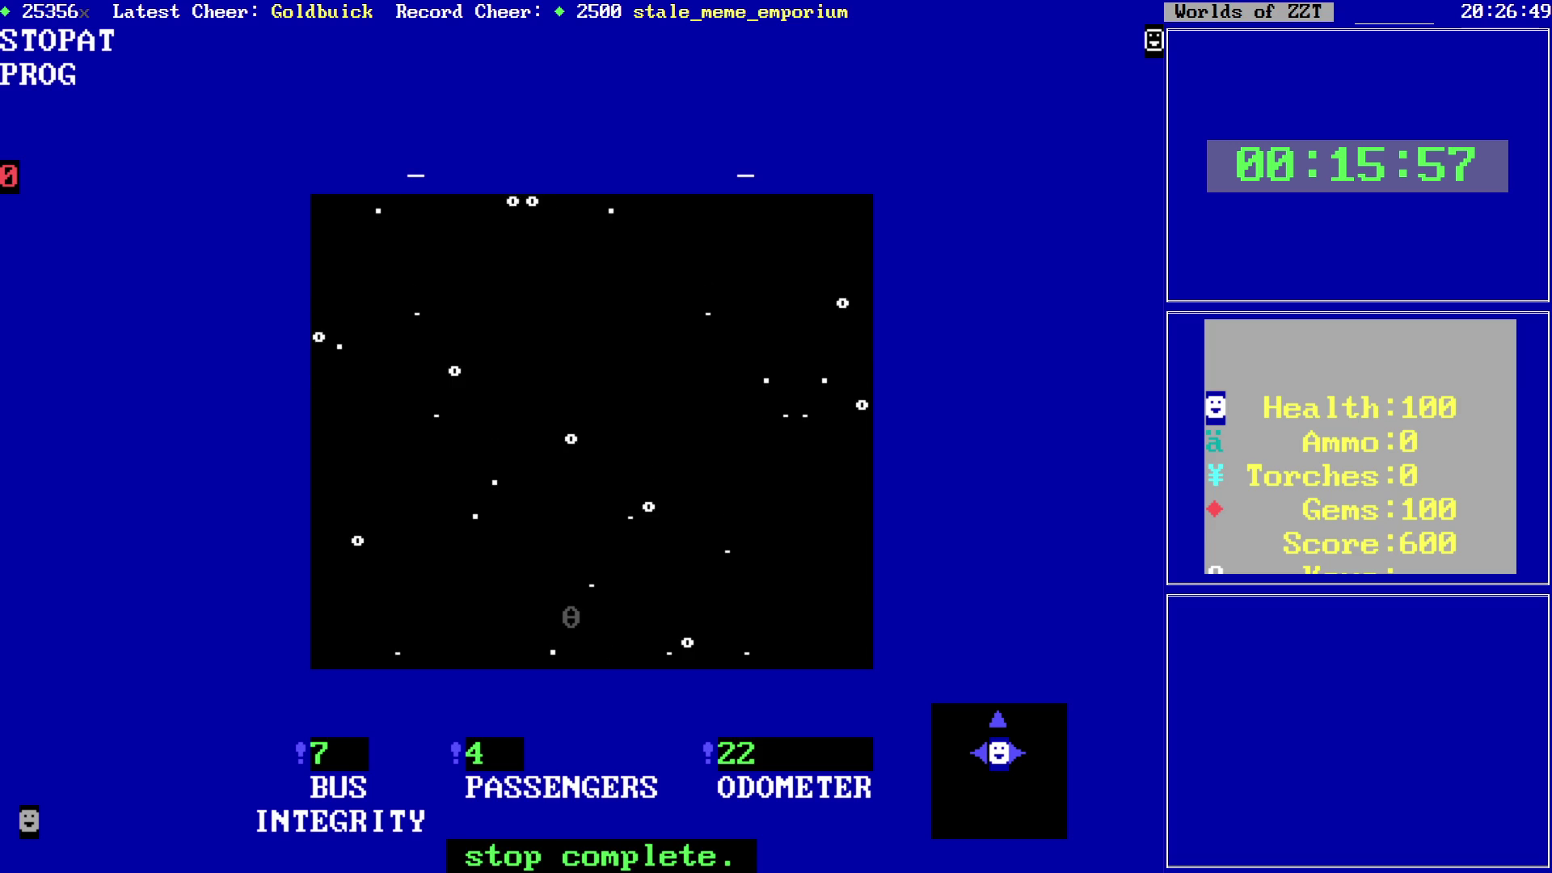
- Drive through more stops until passengers reach 0 and odometer 36, then bring up the end-game prompt
key(Left)
key(Left)
key(Right)
key(Right)
key(Right)
key(Left)
key(Left)
key(Left)
key(Left)
key(Right)
key(Right)
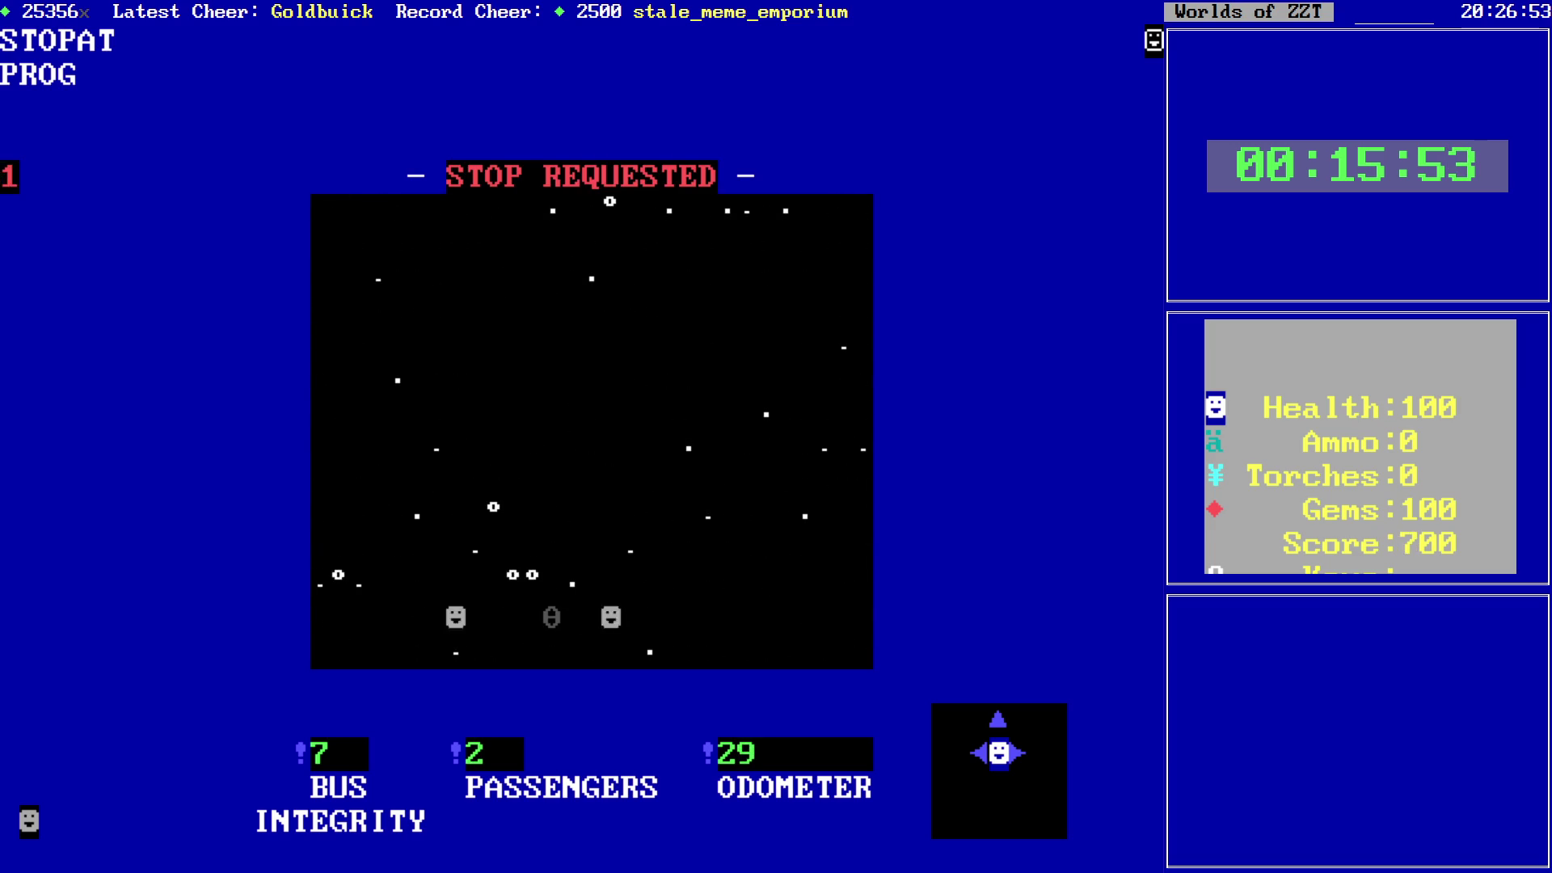
key(Left)
key(Left)
key(Left)
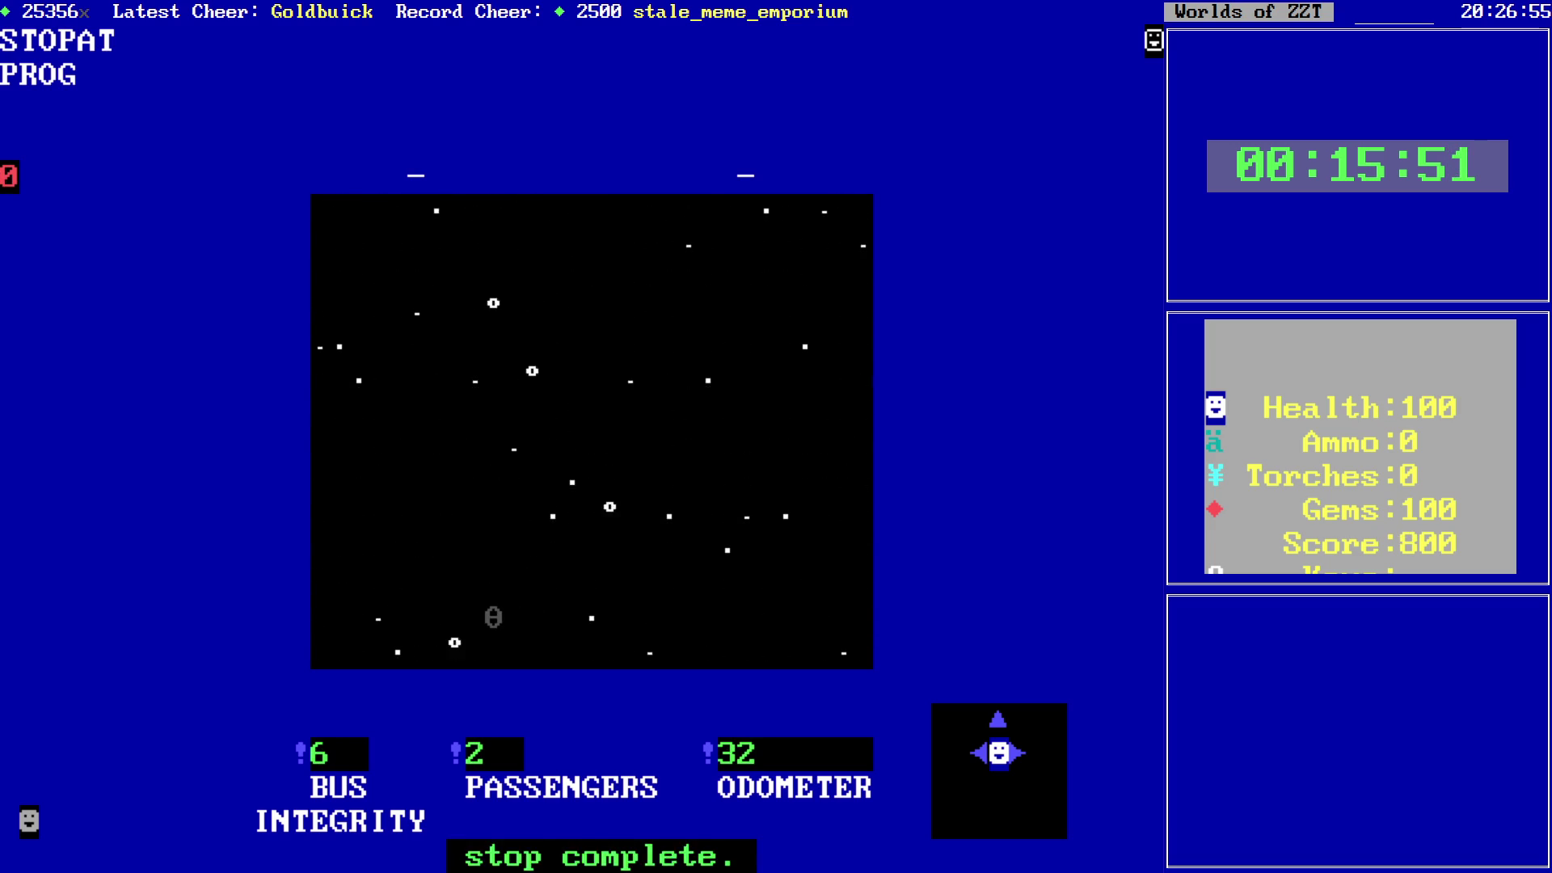
key(Right)
key(Right)
key(Right)
key(Left)
key(Left)
key(Left)
key(Left)
key(Right)
key(Right)
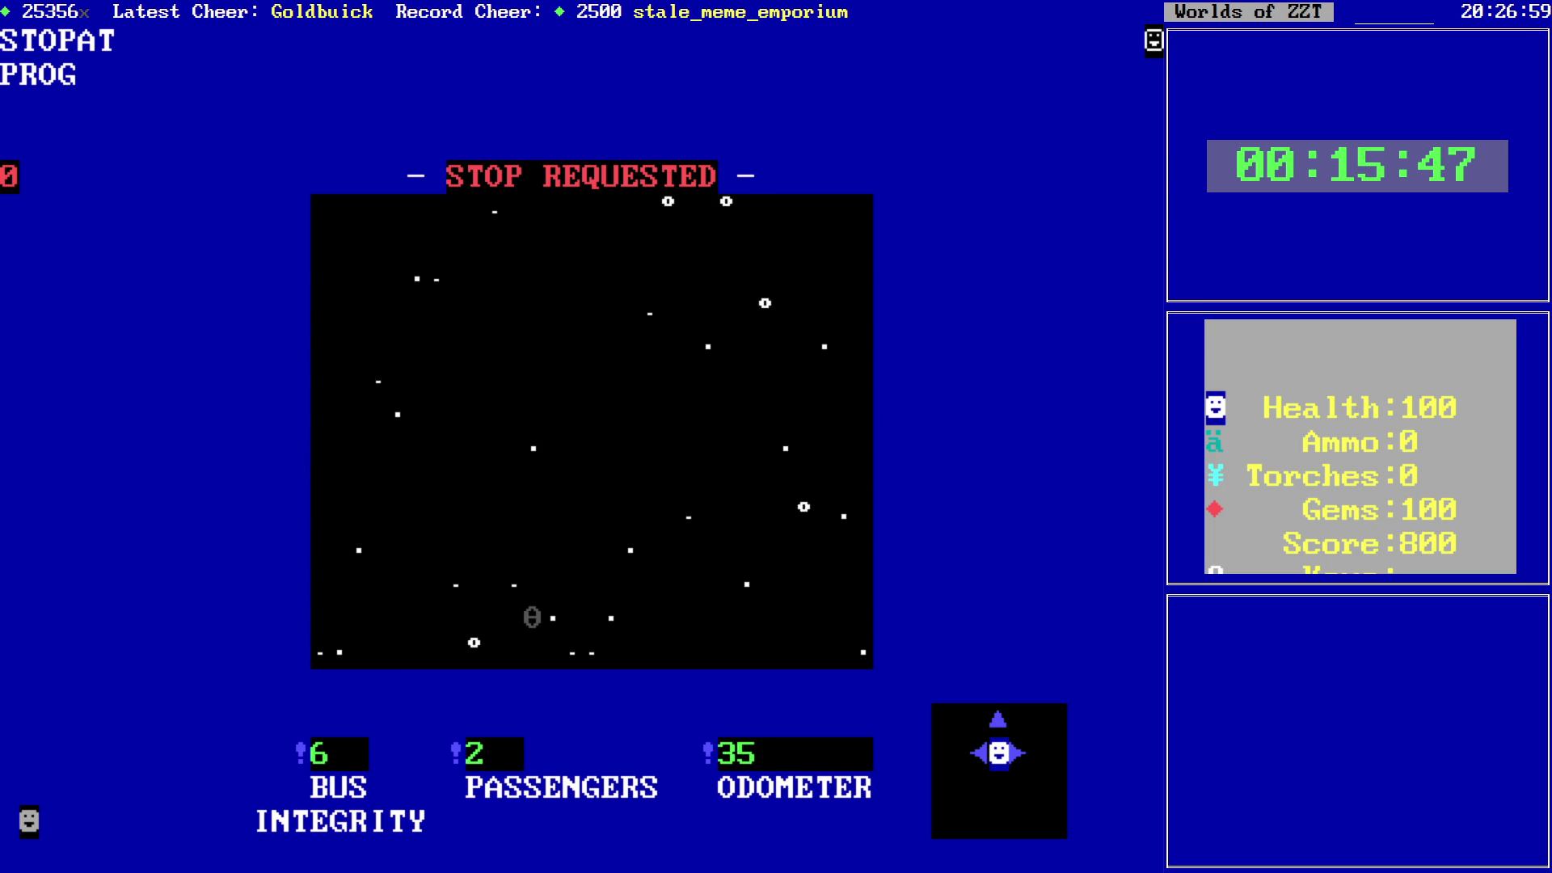
key(Right)
key(Right)
key(Right)
key(Right)
key(Right)
key(Right)
key(Right)
key(Right)
key(Left)
key(Left)
key(Right)
key(Right)
key(Right)
key(Right)
key(Right)
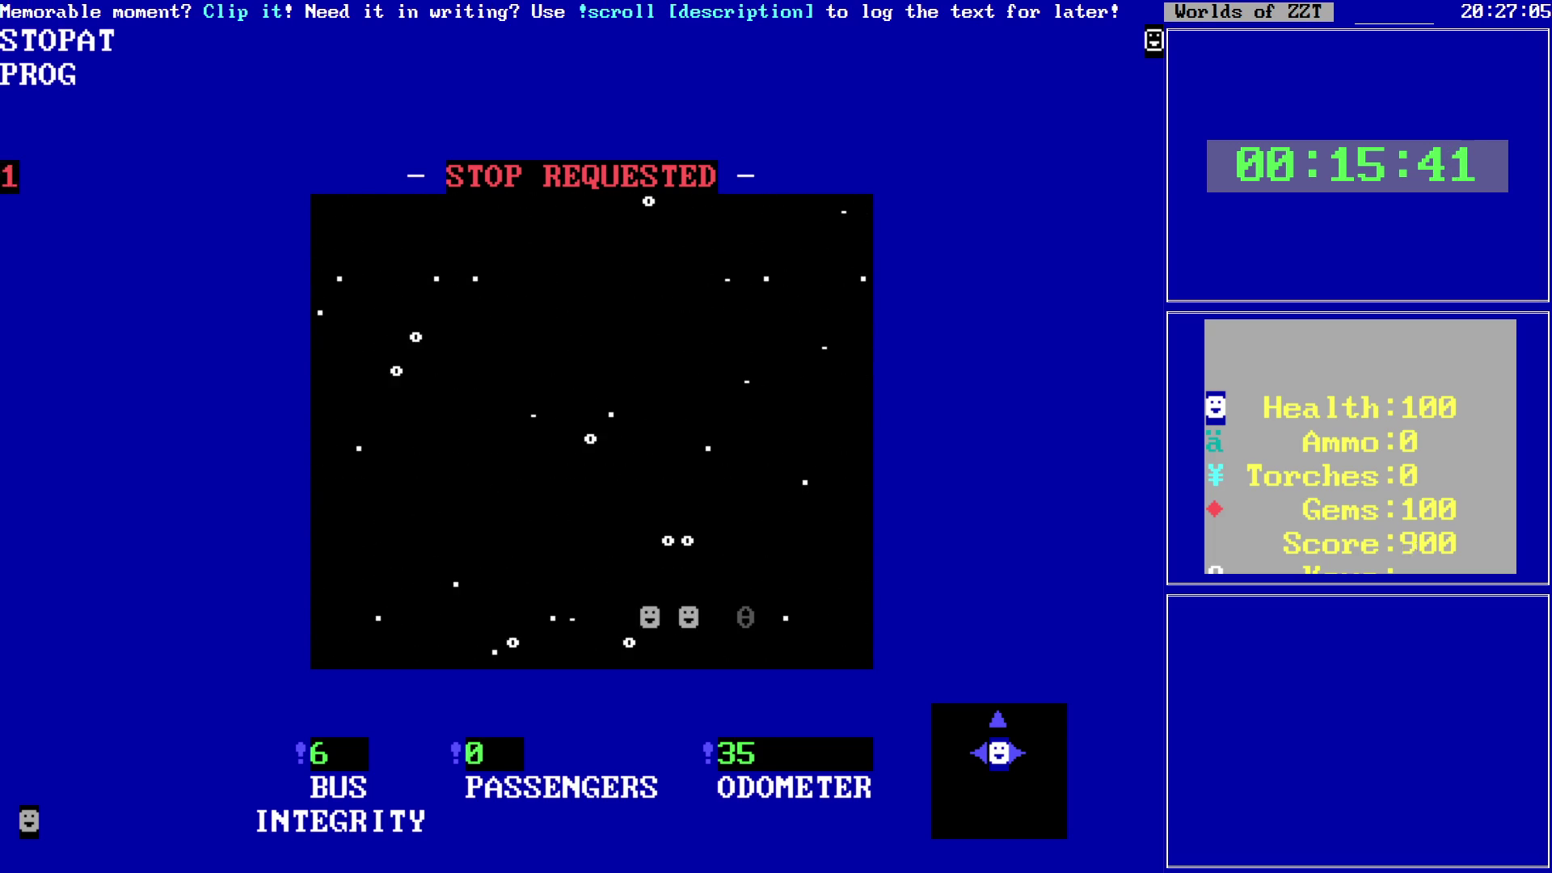
key(Escape)
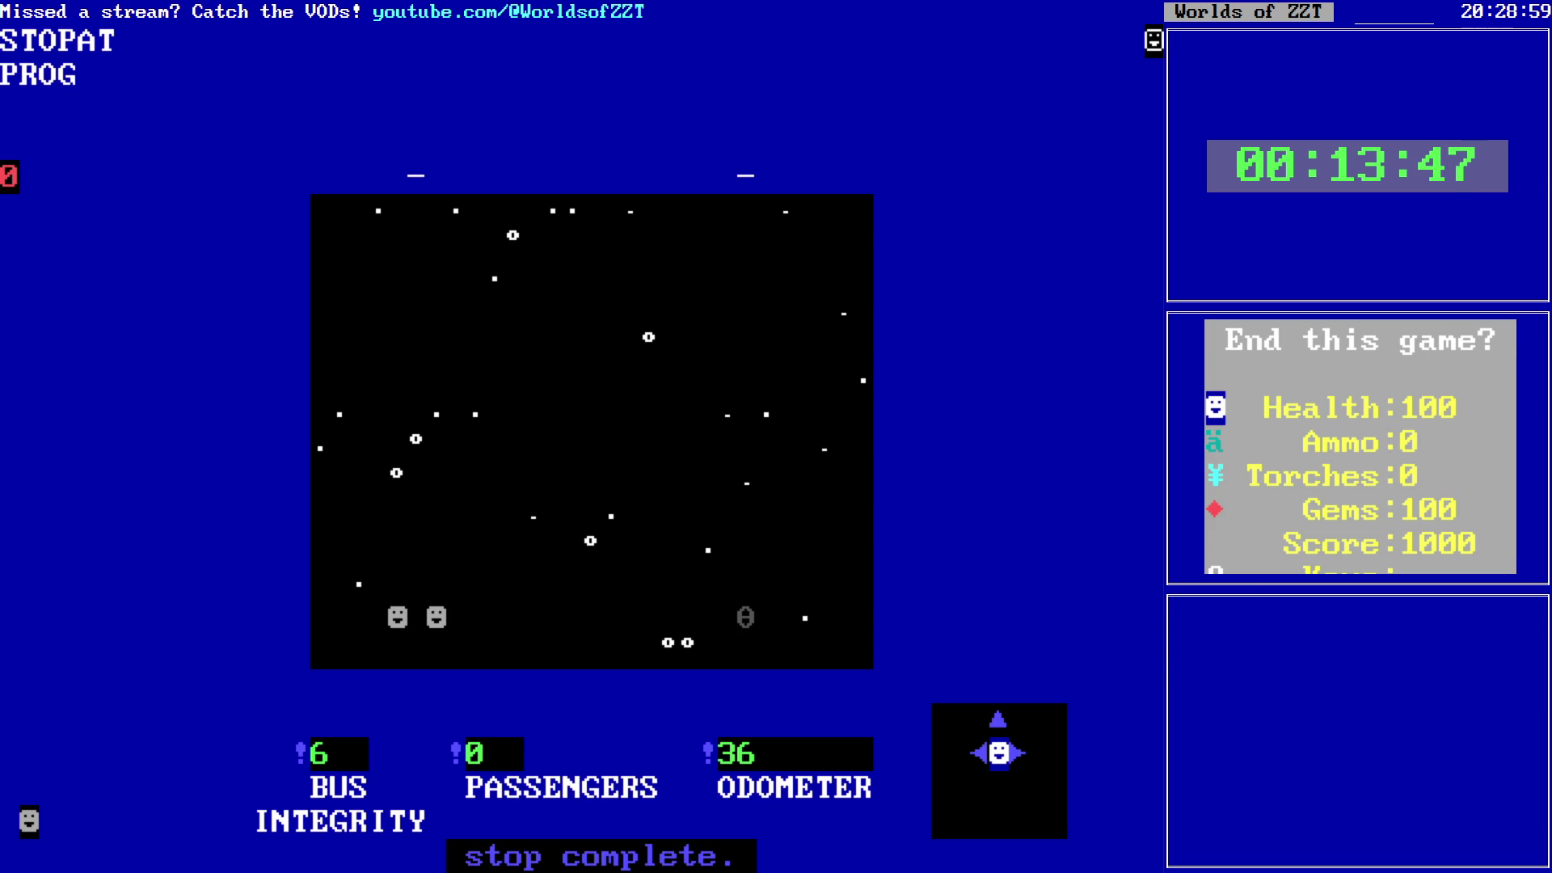
key(y)
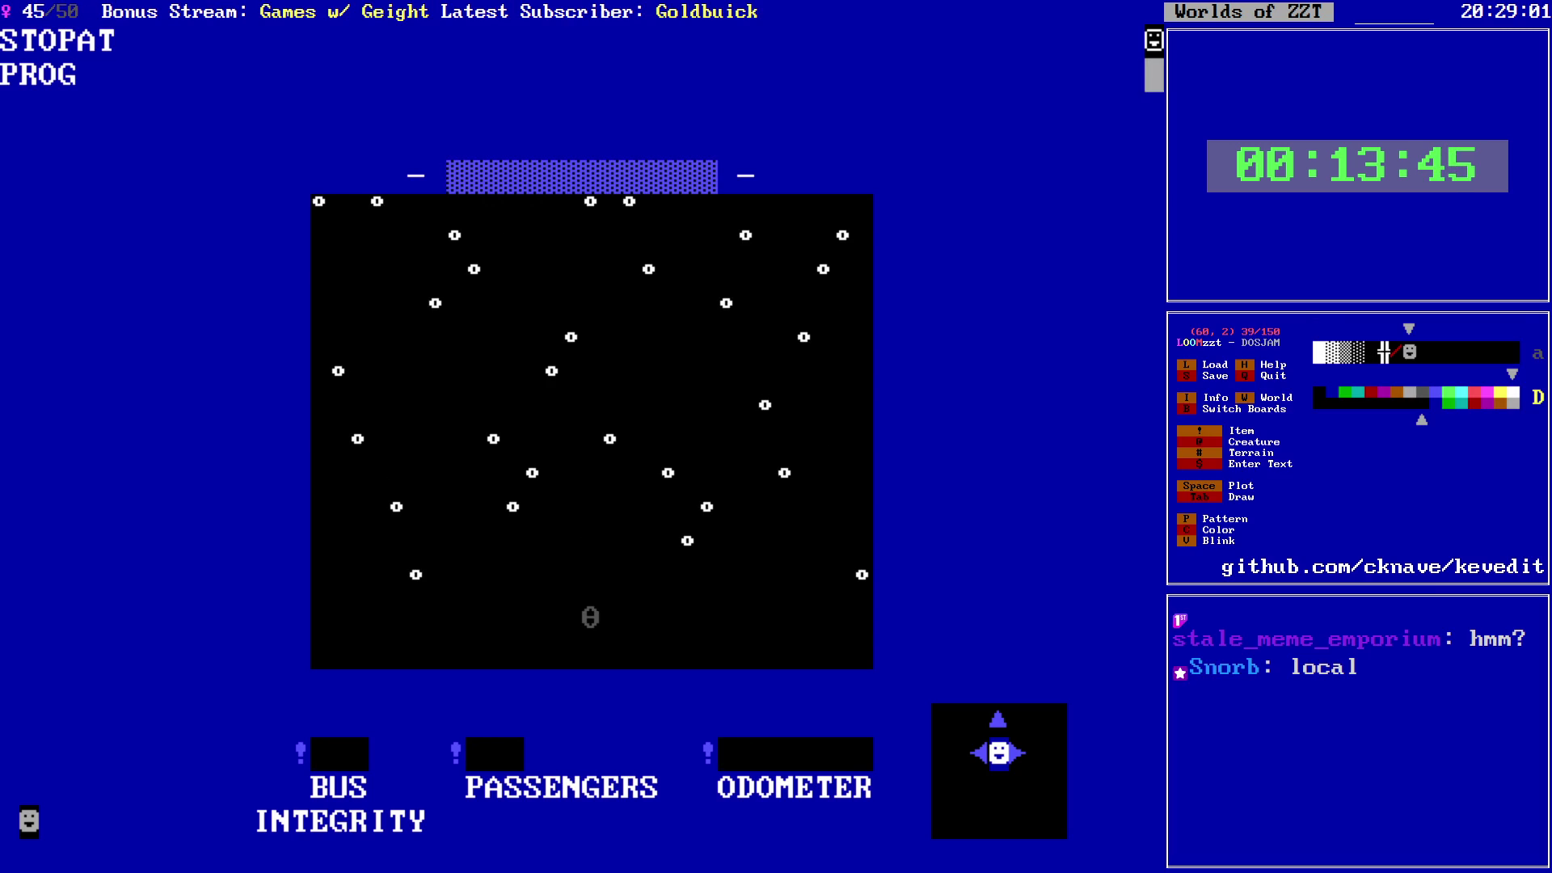
- Glance at the points object's code, then move to the Ship object on the board
key(Return)
key(Escape)
click(941, 244)
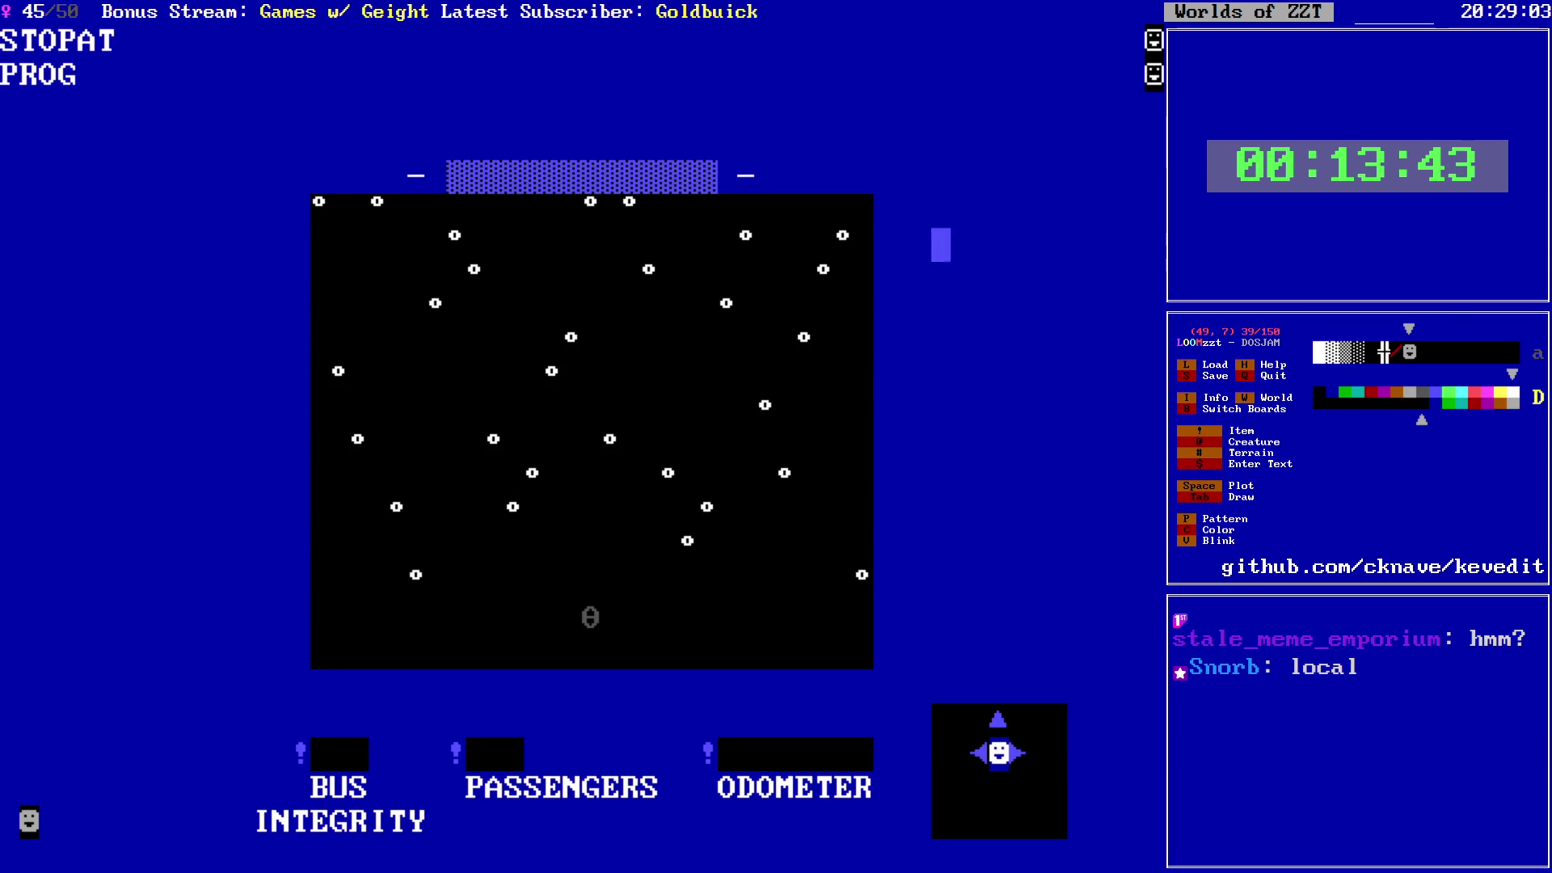
- Change the Ship's '#give score board1' to use local1, then open the points object's code
key(Return)
key(Down)
key(Down)
key(Up)
key(End)
text(`)
key(BackSpace)
key(BackSpace)
key(BackSpace)
text(local)
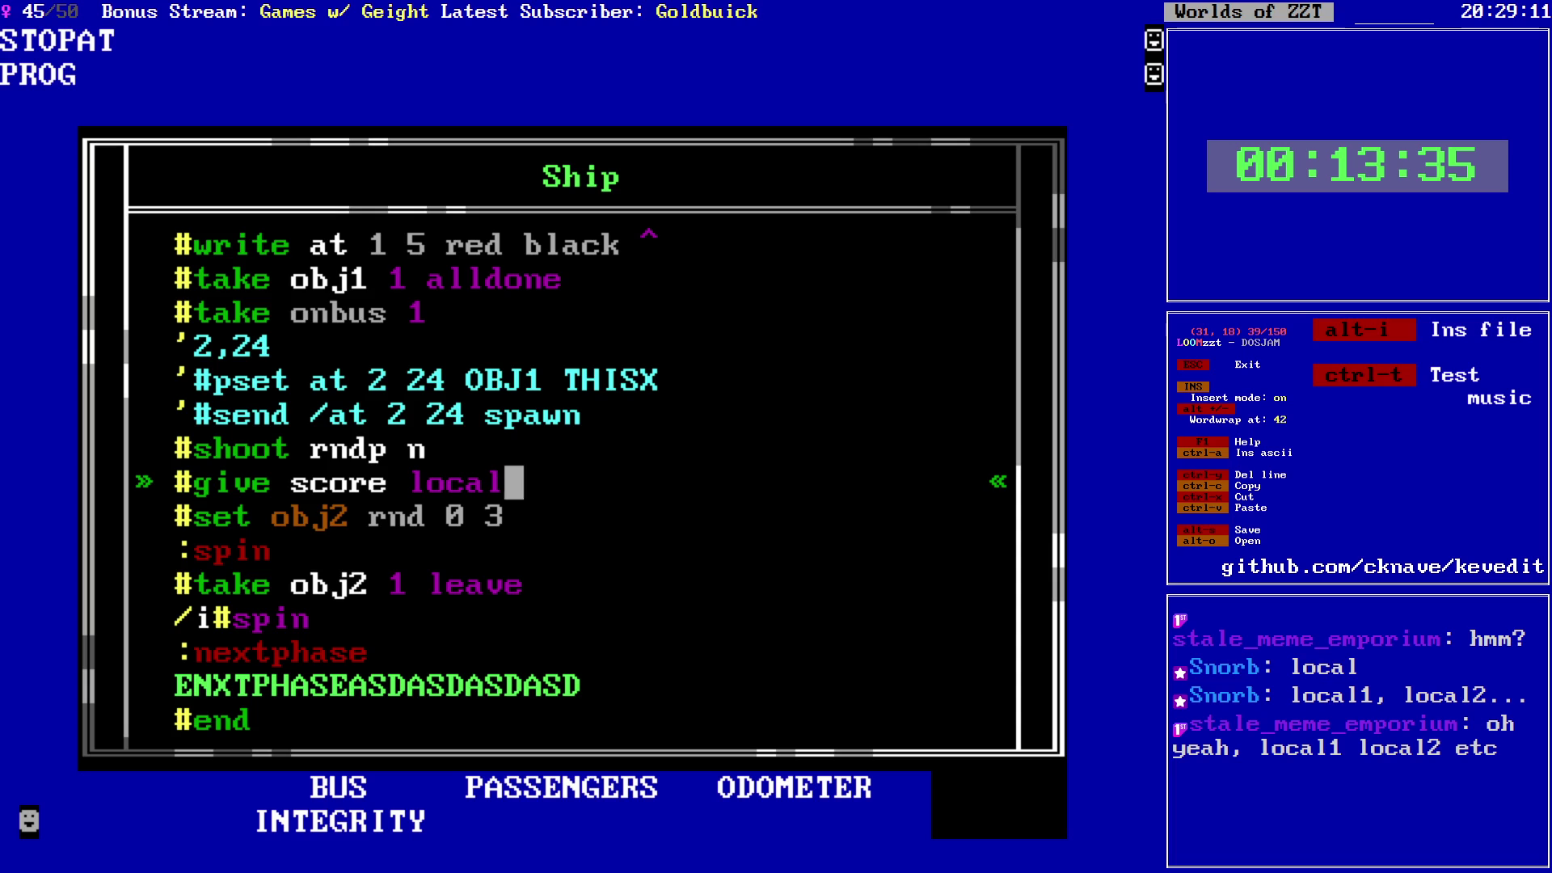
text(1)
key(Escape)
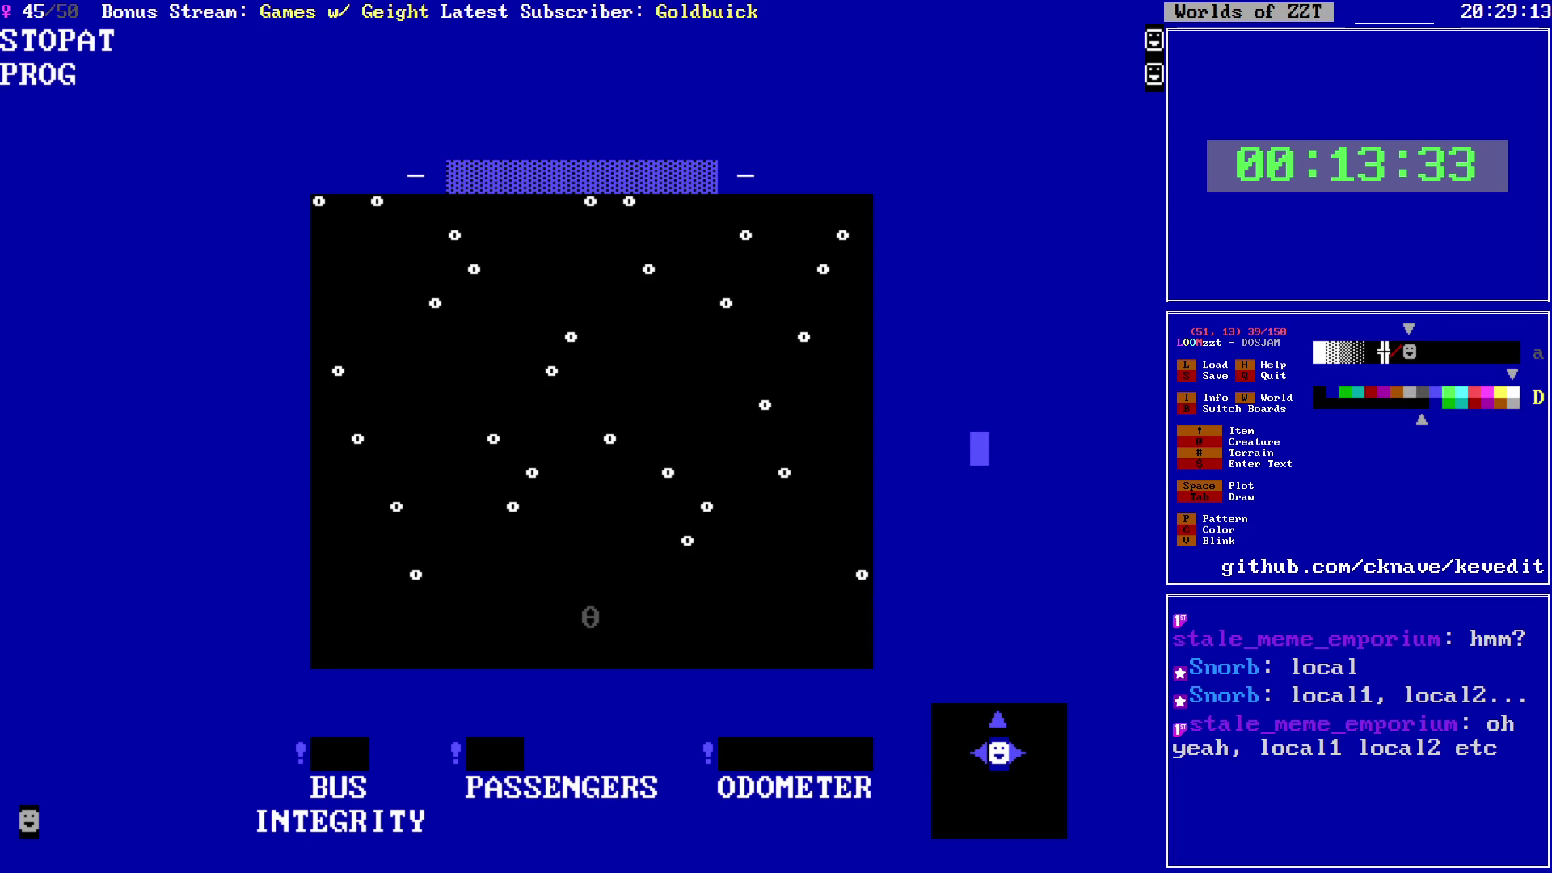
key(Return)
key(Down)
key(Down)
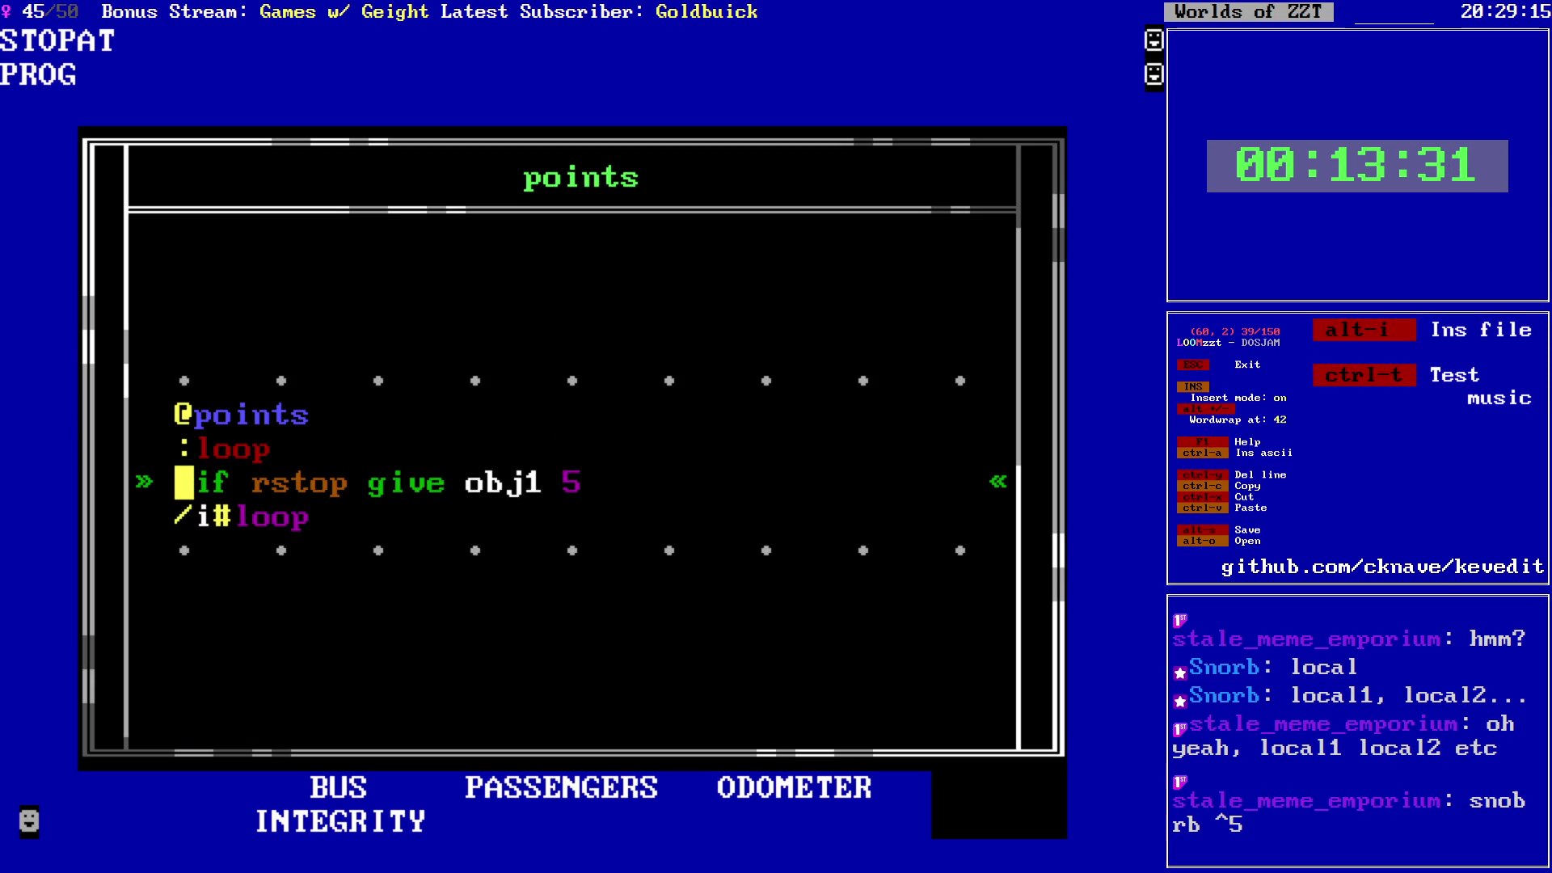
- Rewrite the rstop line from giving obj1 5 to '#if rstop take local1 1' and close the code
key(End)
key(Left)
key(Left)
key(Left)
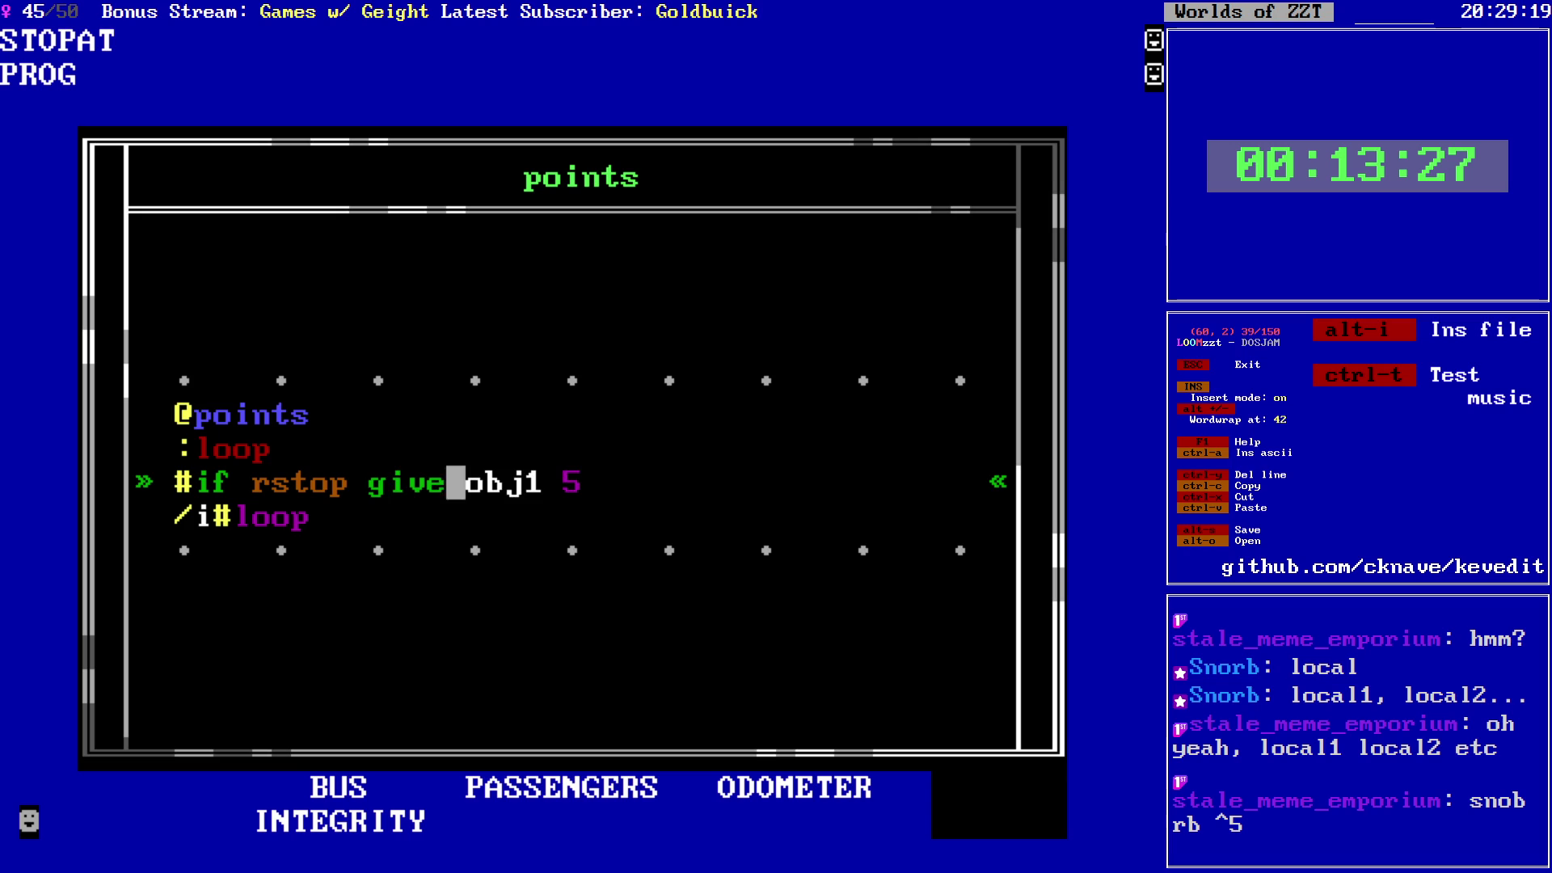
key(BackSpace)
key(BackSpace)
key(BackSpace)
text(ake)
key(Right)
key(Delete)
key(Delete)
key(Delete)
text(local1)
key(Right)
key(Right)
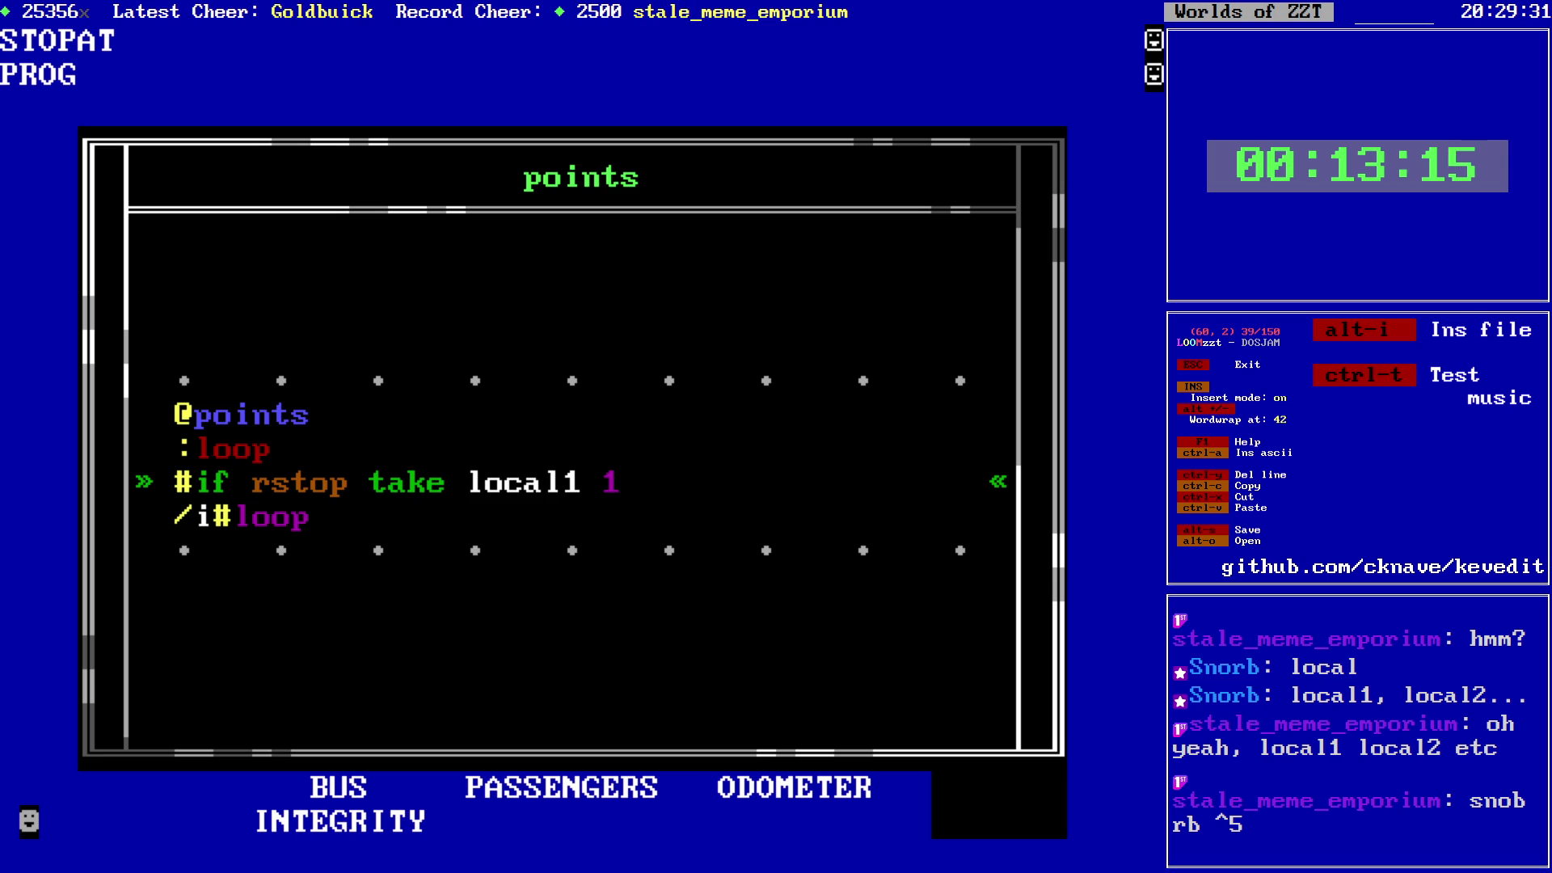
key(Escape)
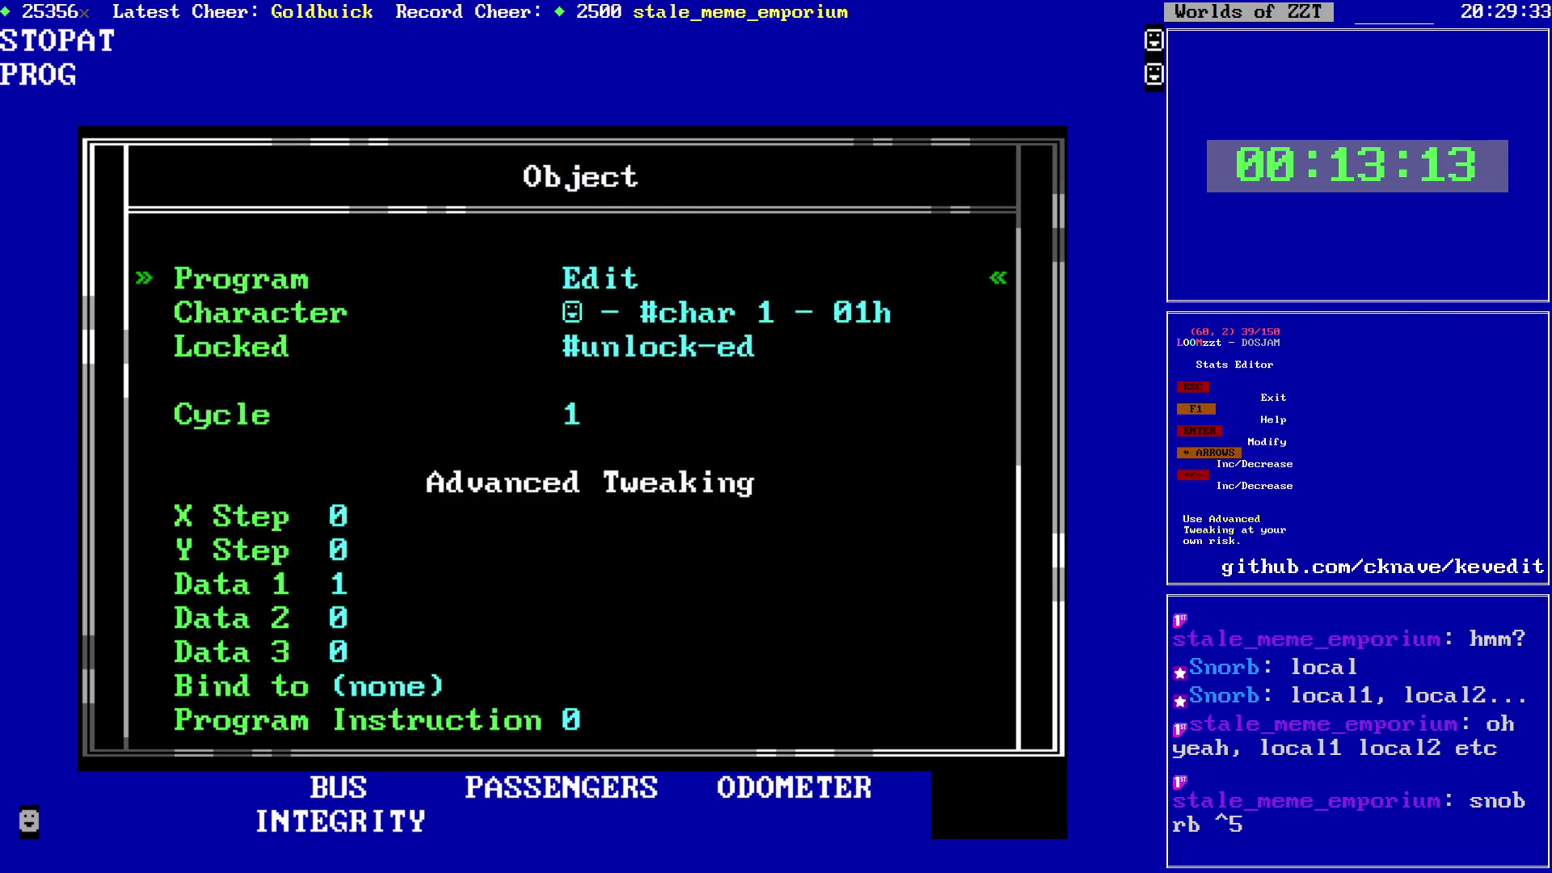
- Leave the points object's settings and save the world as DOSJAM.ZZT
key(Escape)
key(s)
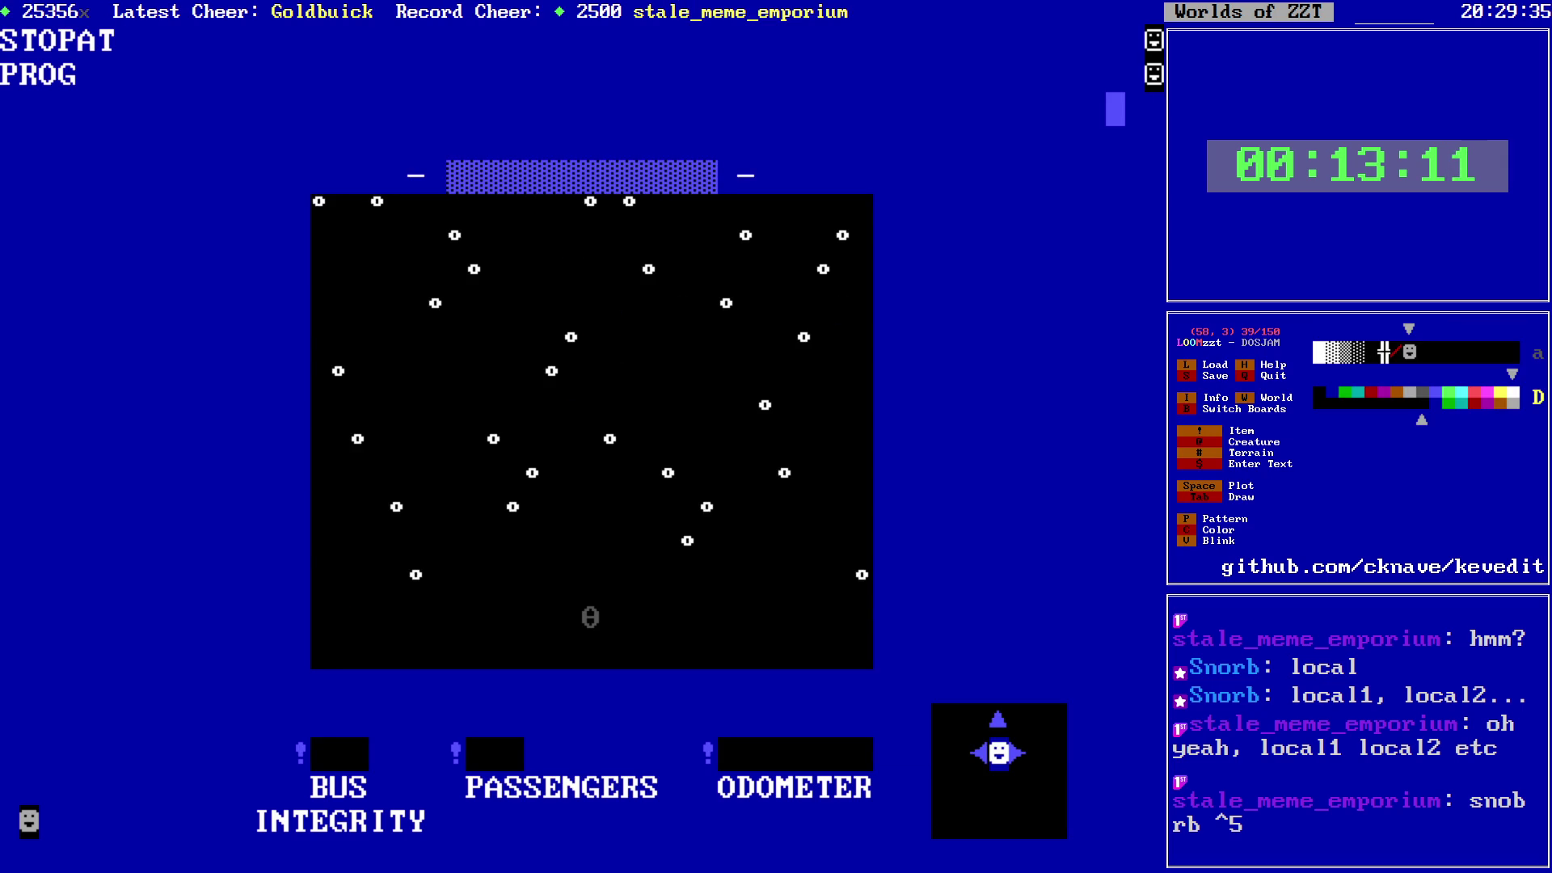
key(Left)
key(Left)
key(Left)
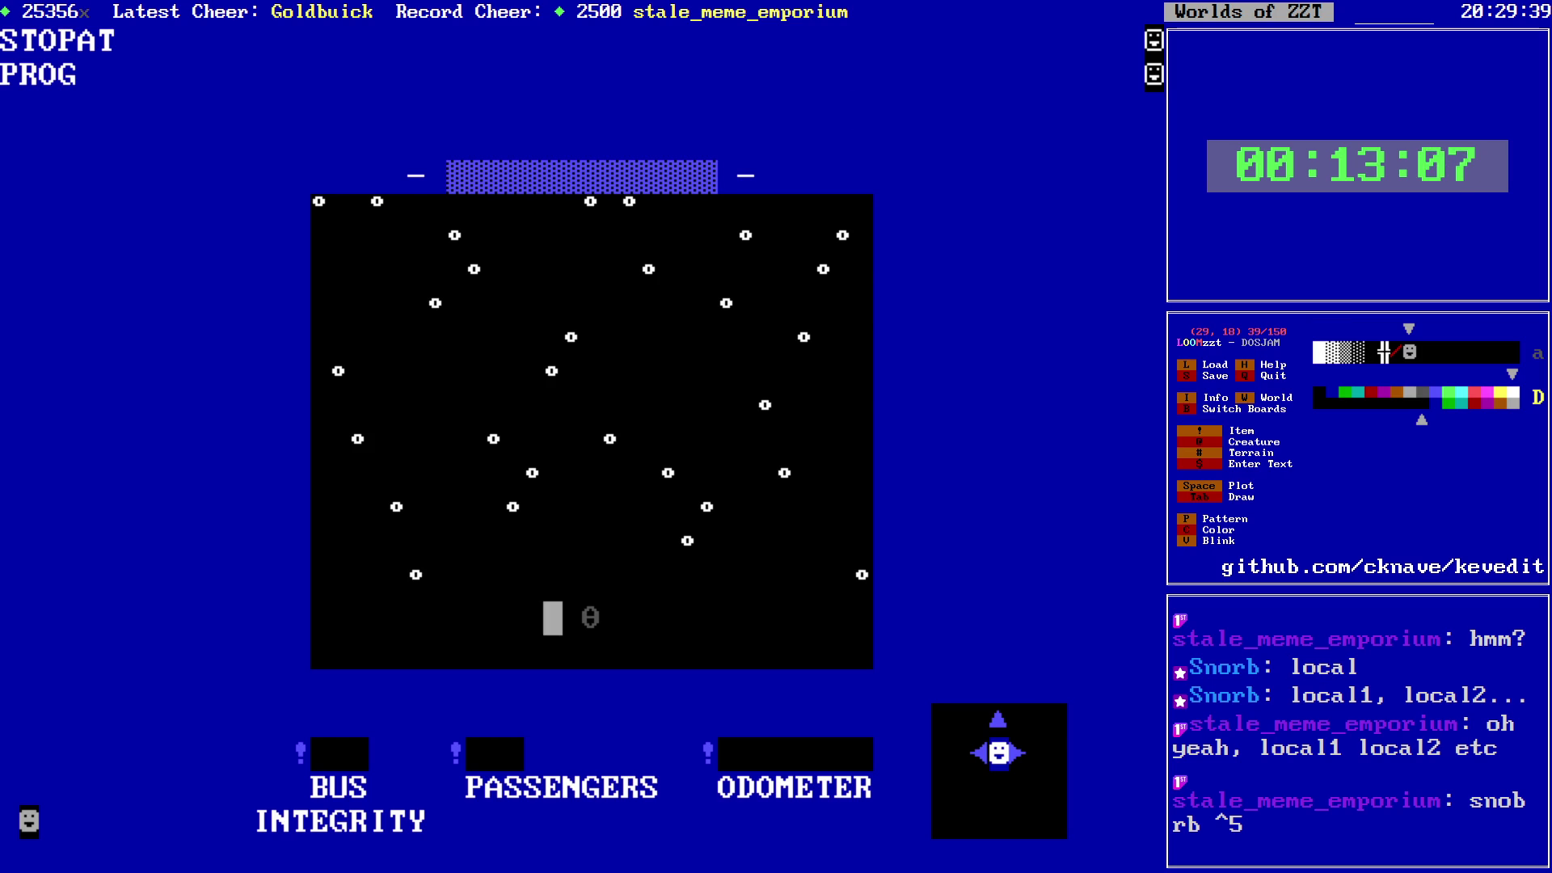
- Add a '#score:reset' line after '#setup:setnextstop' at the end of the Ship program
key(Return)
key(Return)
key(Down)
key(Down)
key(Down)
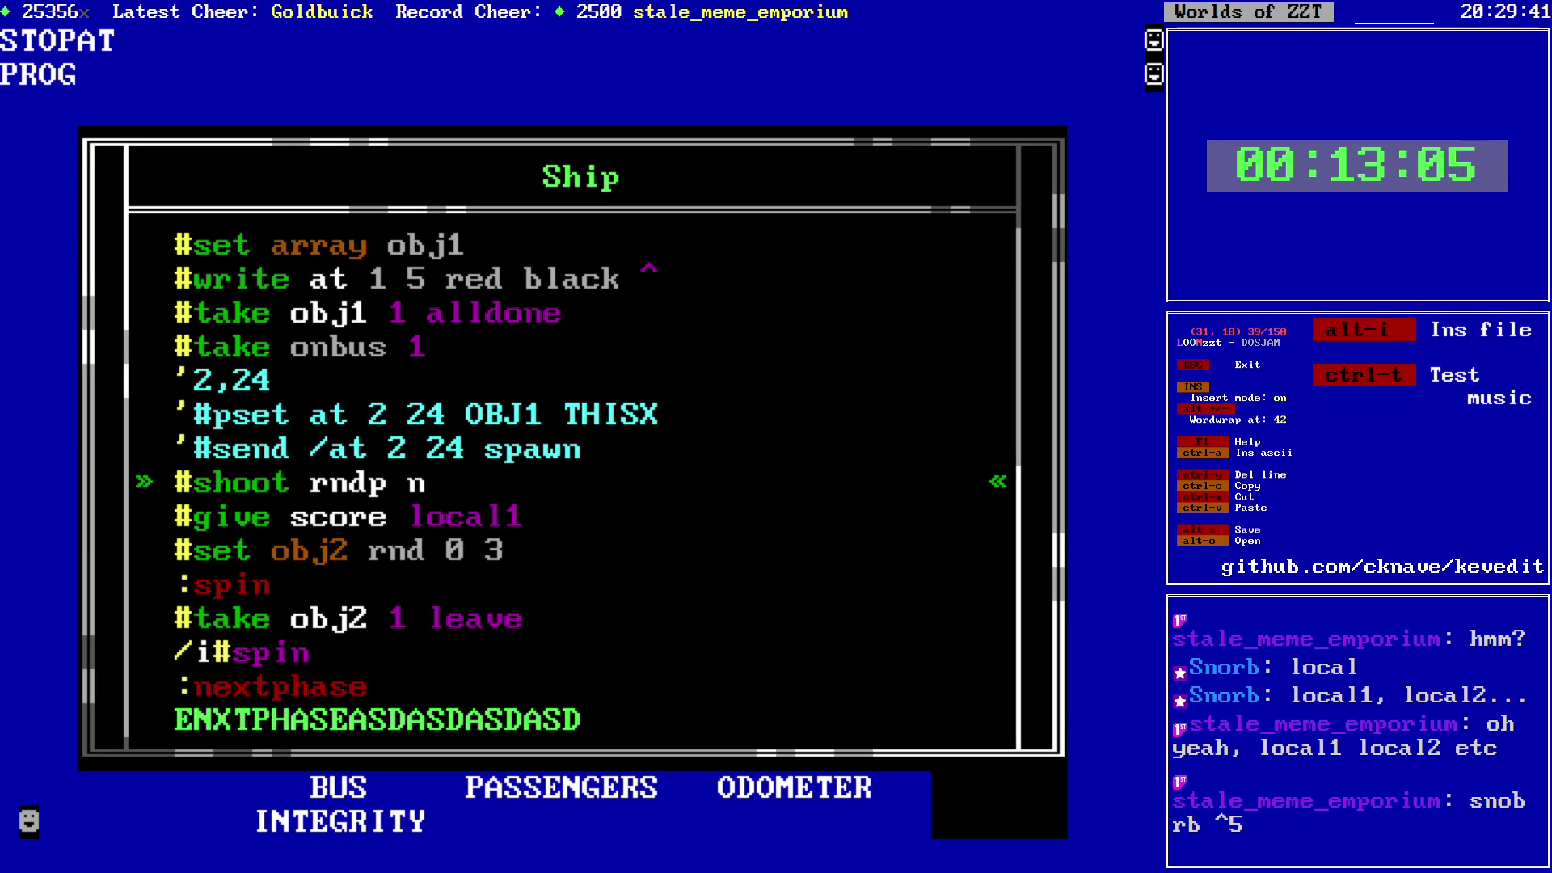
key(Down)
key(Down)
key(Down)
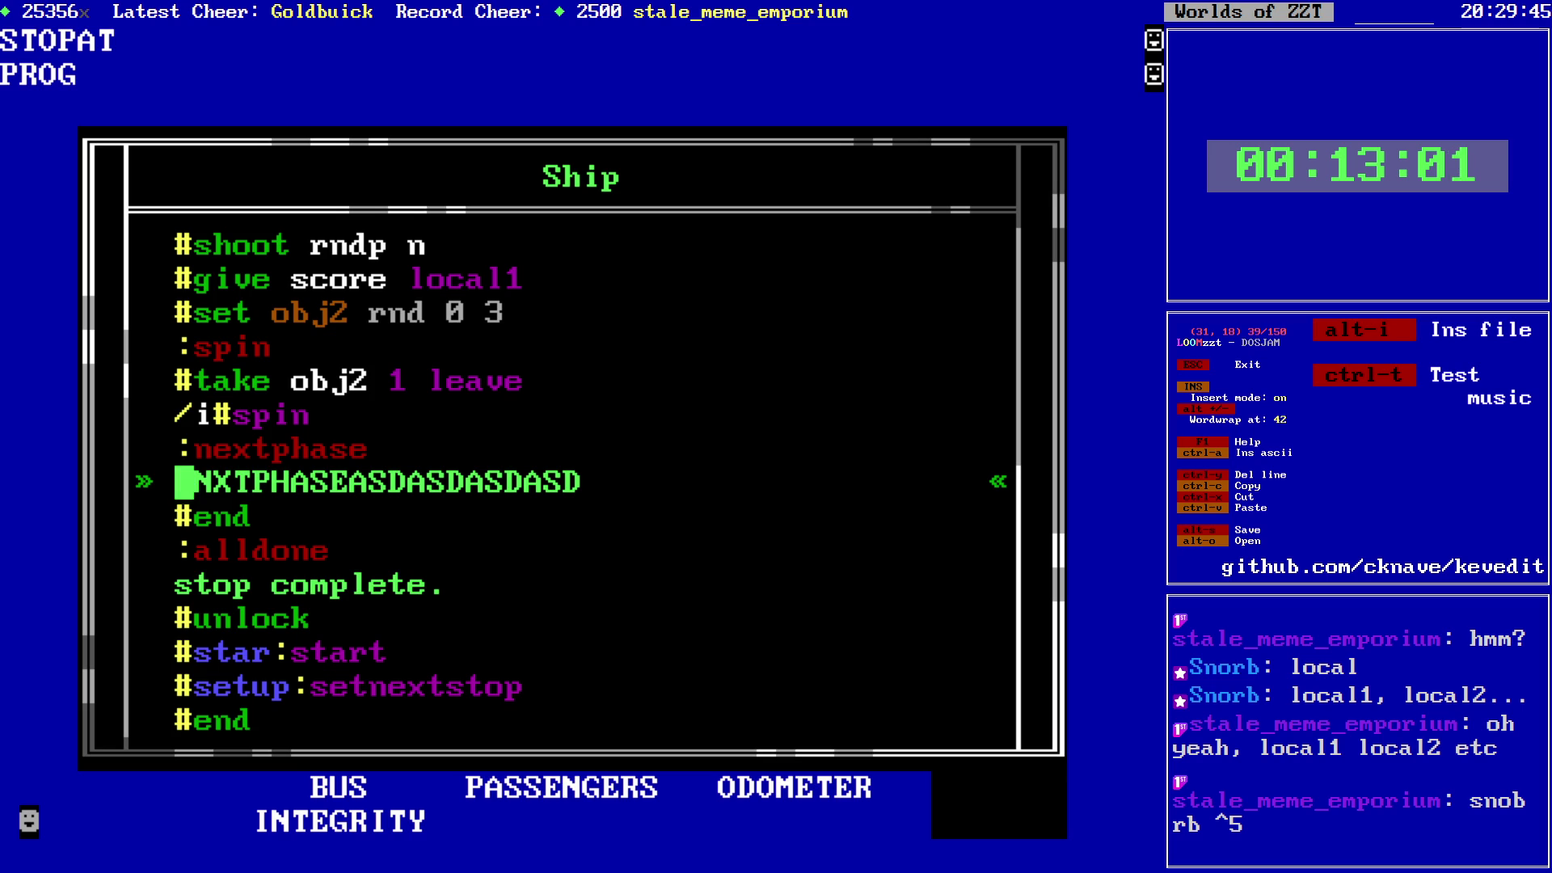
key(Down)
key(Down)
key(Down)
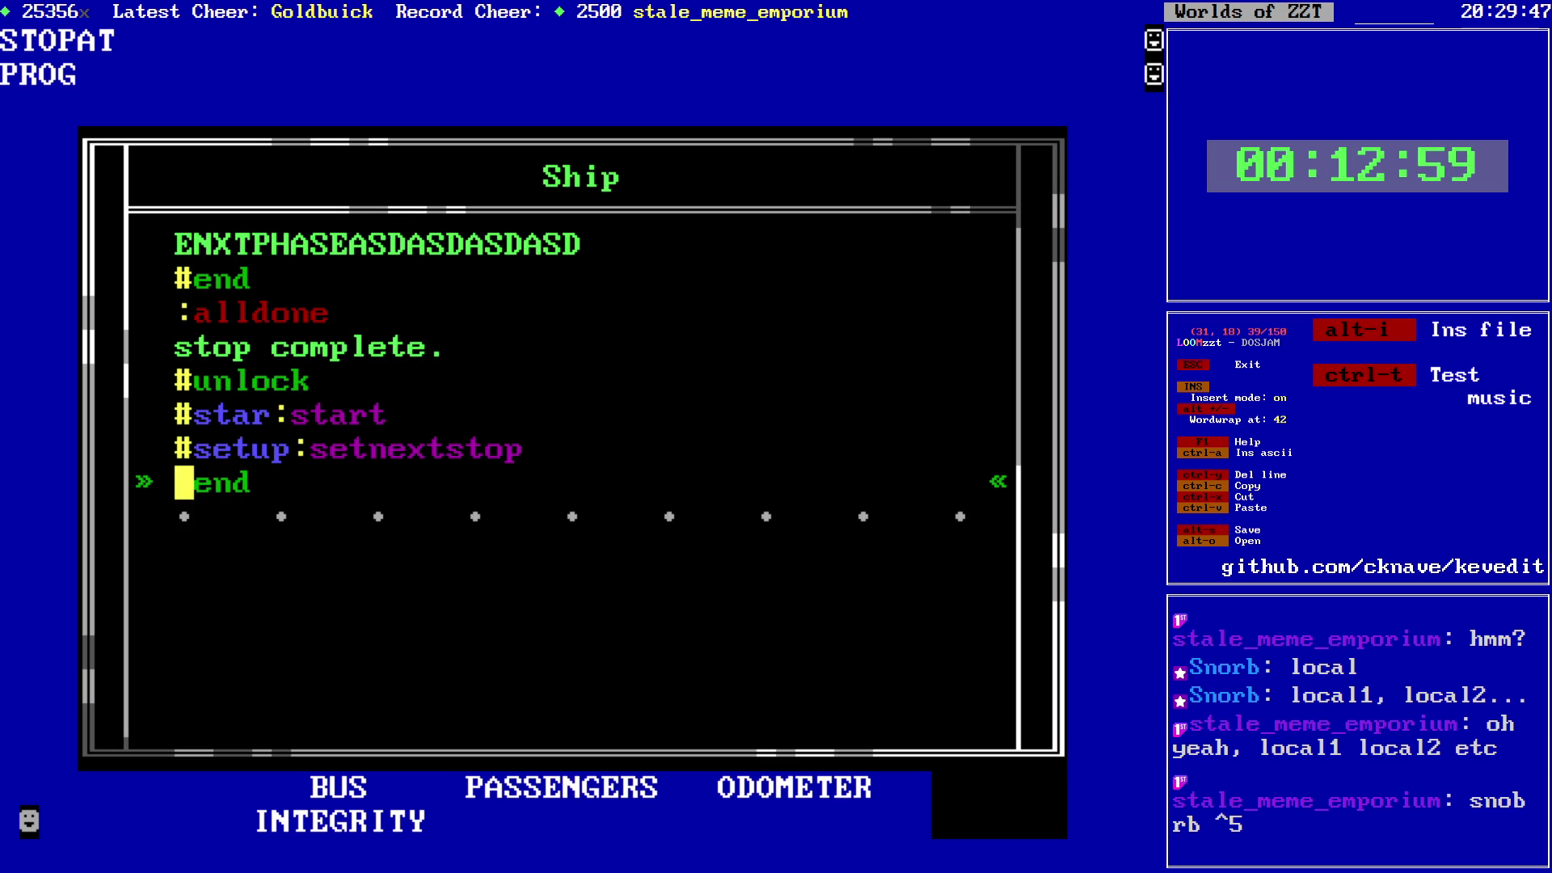
key(Page_Up)
key(Page_Up)
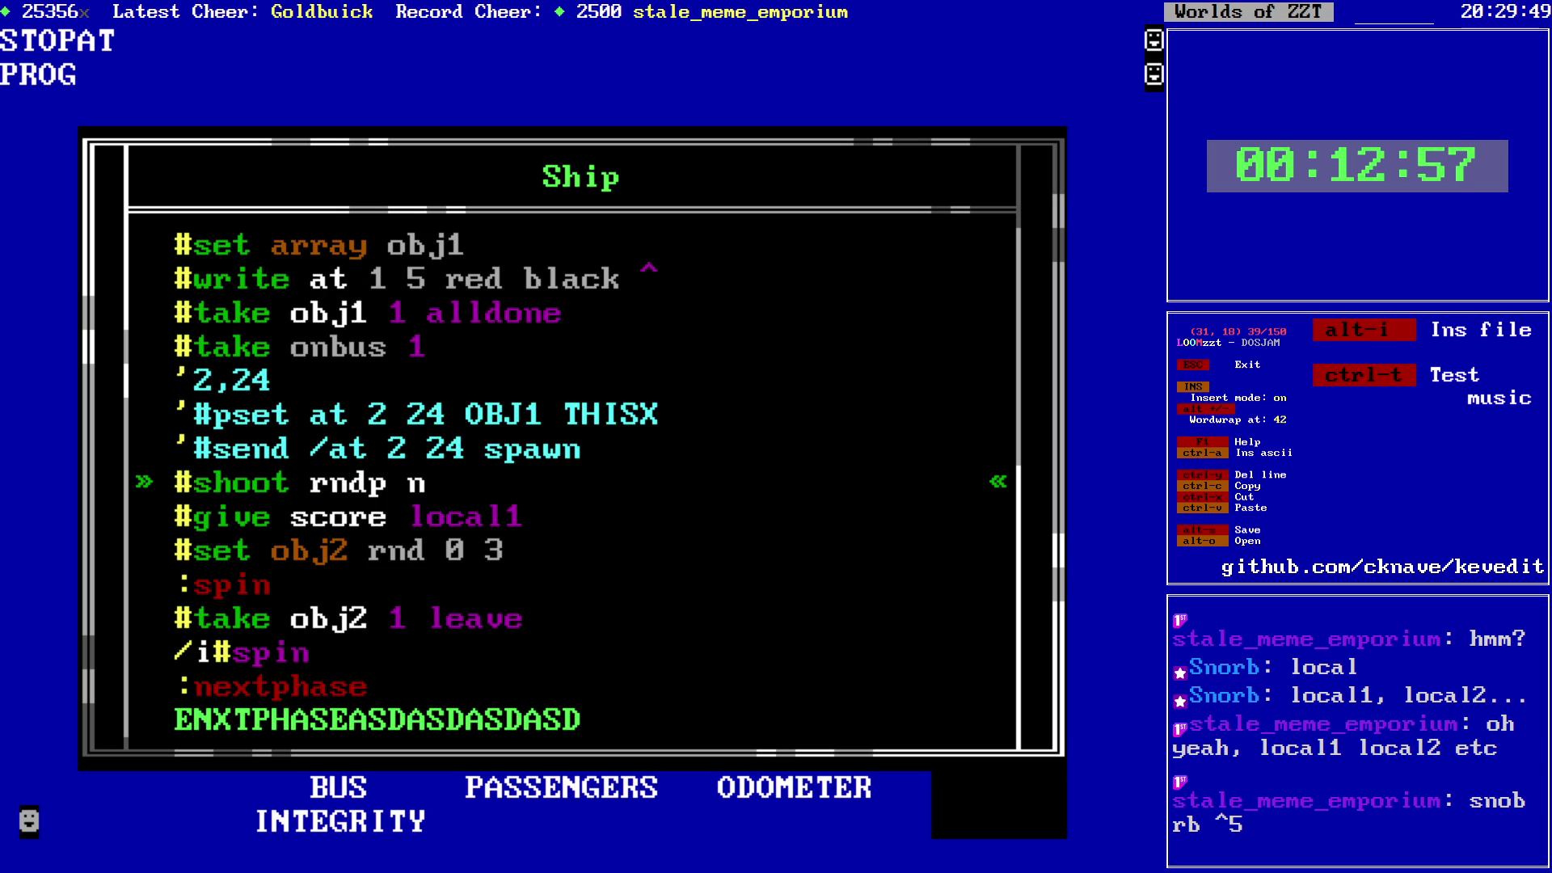
key(Page_Down)
key(Page_Down)
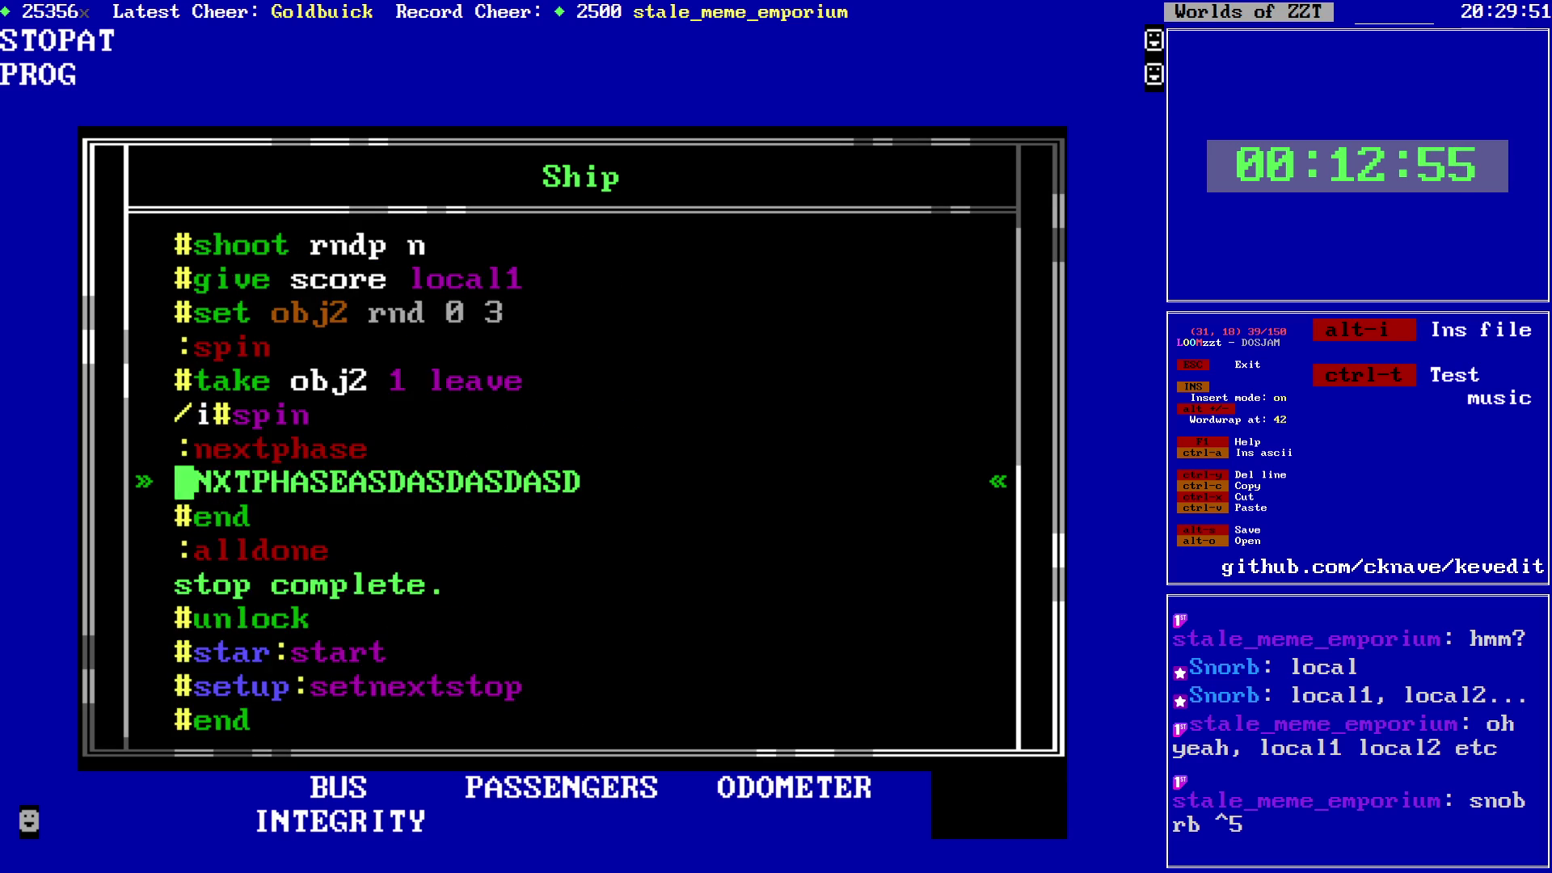
key(Up)
key(End)
key(Return)
text(#)
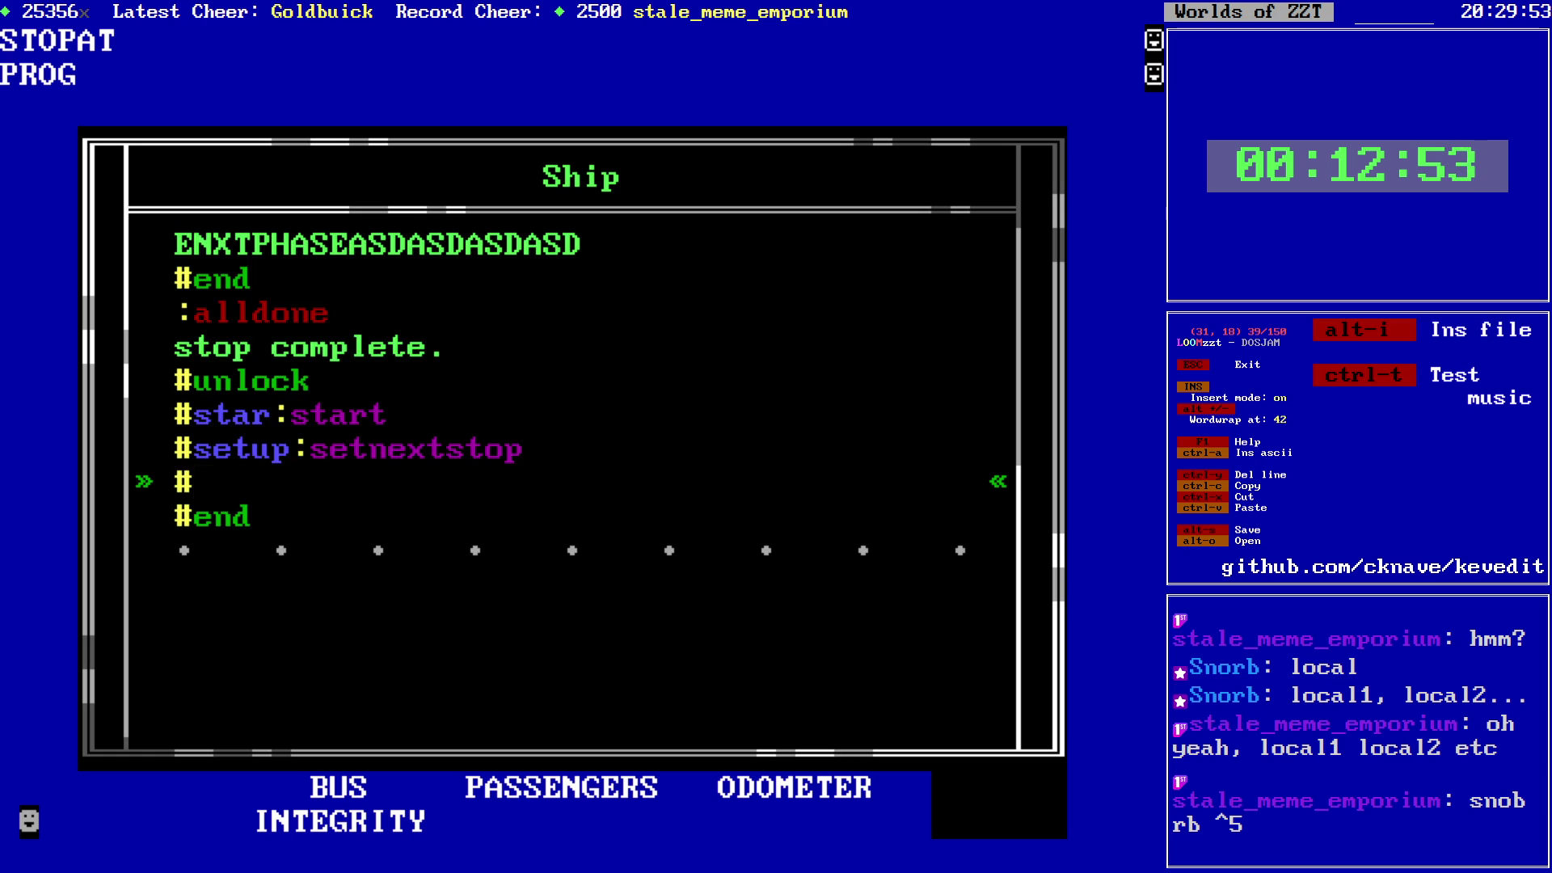
text(core:reset)
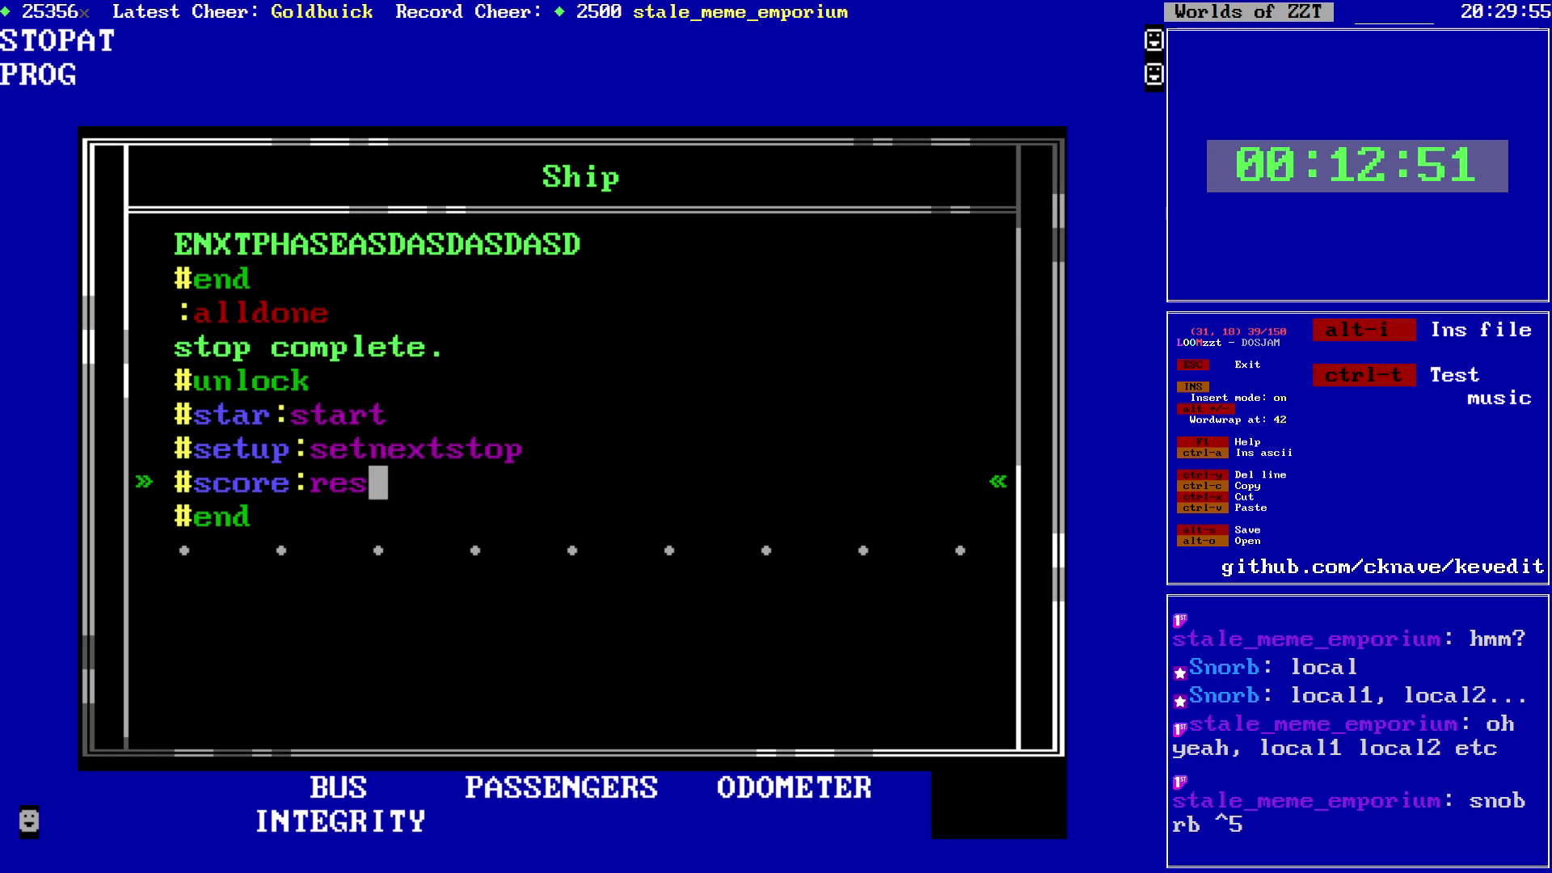
key(Escape)
key(Escape)
- Leave the Ship's settings and open the points object's settings
key(Right)
key(Right)
key(Right)
key(Up)
key(Up)
key(Up)
key(Return)
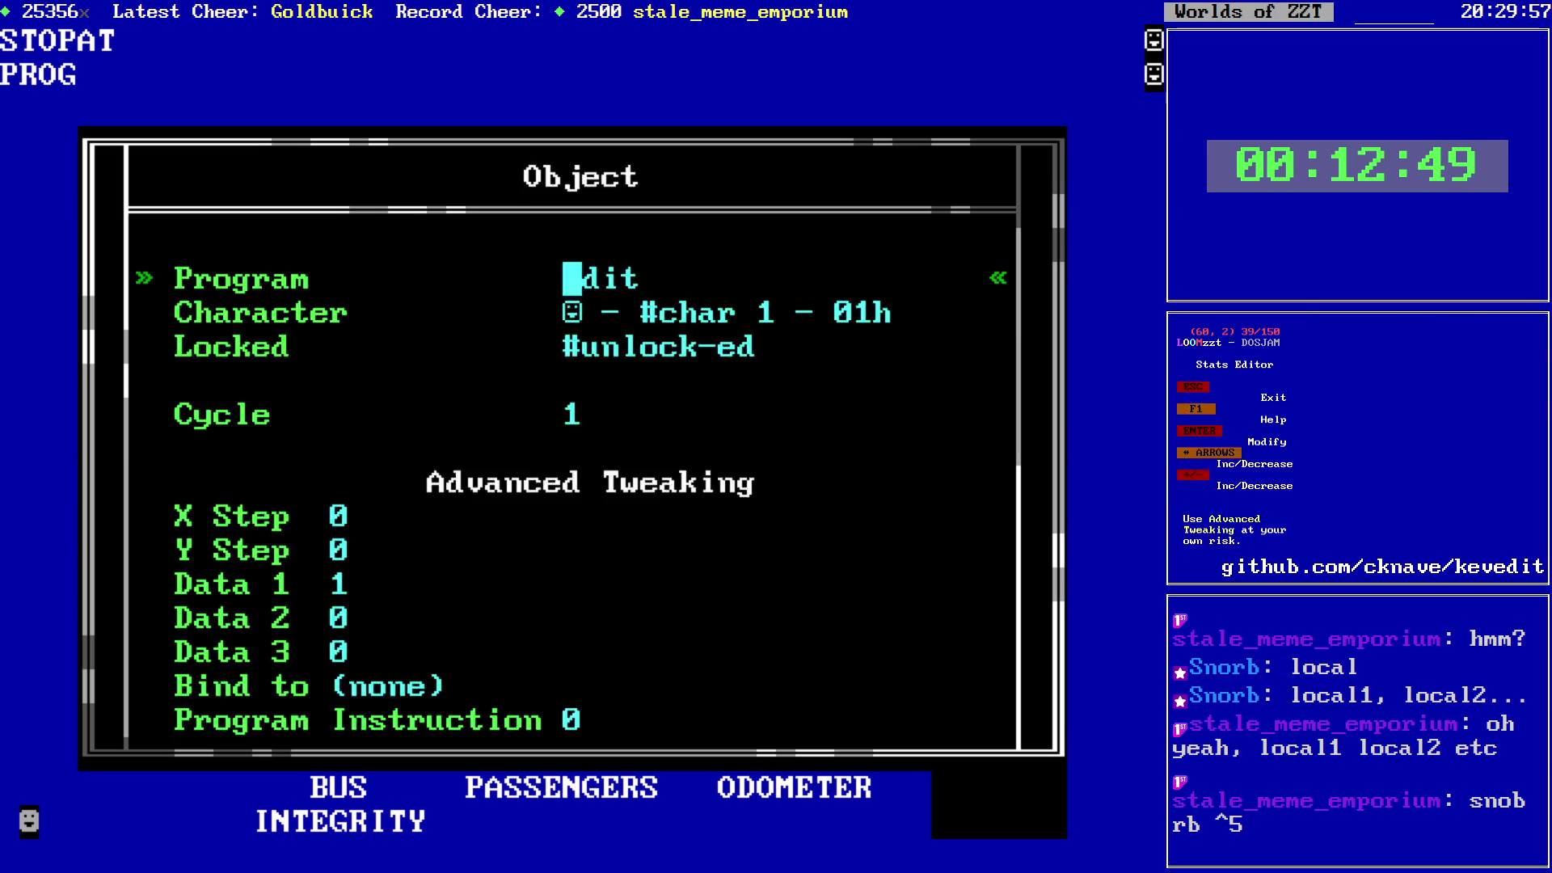
key(Return)
key(BackSpace)
key(BackSpace)
key(BackSpace)
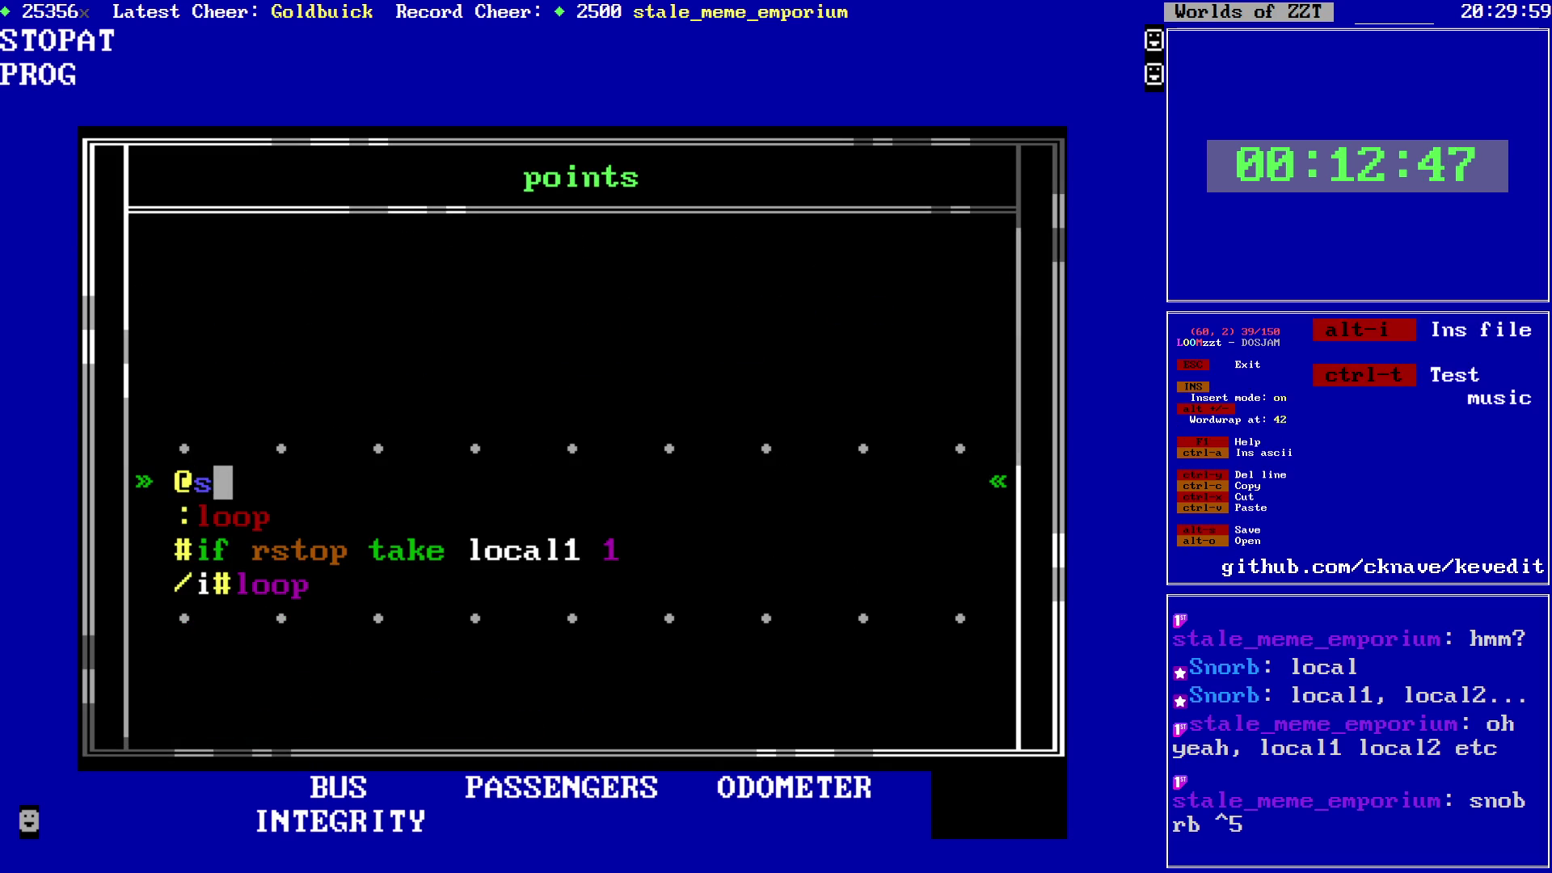
text(score)
- Append '#end', ':reset', '#set local1 100' and '#loop' lines, then close the code
key(Down)
key(Down)
key(Down)
text(d)
key(Return)
text(:reset)
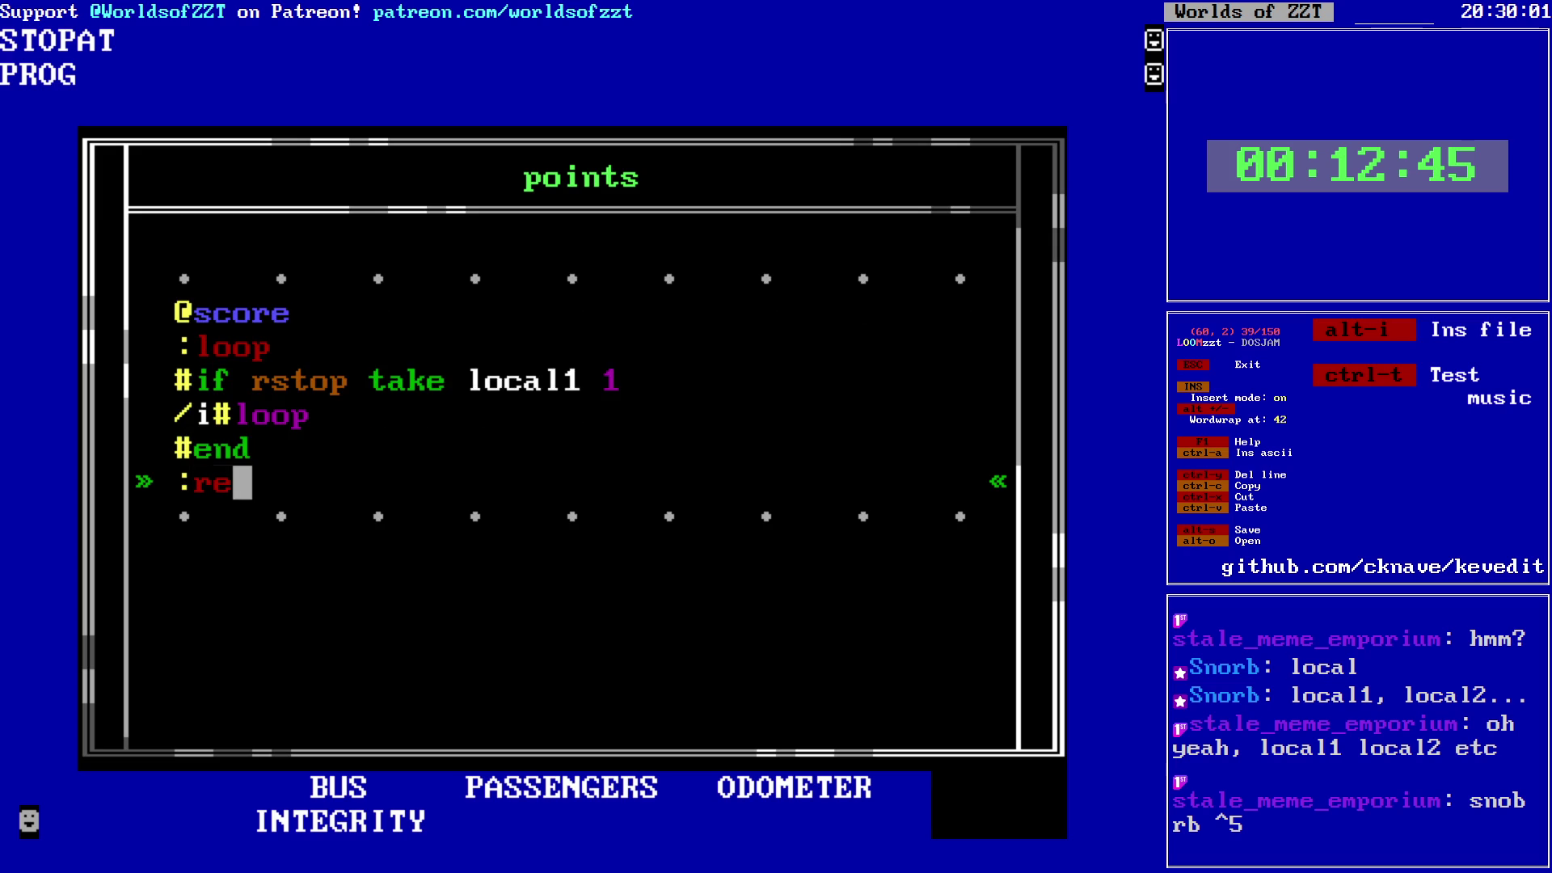
key(Return)
text(et local1 100)
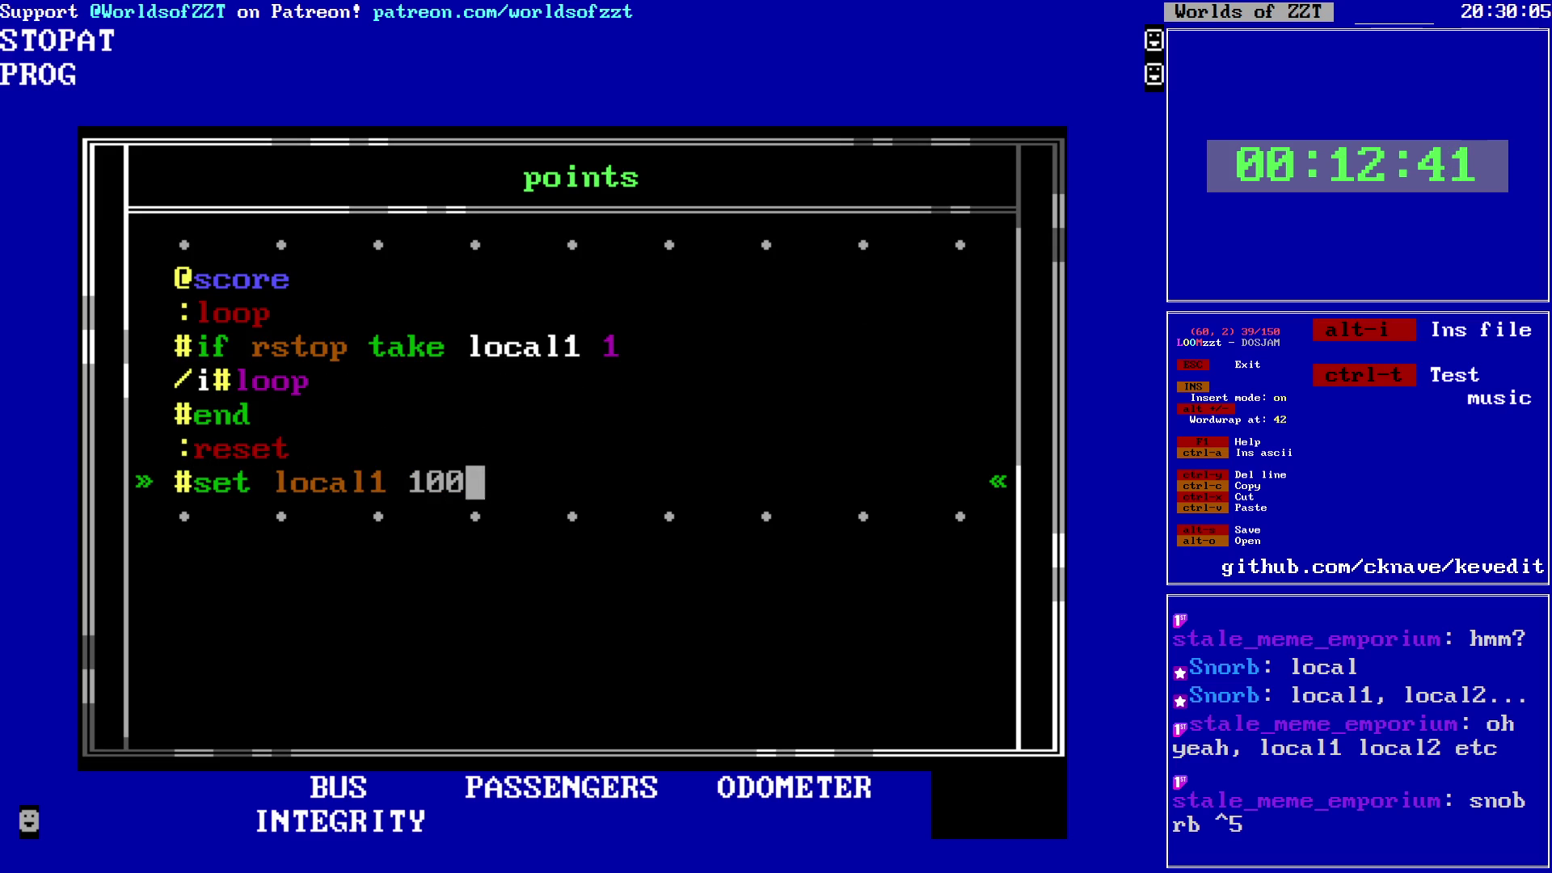
key(Return)
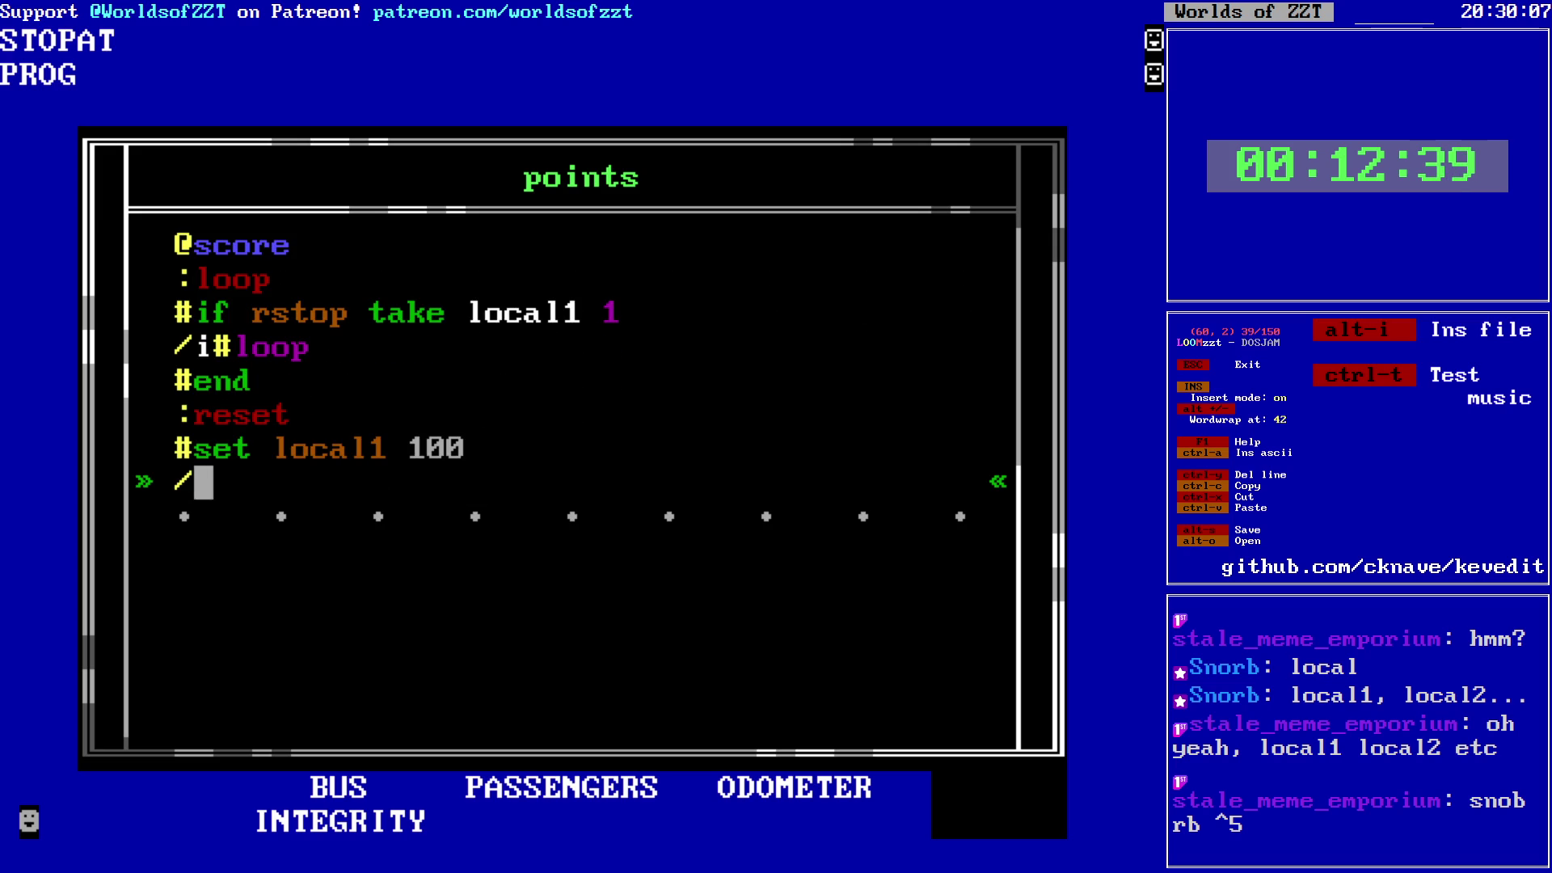
text(#loop)
key(Escape)
key(Escape)
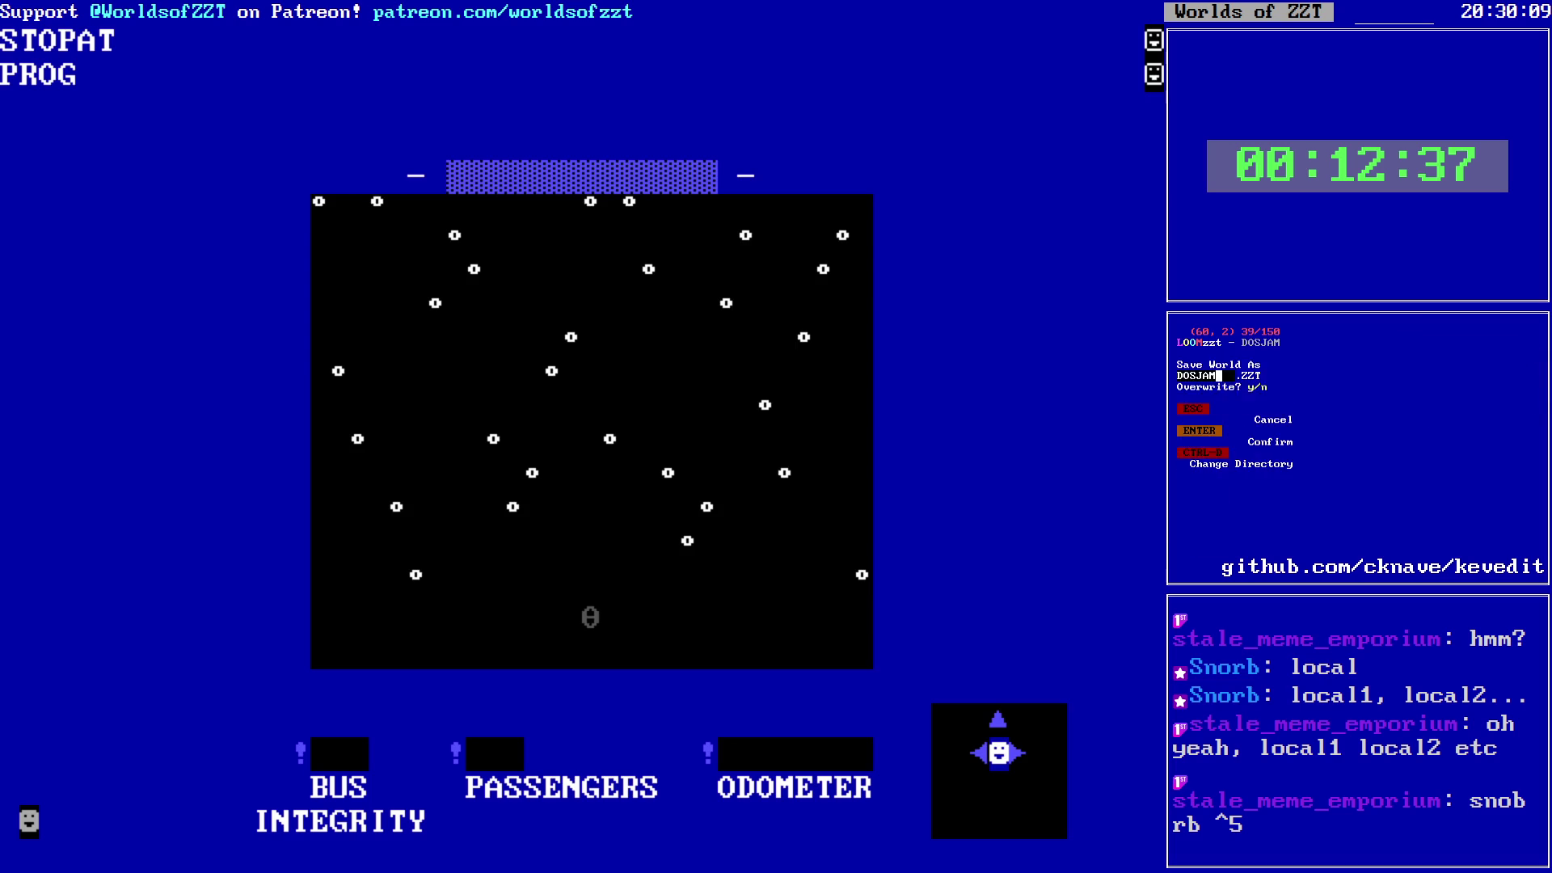
- Review the Setup object's code from end to top, then close it
key(Return)
key(Down)
key(Down)
key(Down)
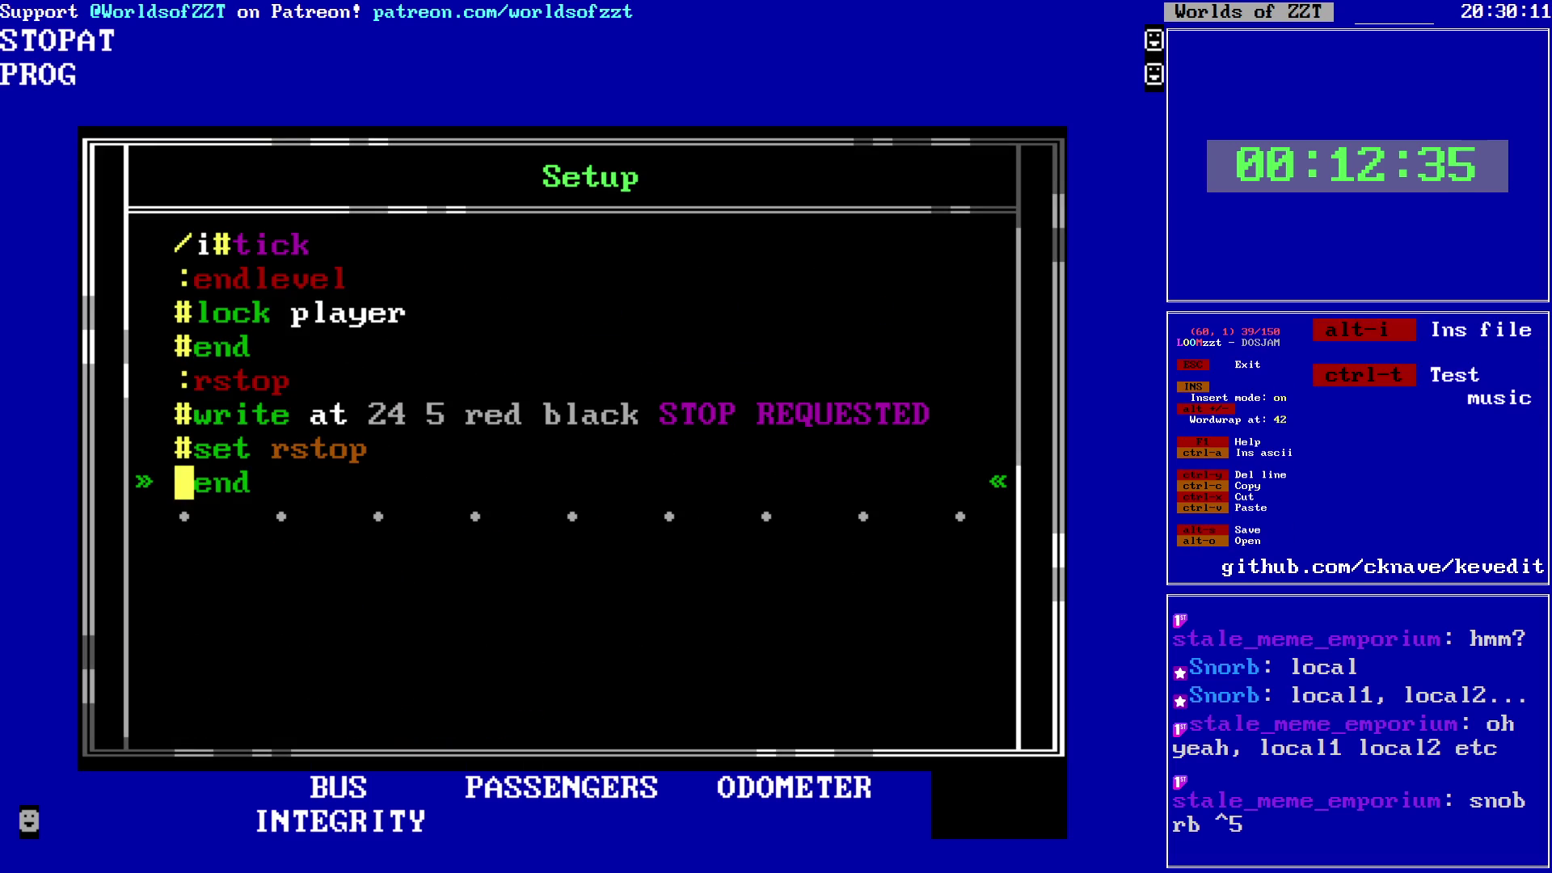
key(Page_Up)
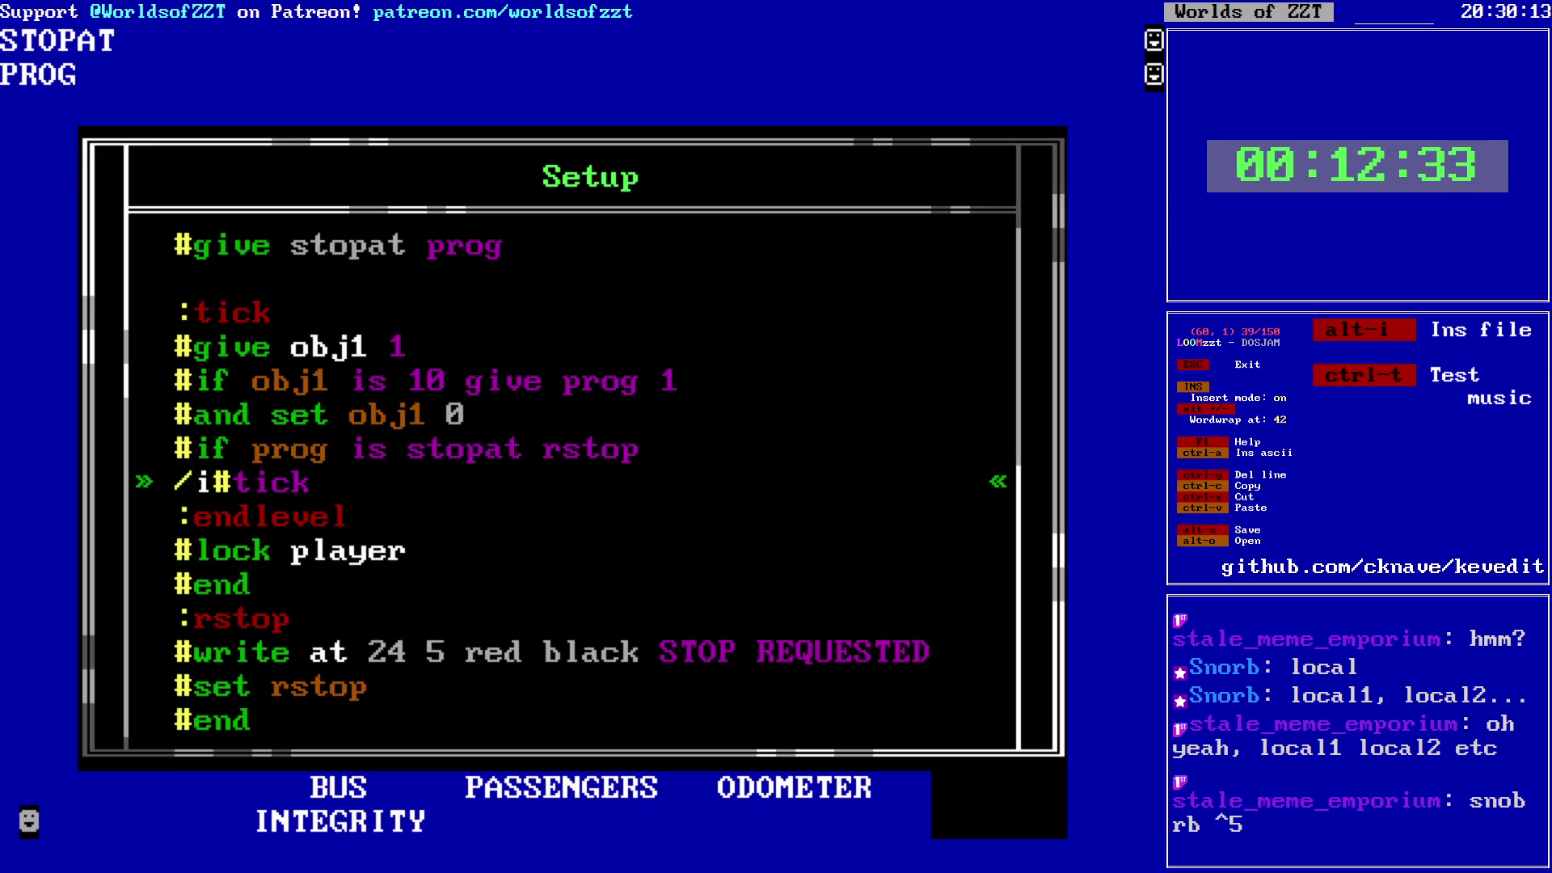
key(Page_Up)
key(Escape)
key(Escape)
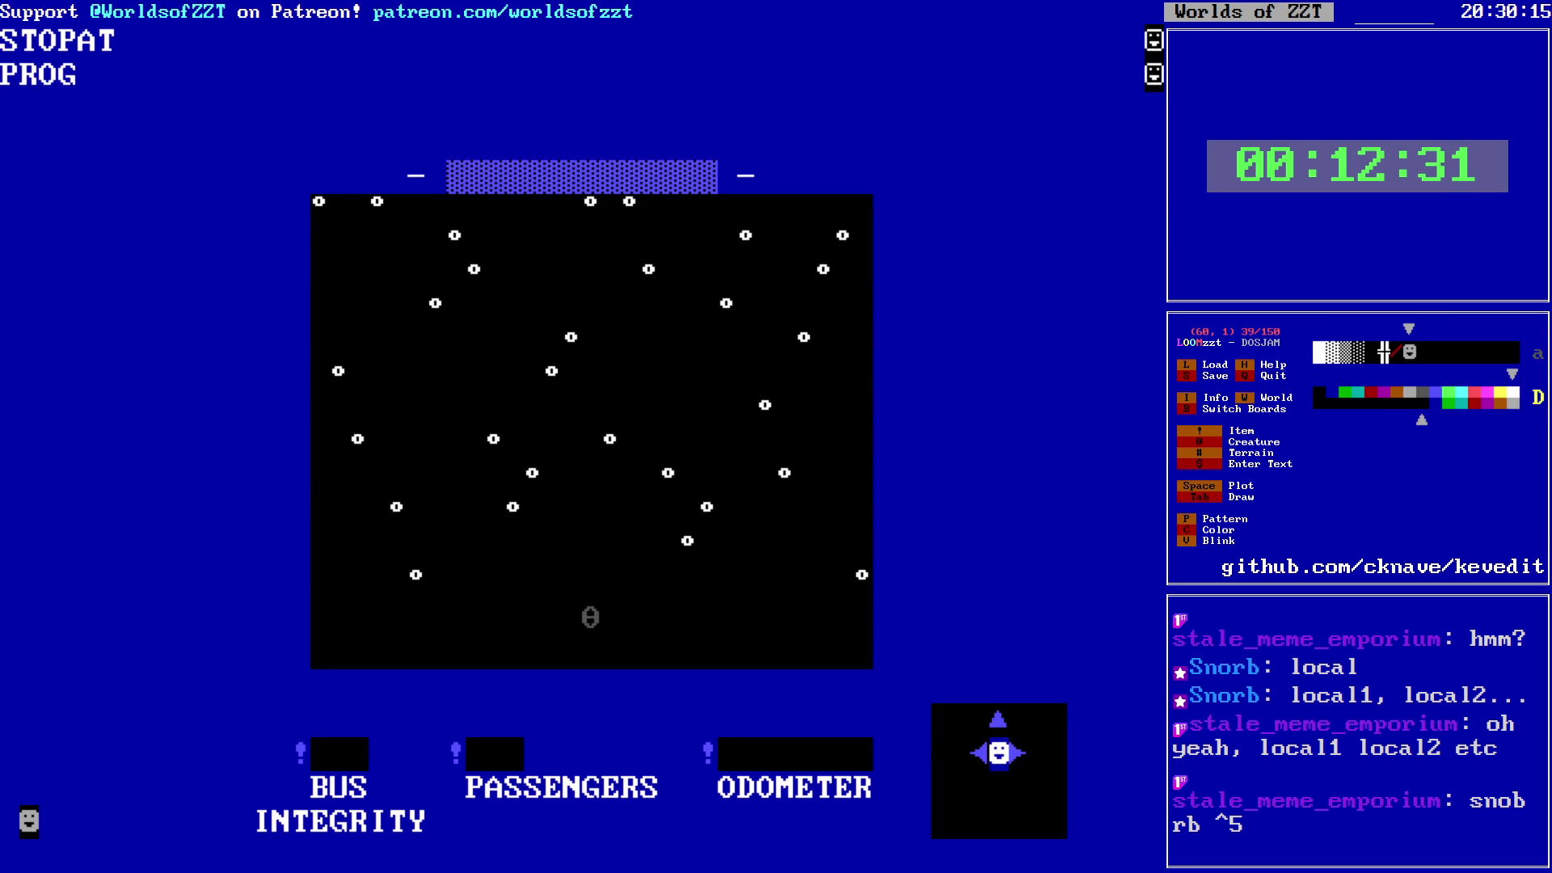
- Insert '#clear rstop' after the #lock line in the bus object's Ship code
key(Up)
key(Up)
key(Up)
key(Right)
key(Return)
key(Page_Down)
key(Page_Down)
key(Up)
key(Up)
key(Up)
key(Up)
key(Up)
key(End)
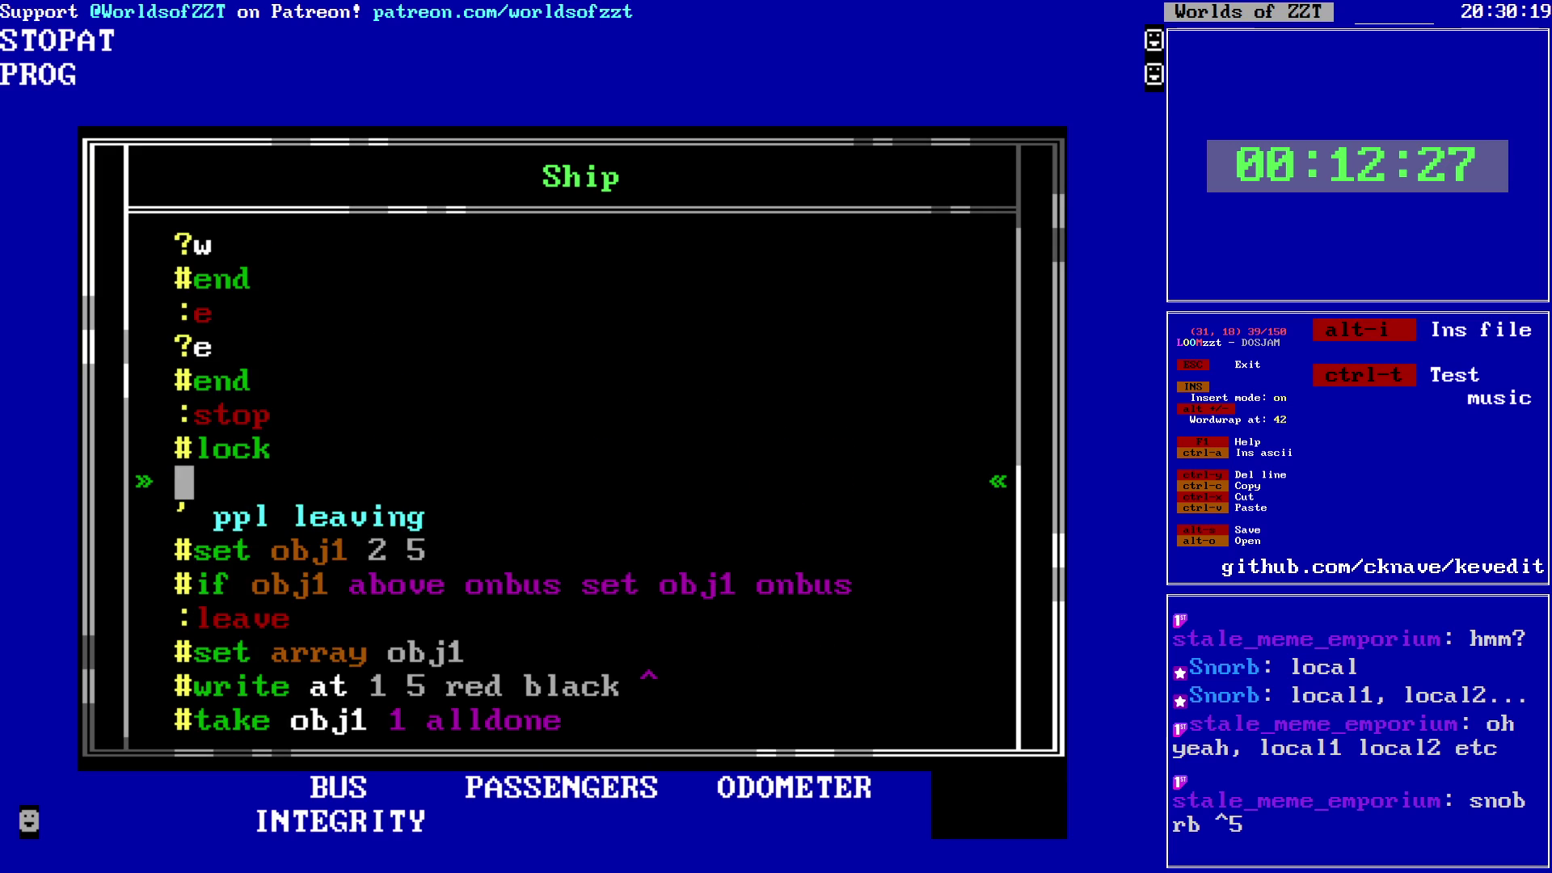
key(Return)
text(#clear rstop)
key(Page_Down)
key(Page_Down)
key(Page_Up)
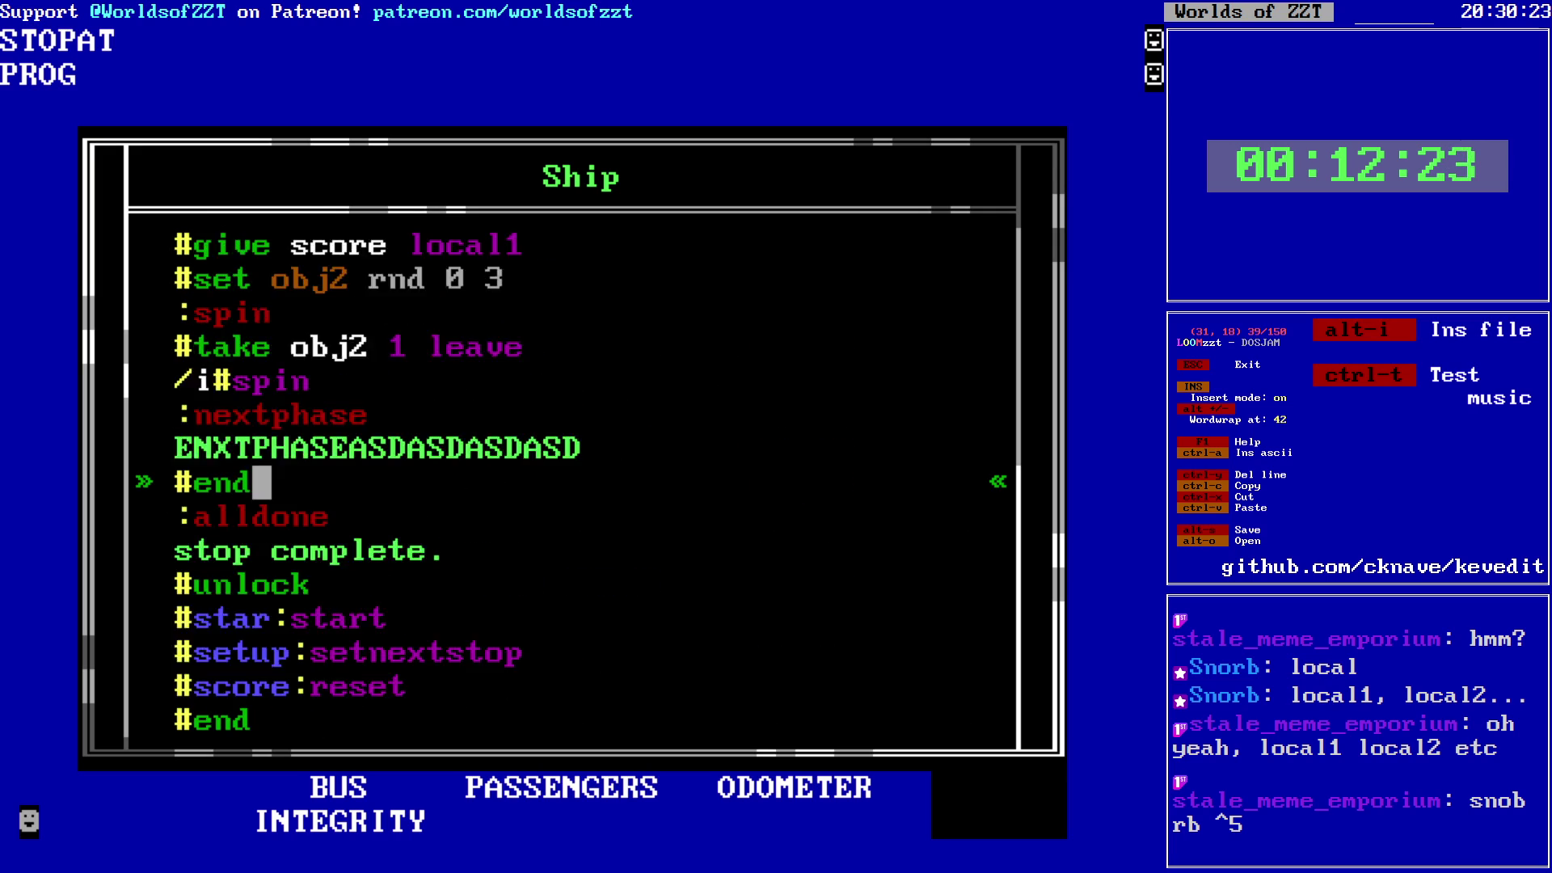
key(Page_Up)
key(Escape)
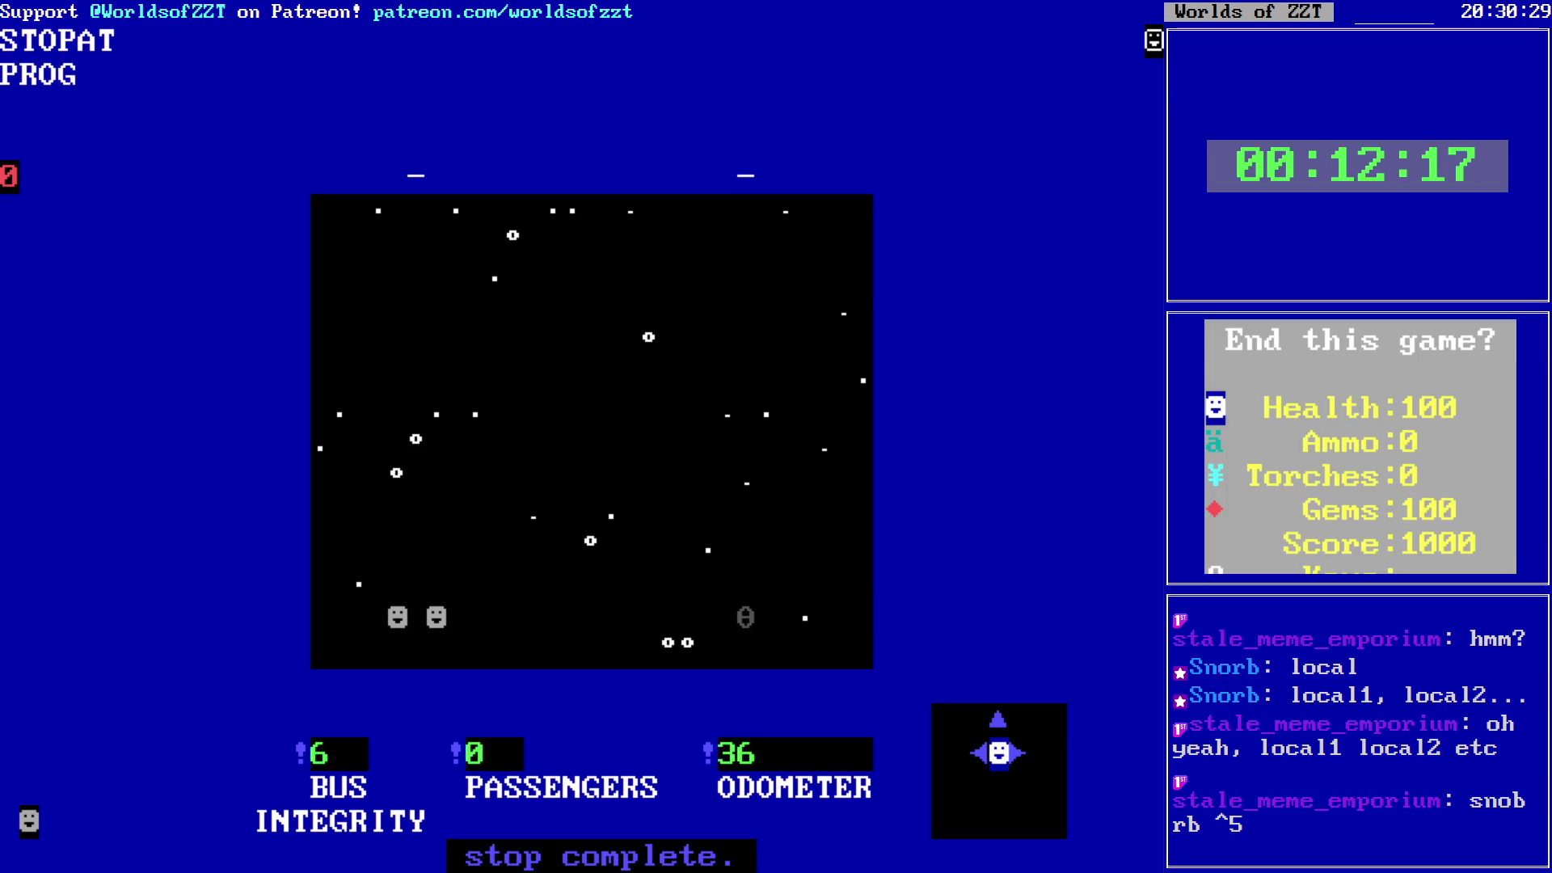
- Reload the bus world from the title screen, drive briefly, then bring up the end-game prompt
key(y)
key(w)
key(Return)
key(p)
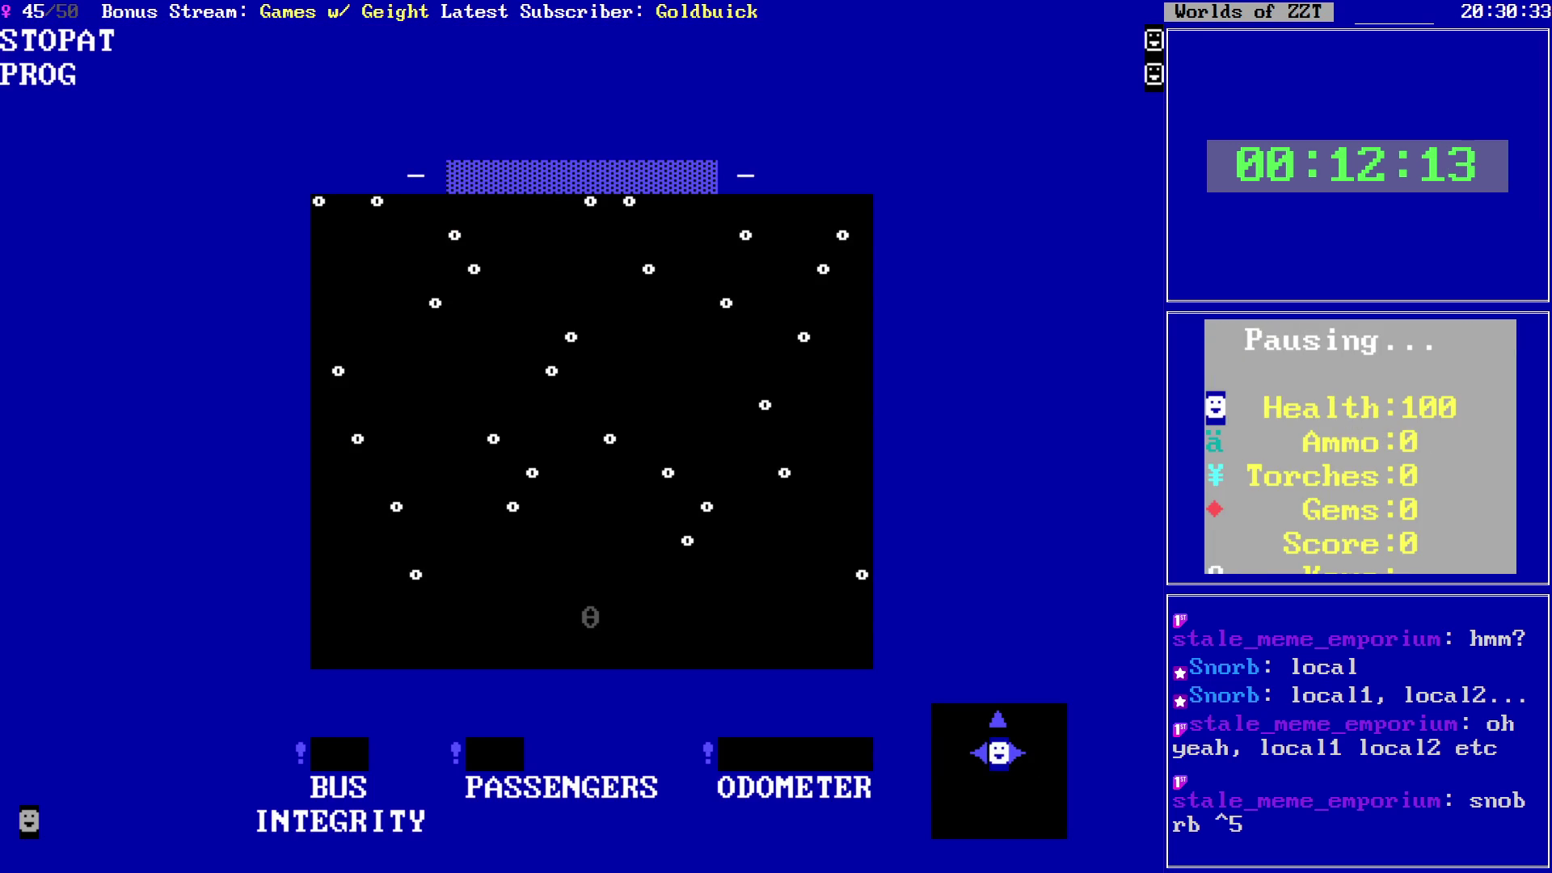
key(Up)
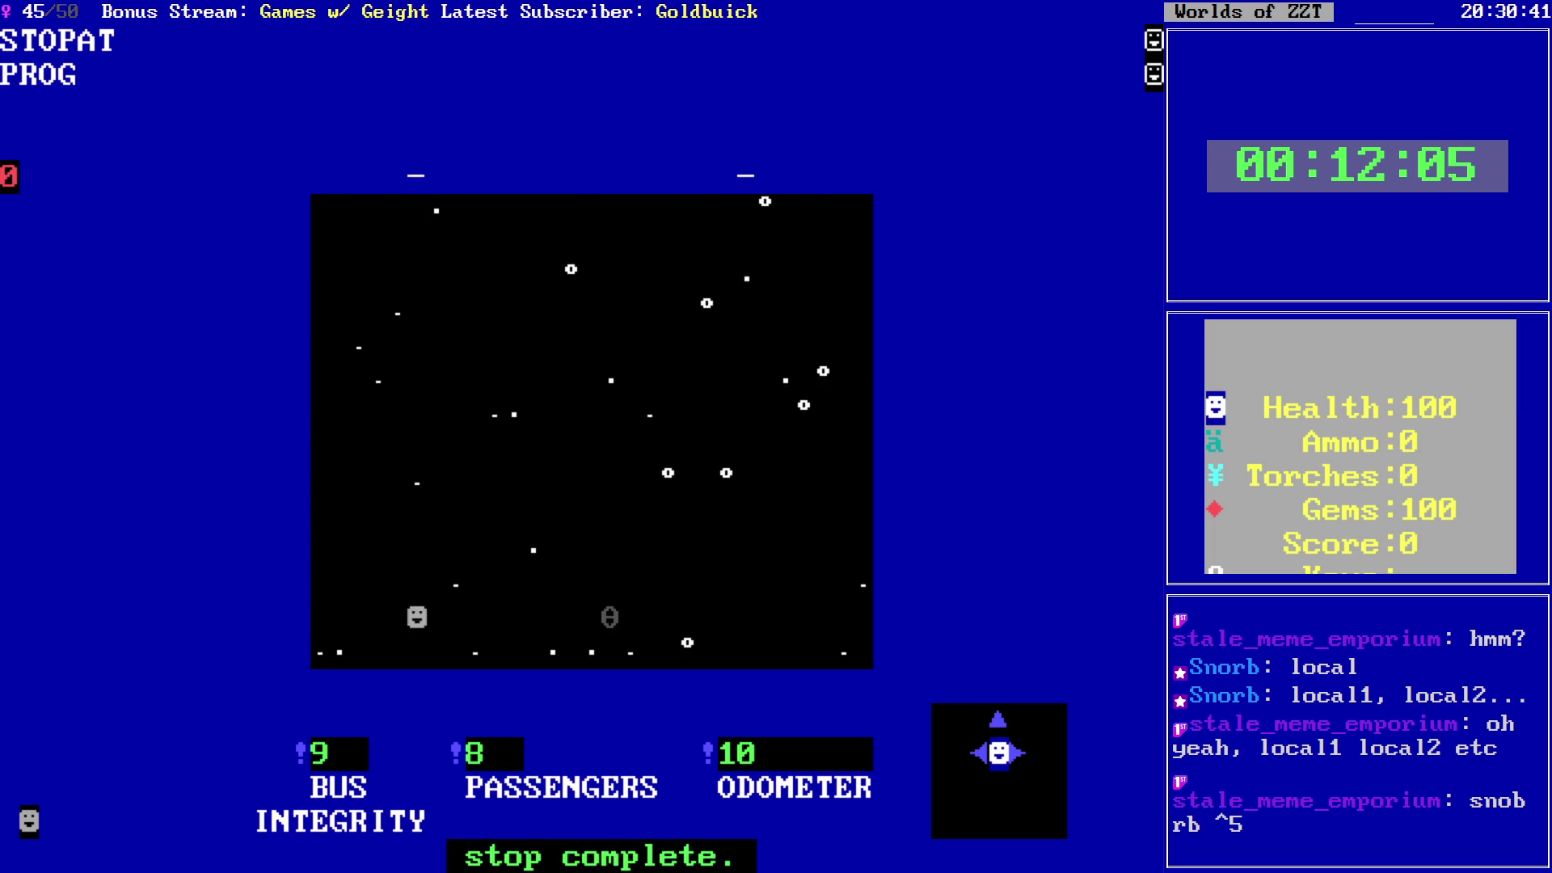
key(Left)
key(Left)
key(Left)
key(Right)
key(Right)
key(Right)
key(Right)
key(Right)
key(Right)
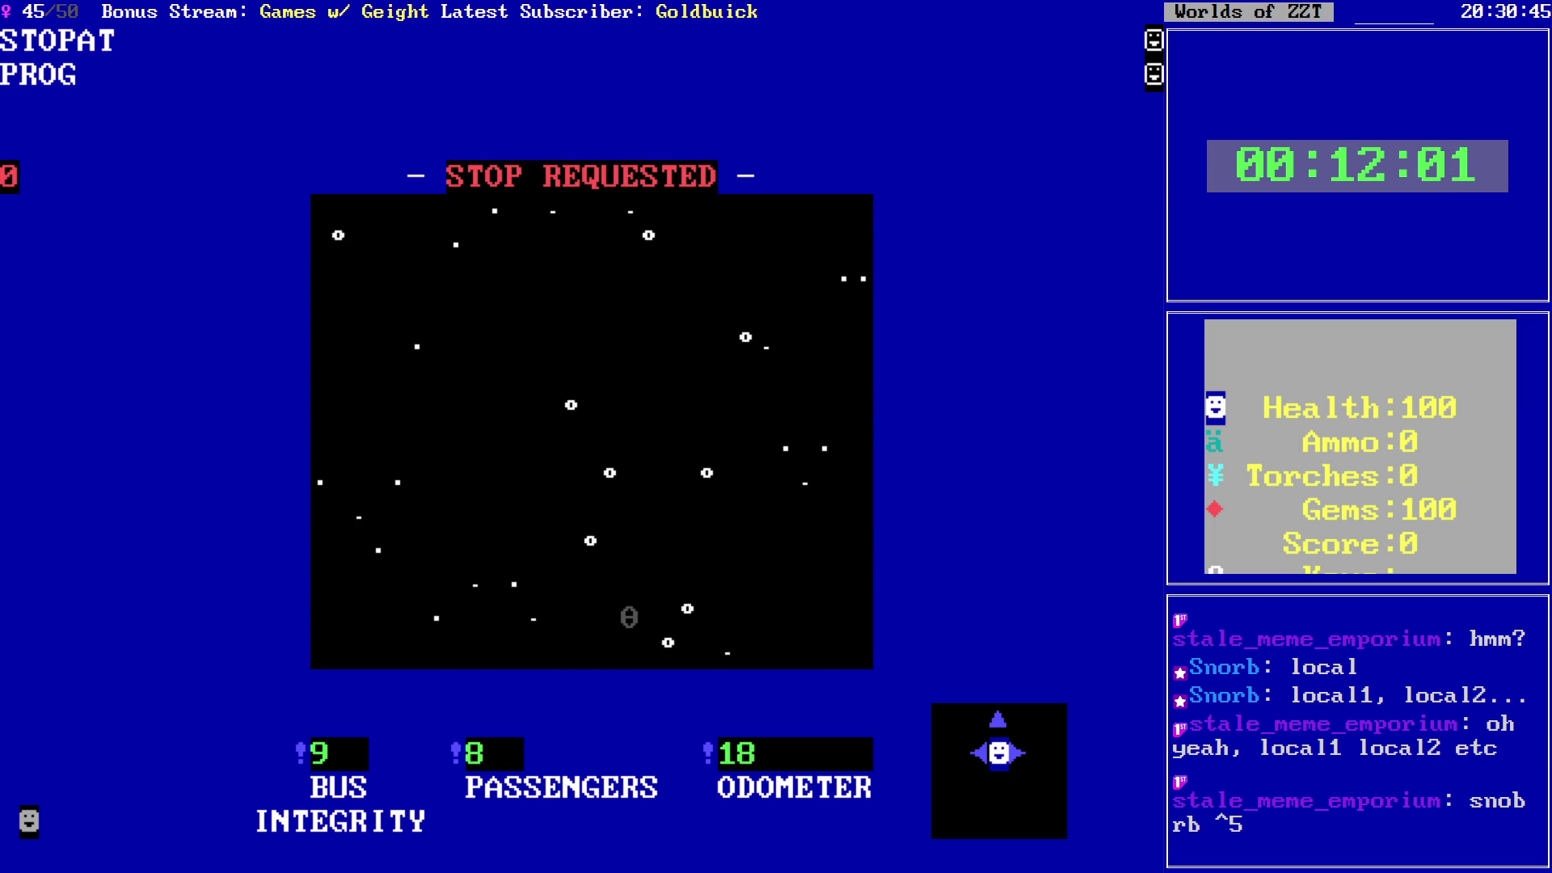
key(Escape)
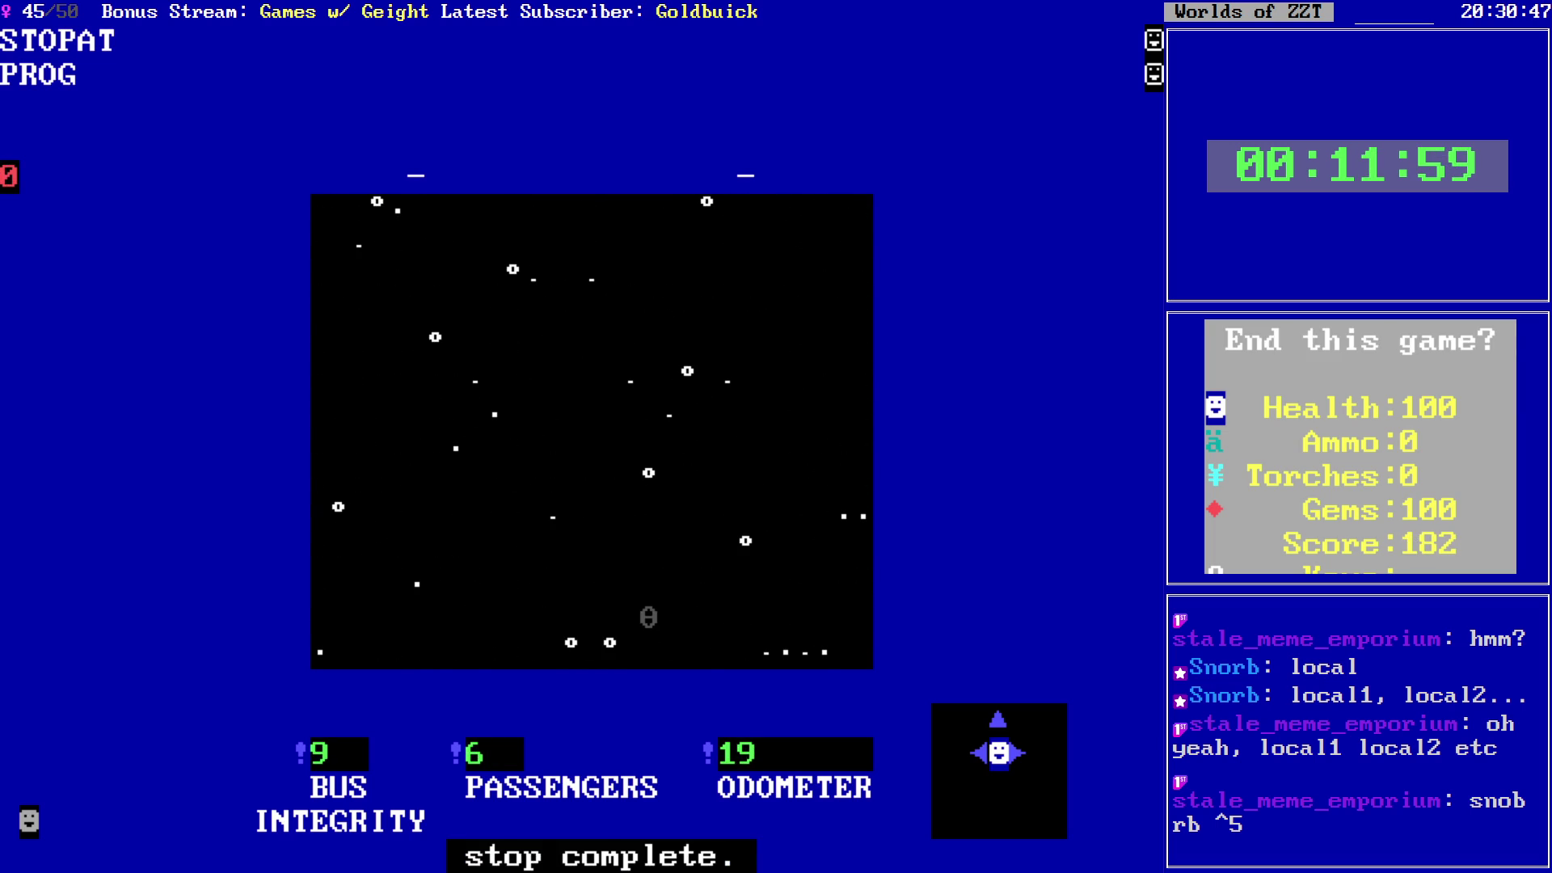
- Restart and steer the bus through requested stops until the score reaches 180, then quit
key(y)
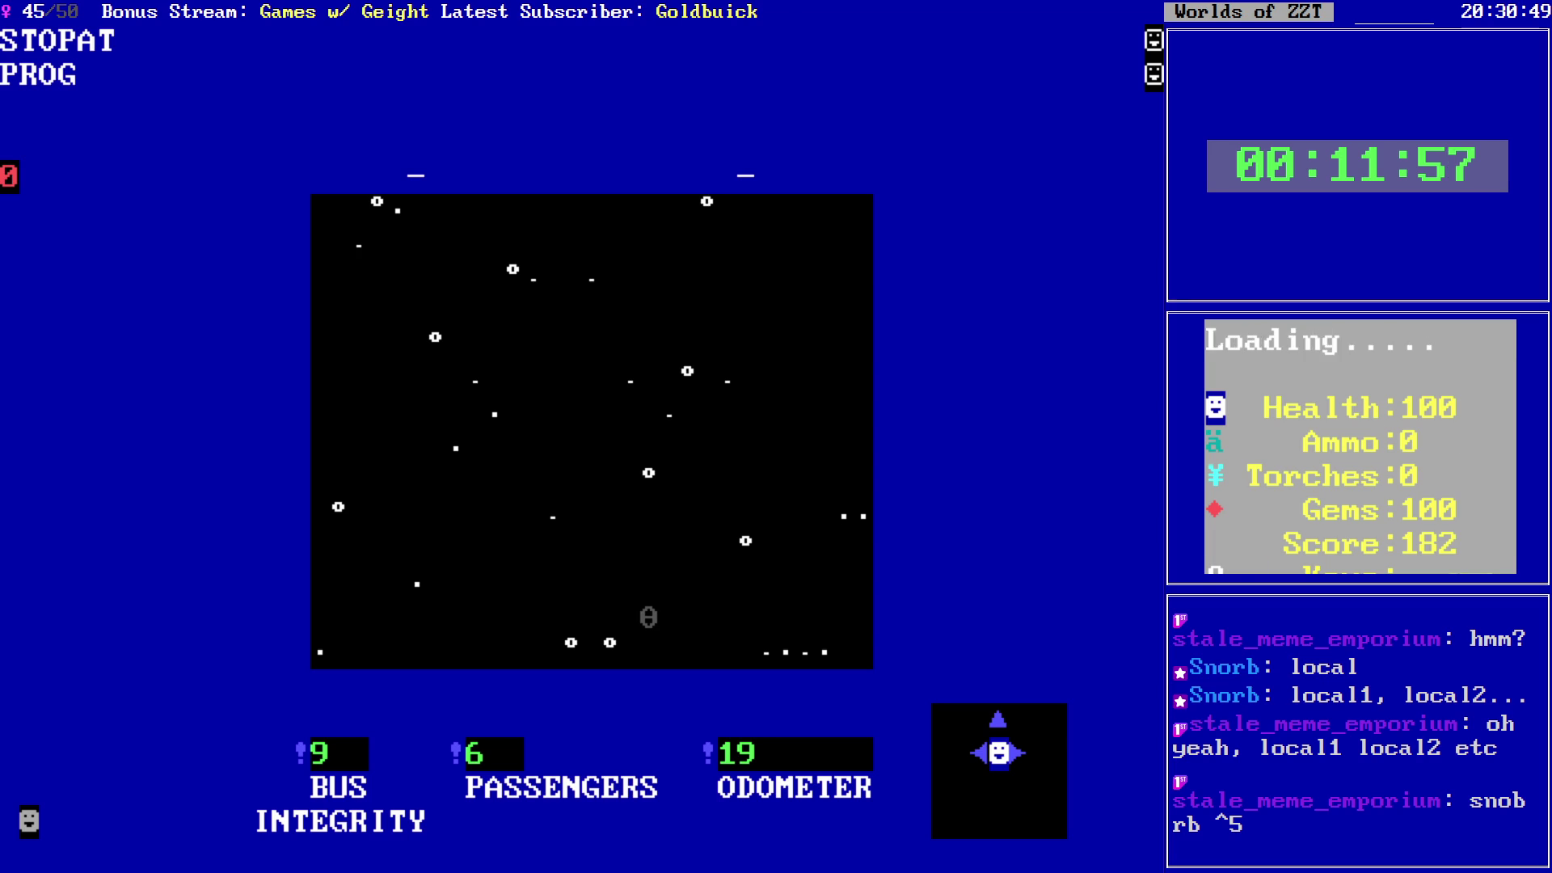
key(Up)
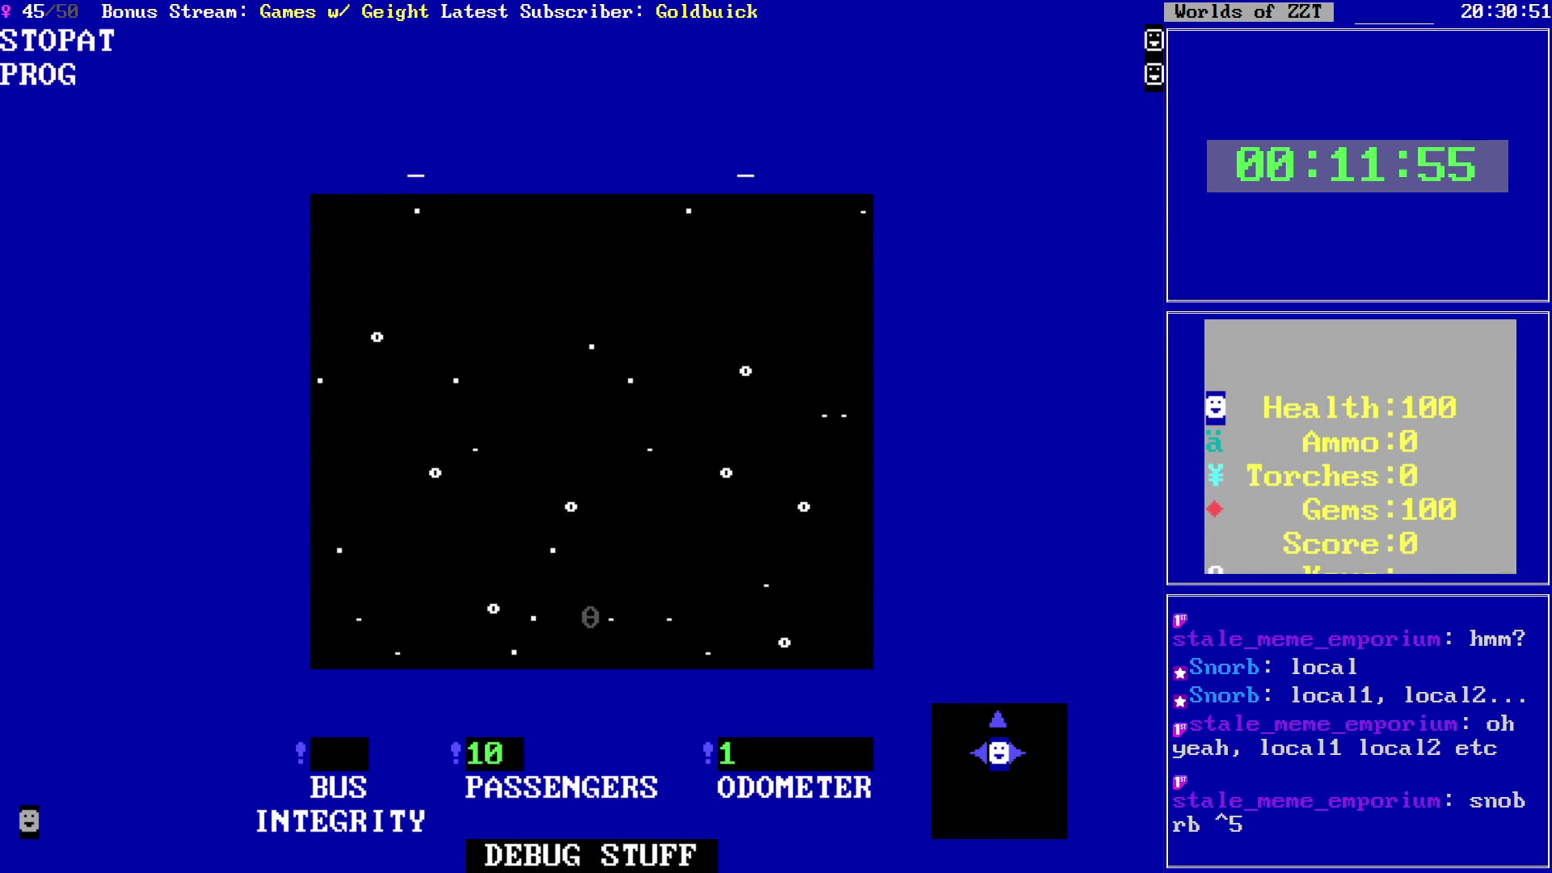
key(Left)
key(Left)
key(Right)
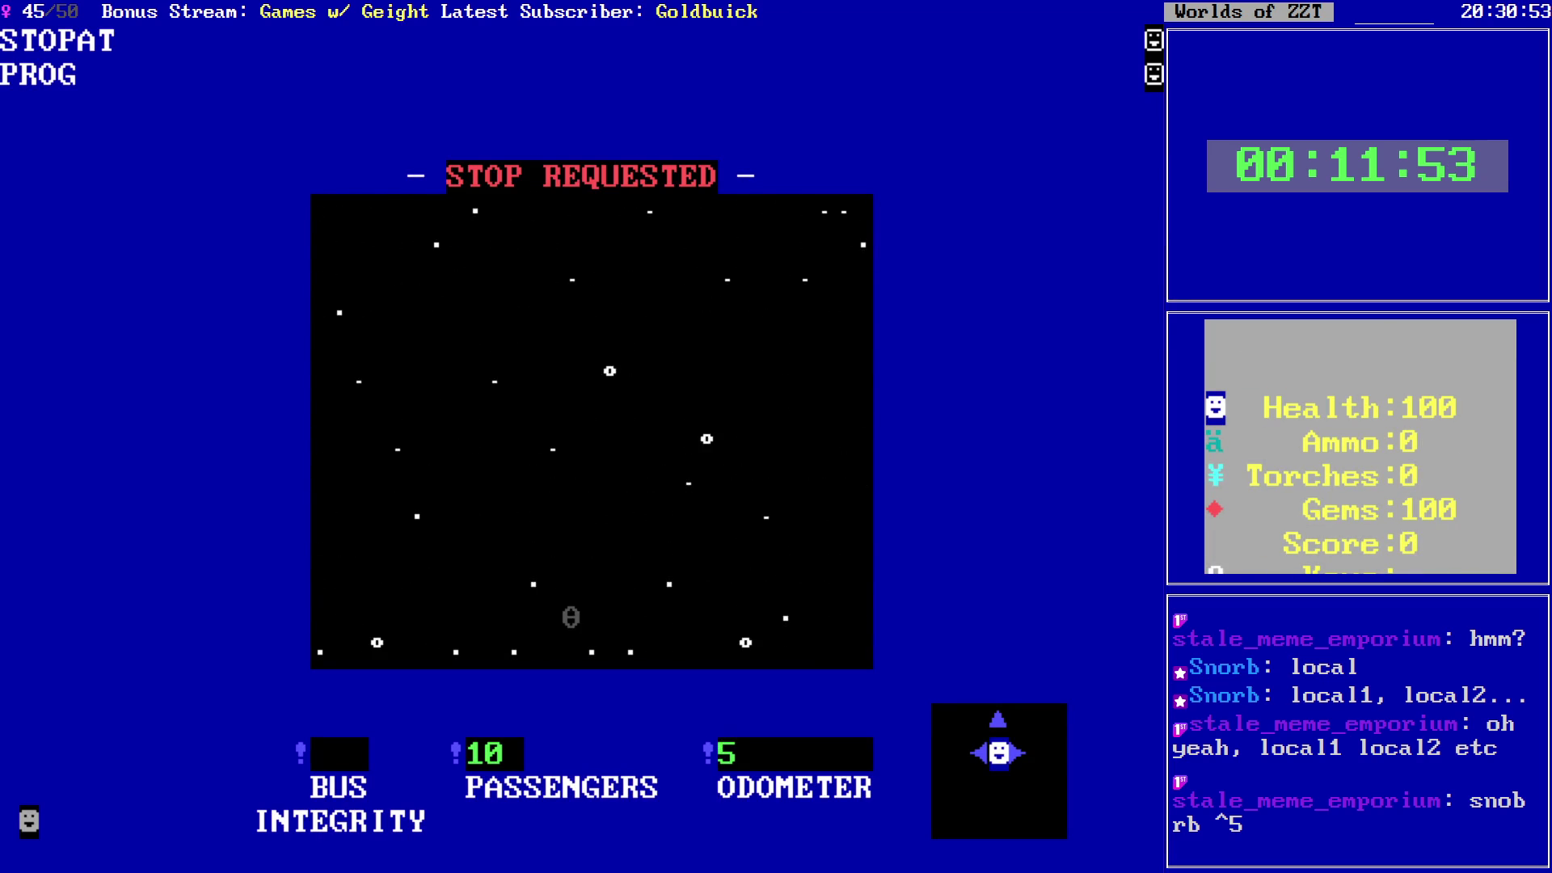
key(Left)
key(Left)
key(Right)
key(Right)
key(Left)
key(Right)
key(Right)
key(Left)
key(Right)
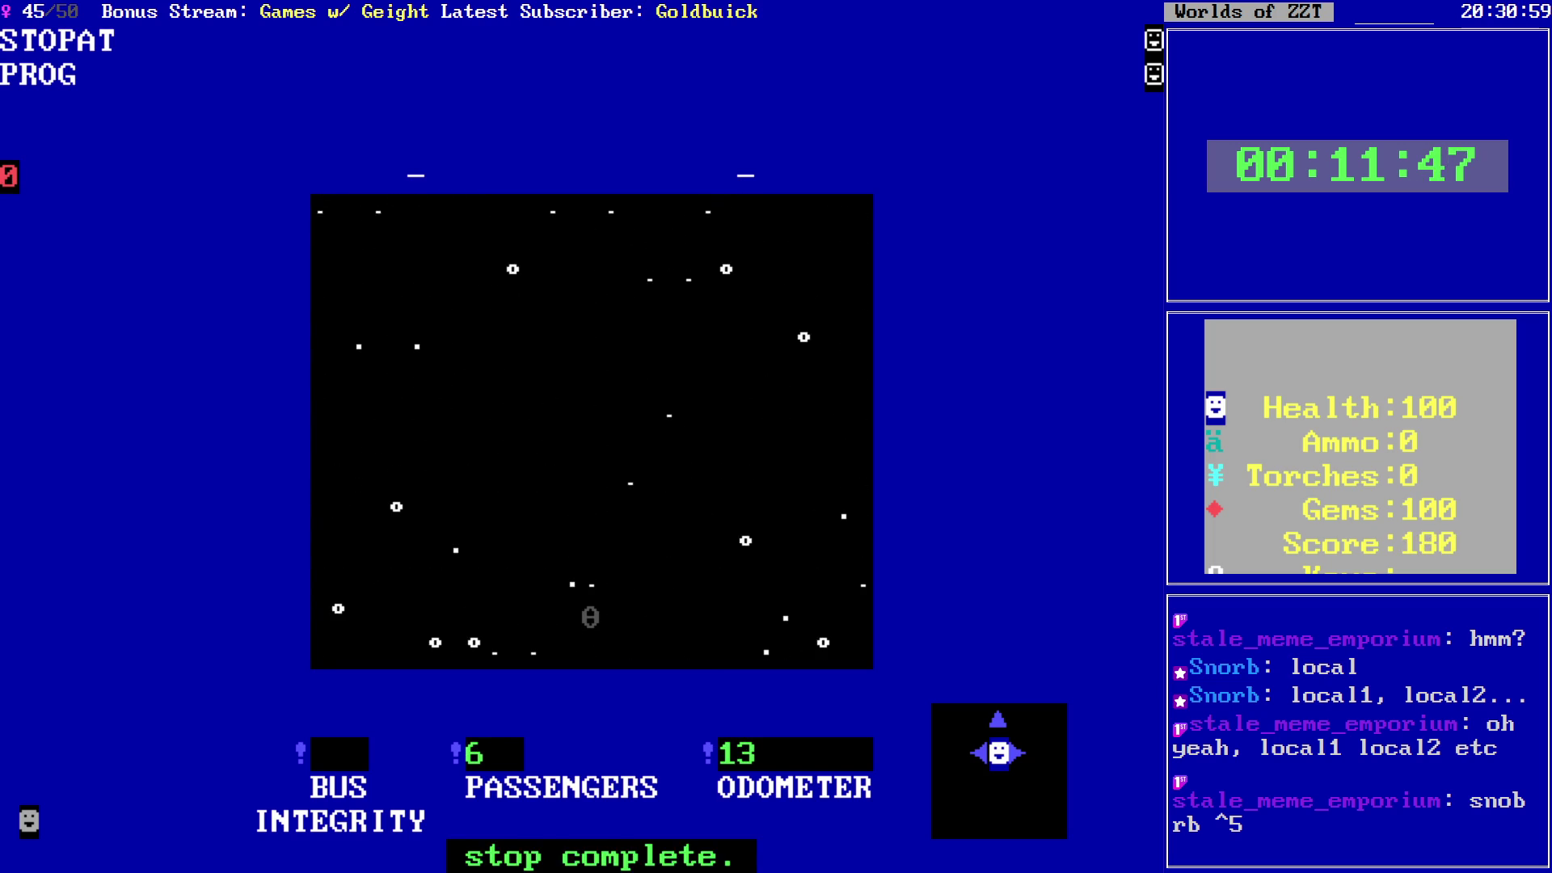
key(q)
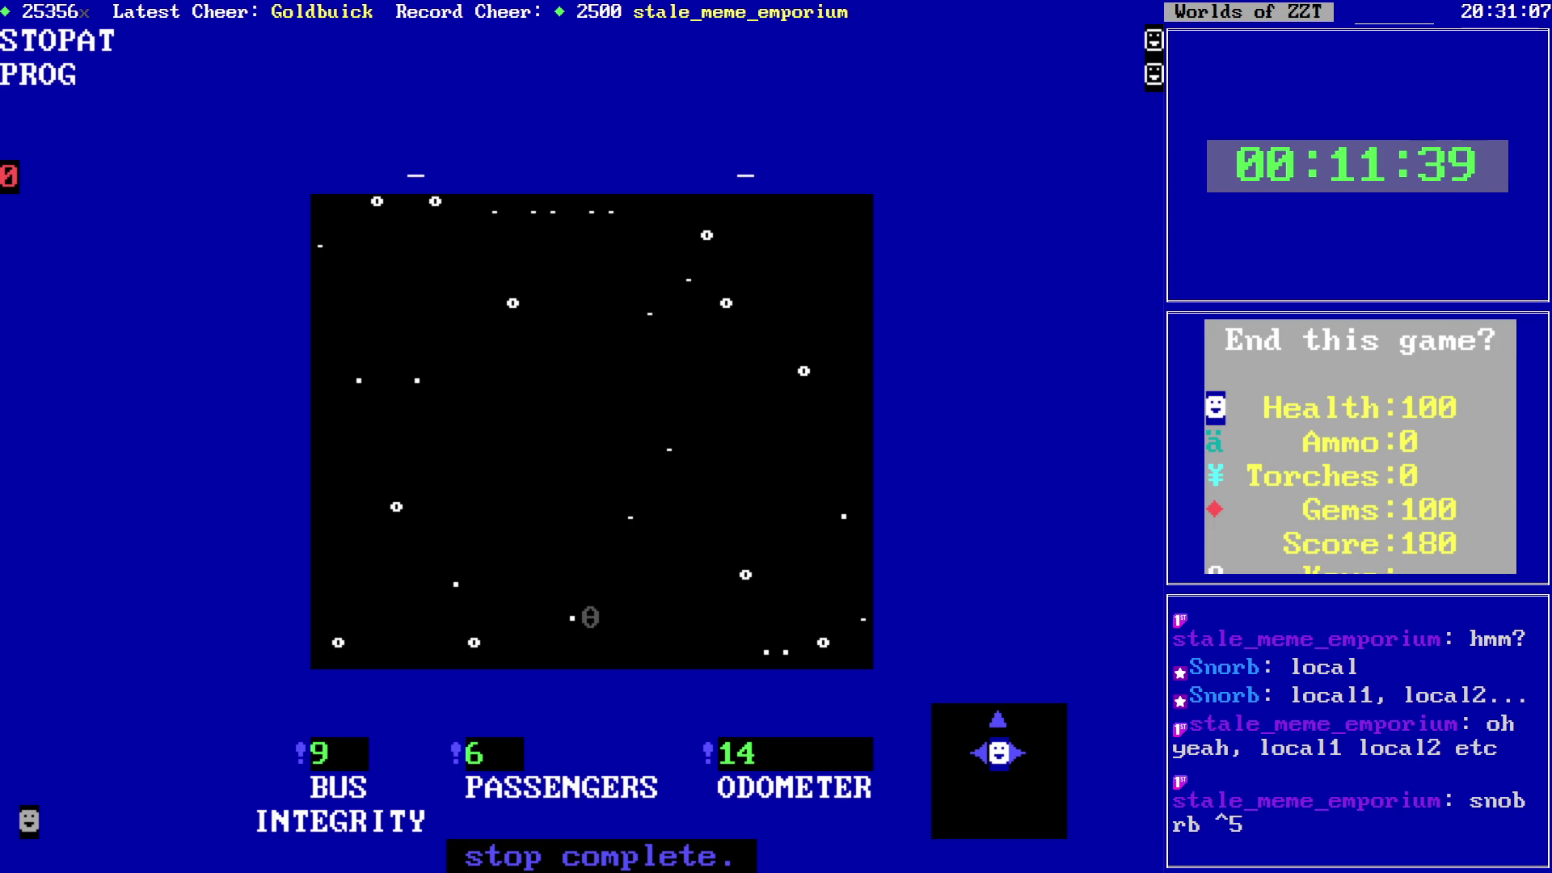
key(y)
key(shift+Up)
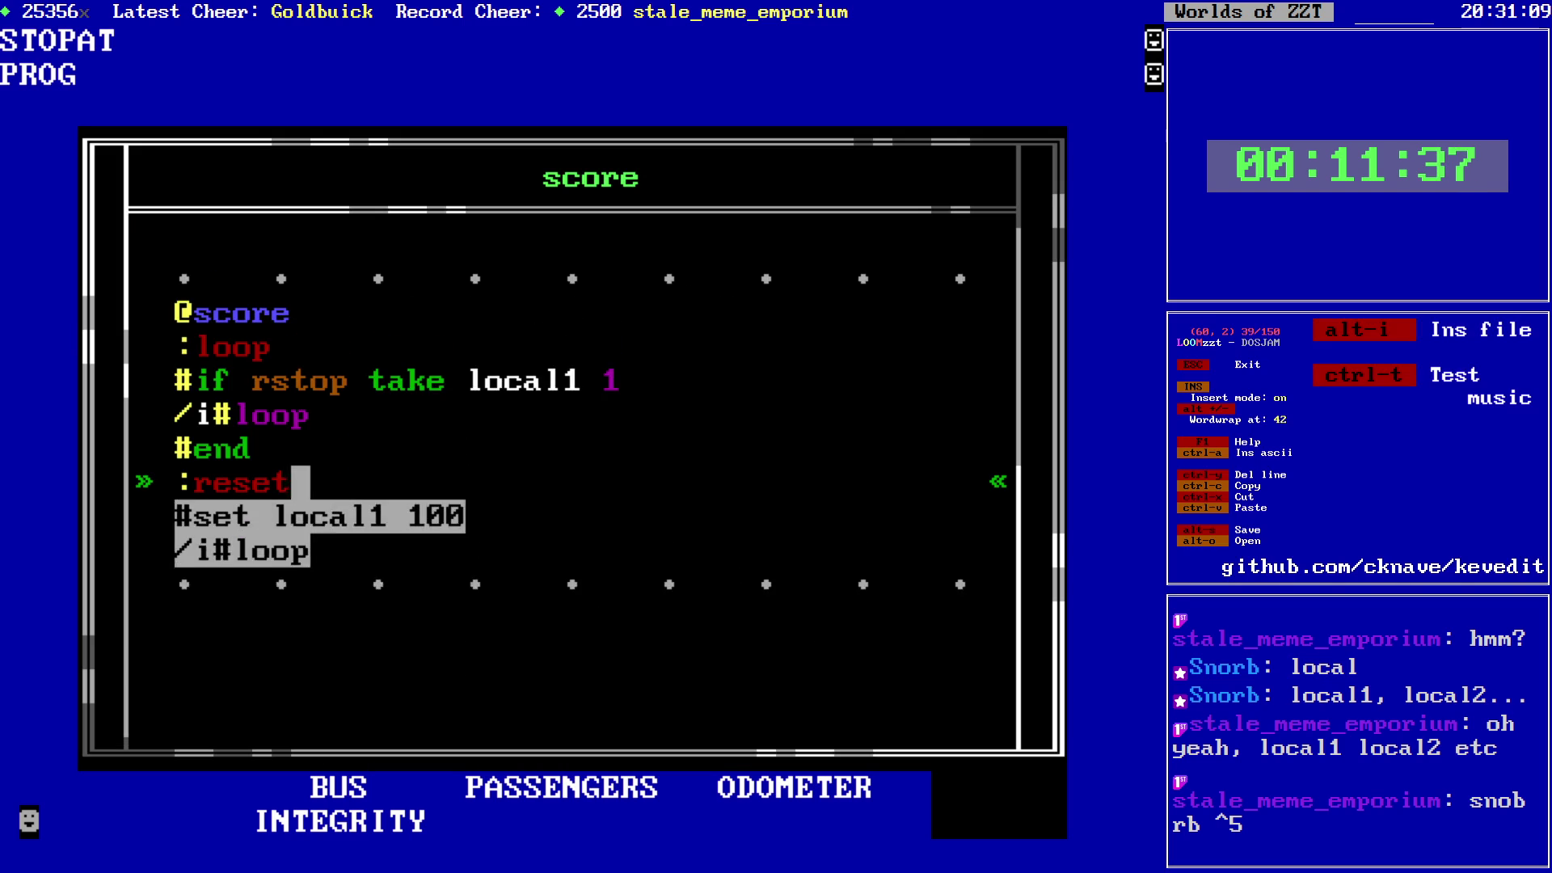
key(shift+Up)
key(ctrl+c)
key(Delete)
key(Up)
key(Up)
key(Up)
key(End)
key(Down)
key(ctrl+v)
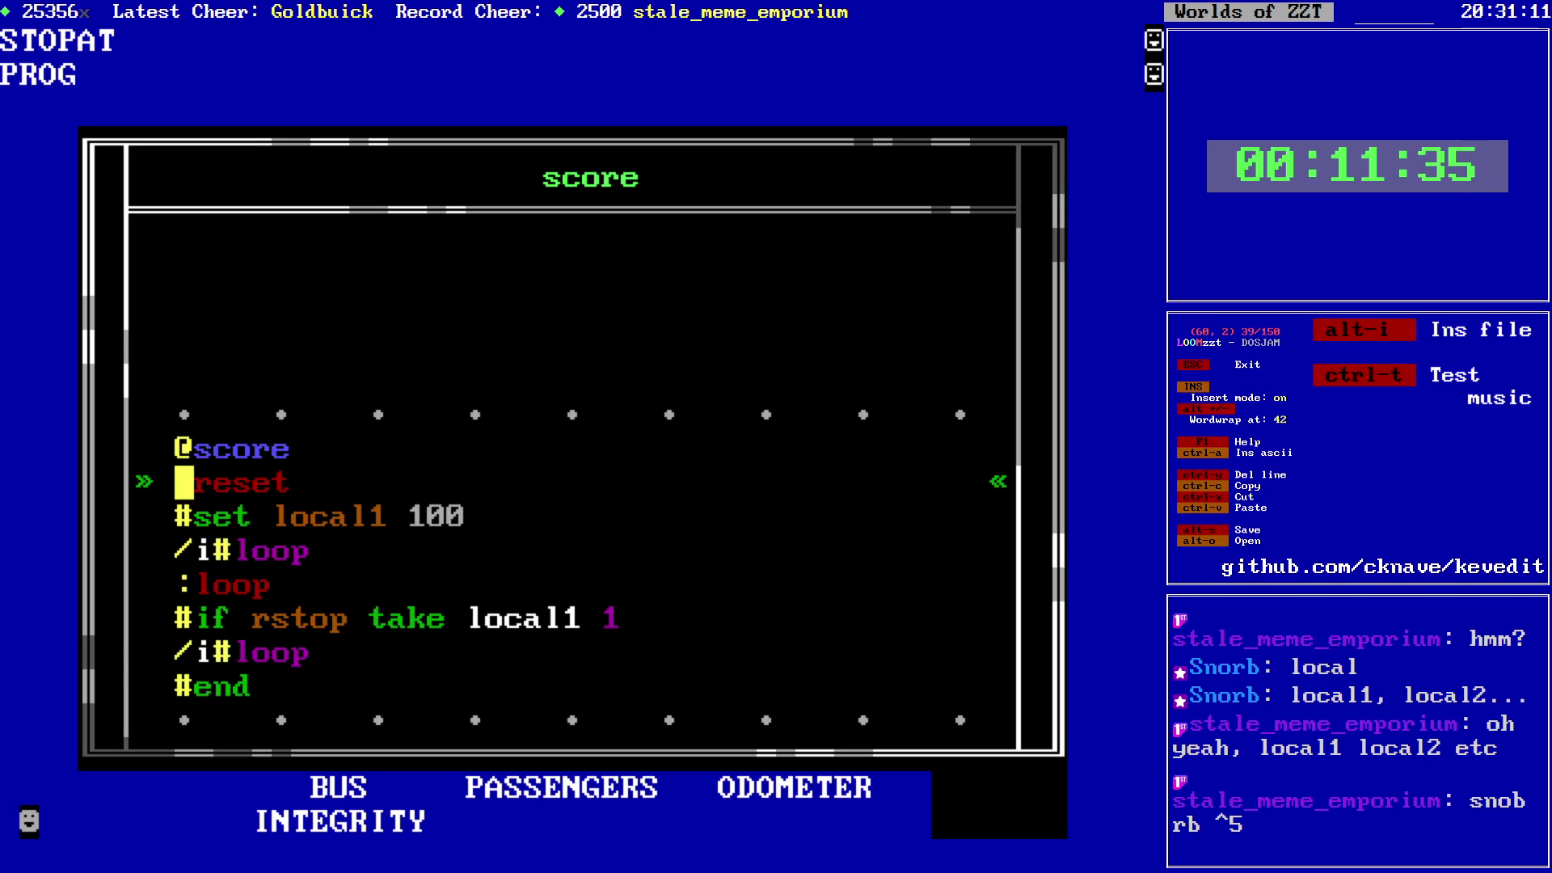
key(Down)
key(Down)
key(Down)
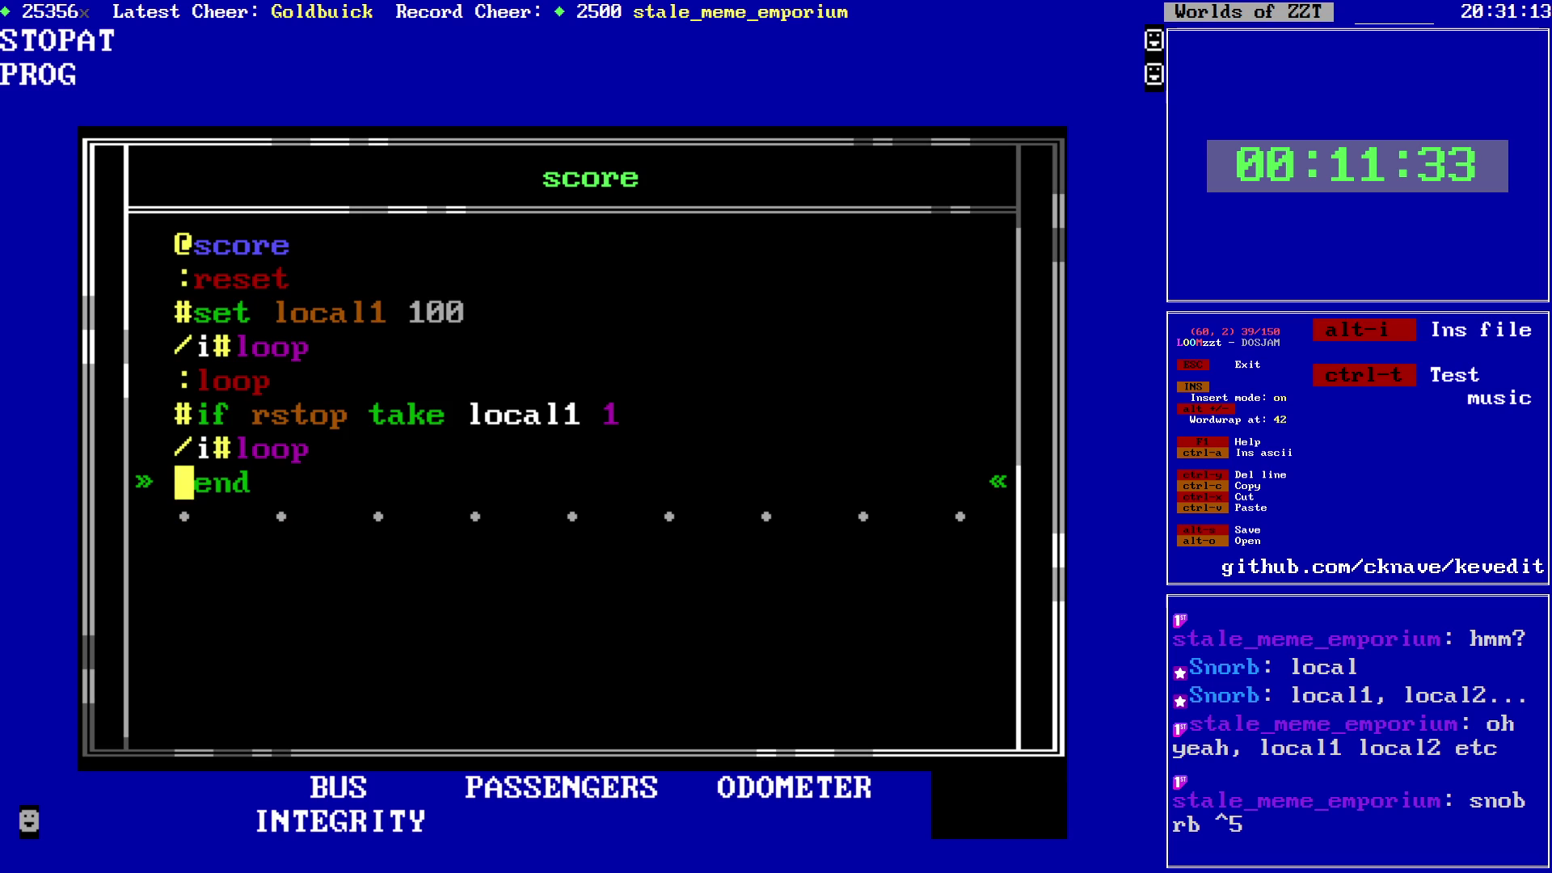
key(Escape)
- Test the board, end that game, and restart the world from the first board at score 0
key(alt+t)
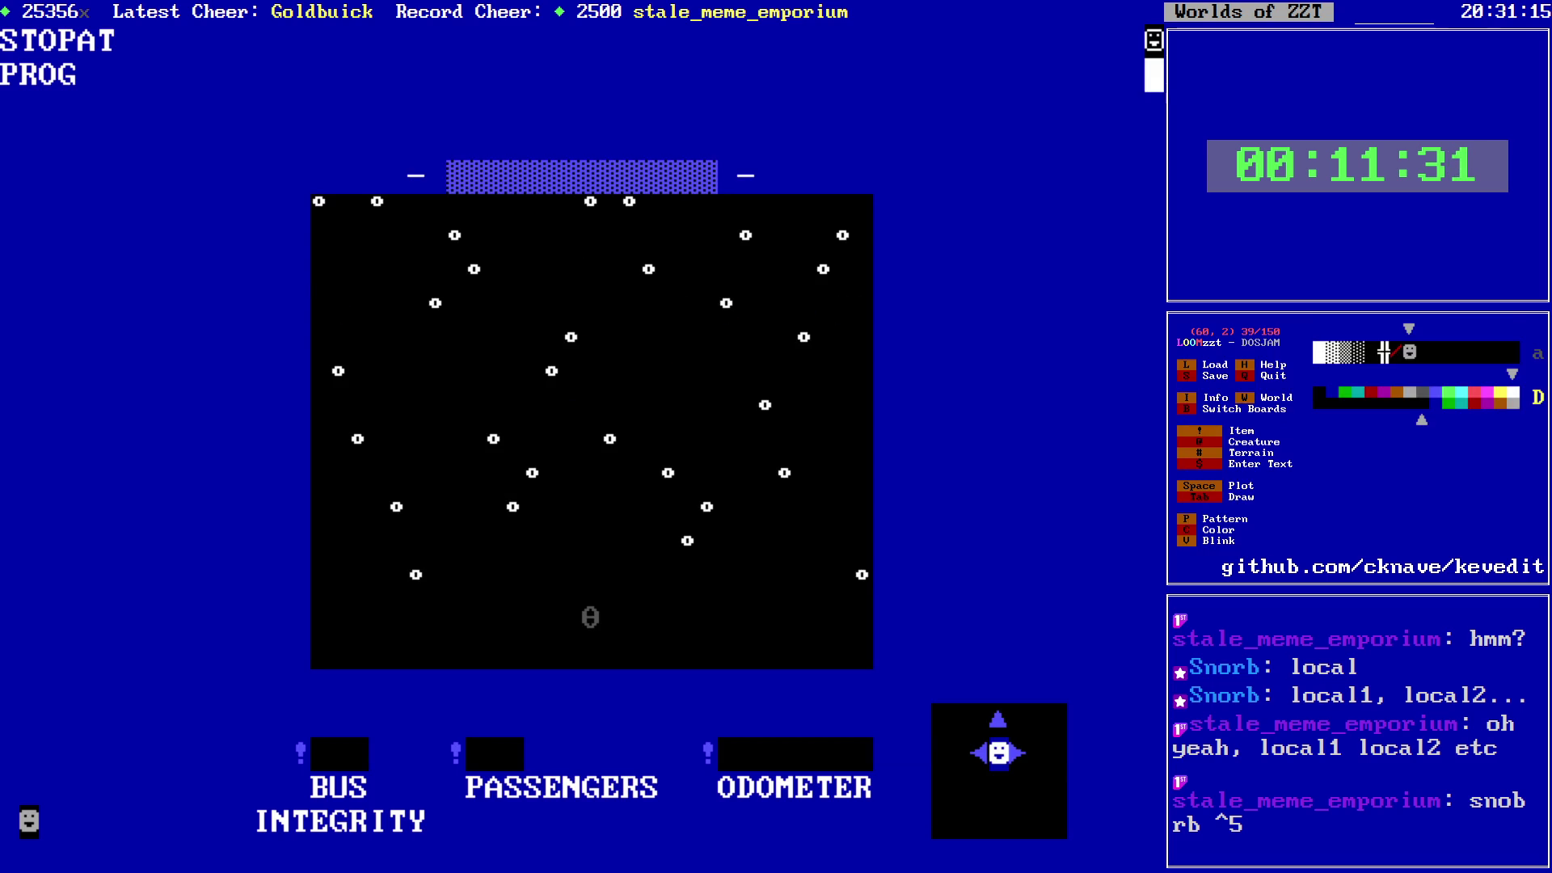
key(Escape)
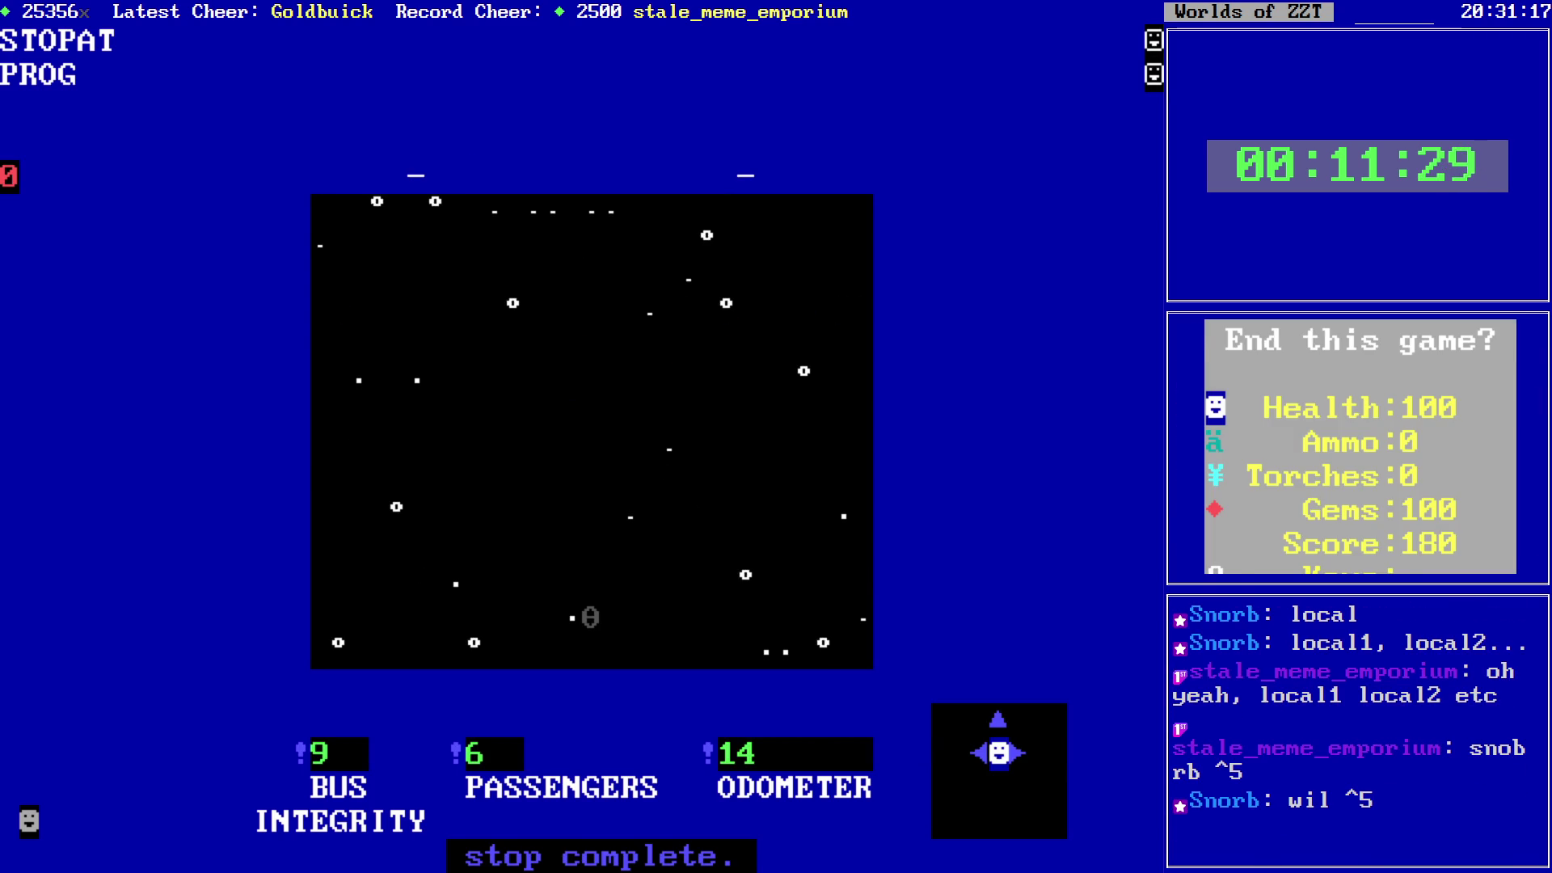
key(y)
key(Return)
key(p)
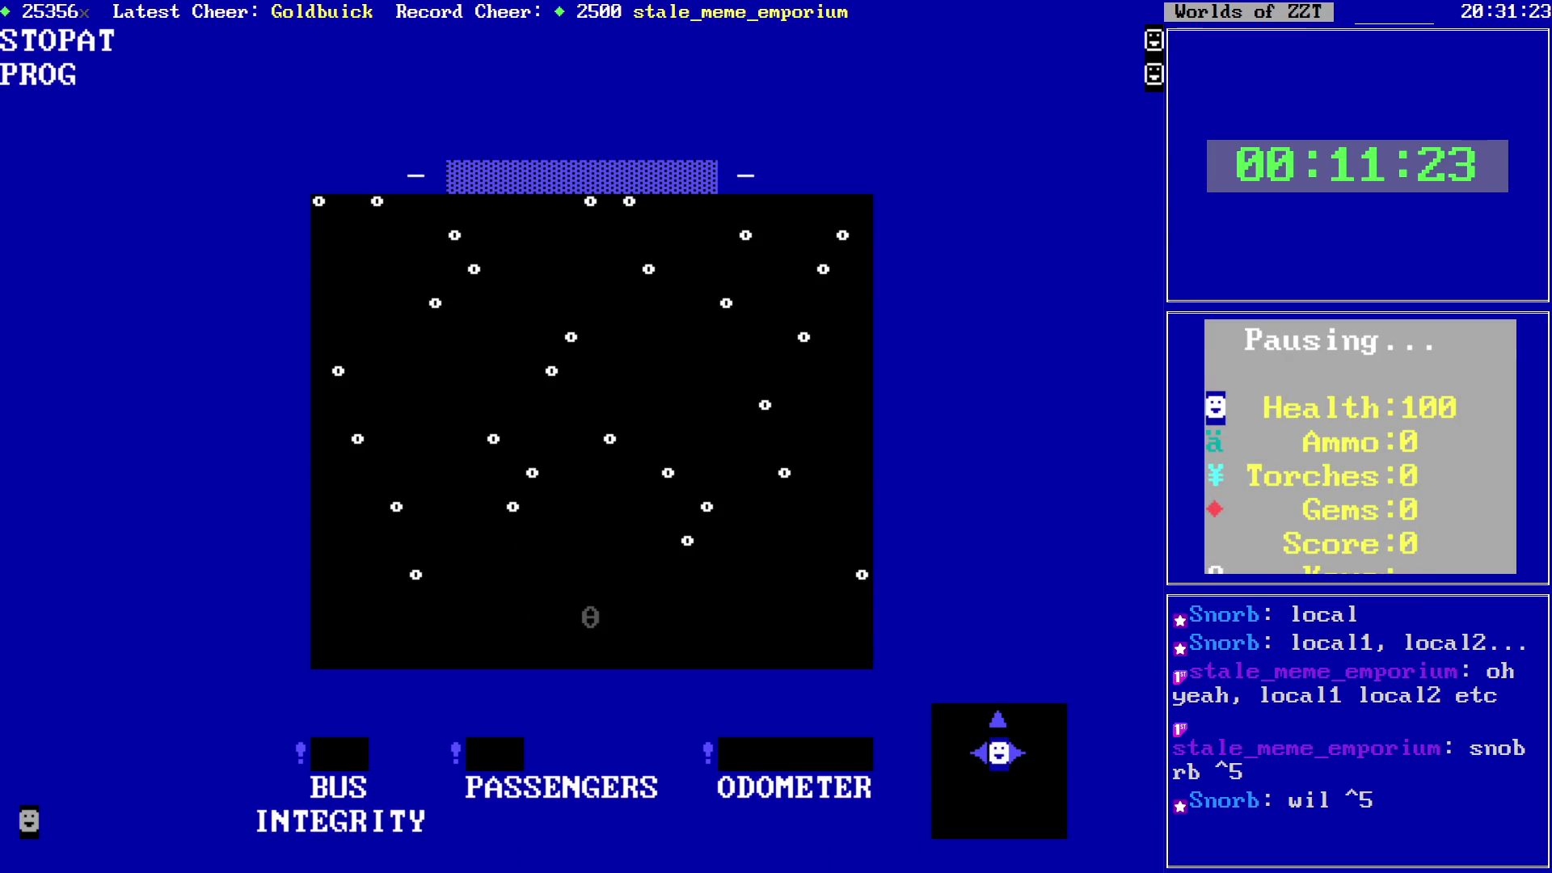
- Resume the test game and steer the bus left and right through the first stop
key(Up)
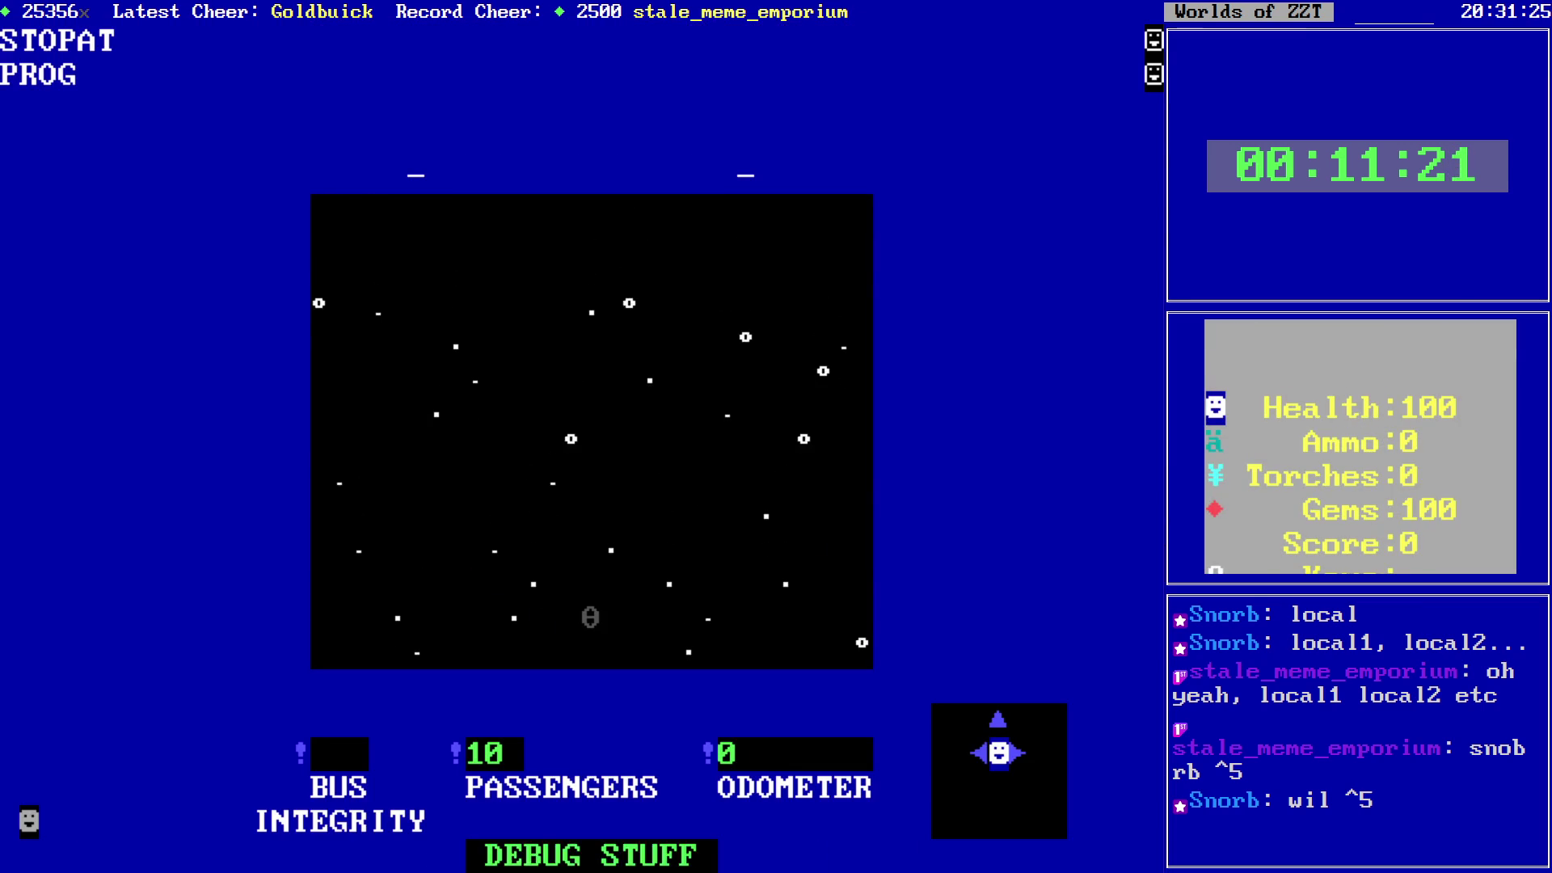
key(Right)
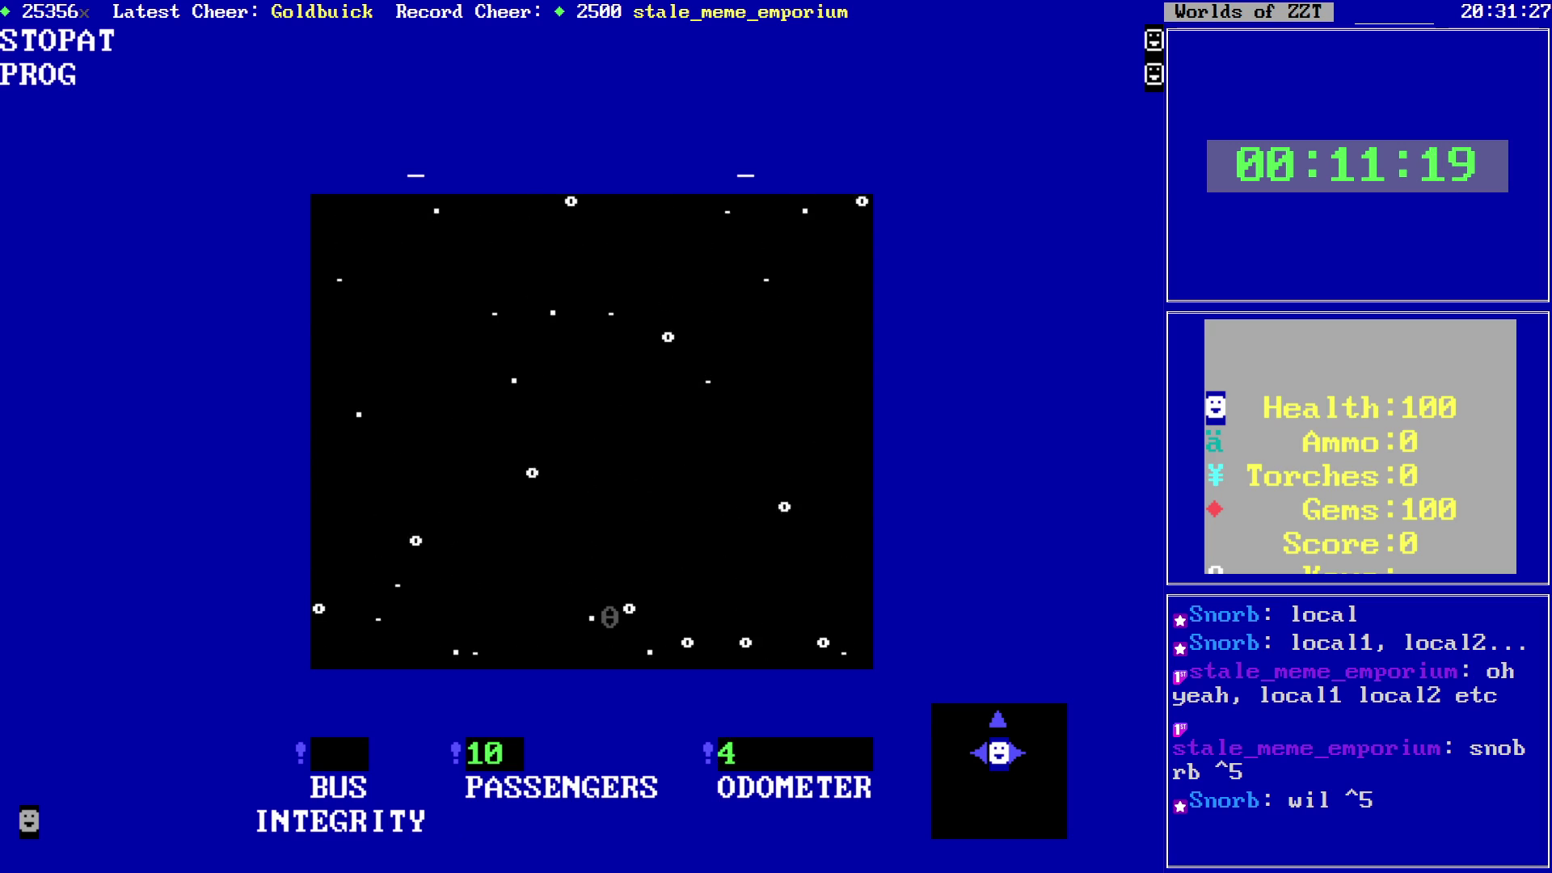
key(Right)
key(Down)
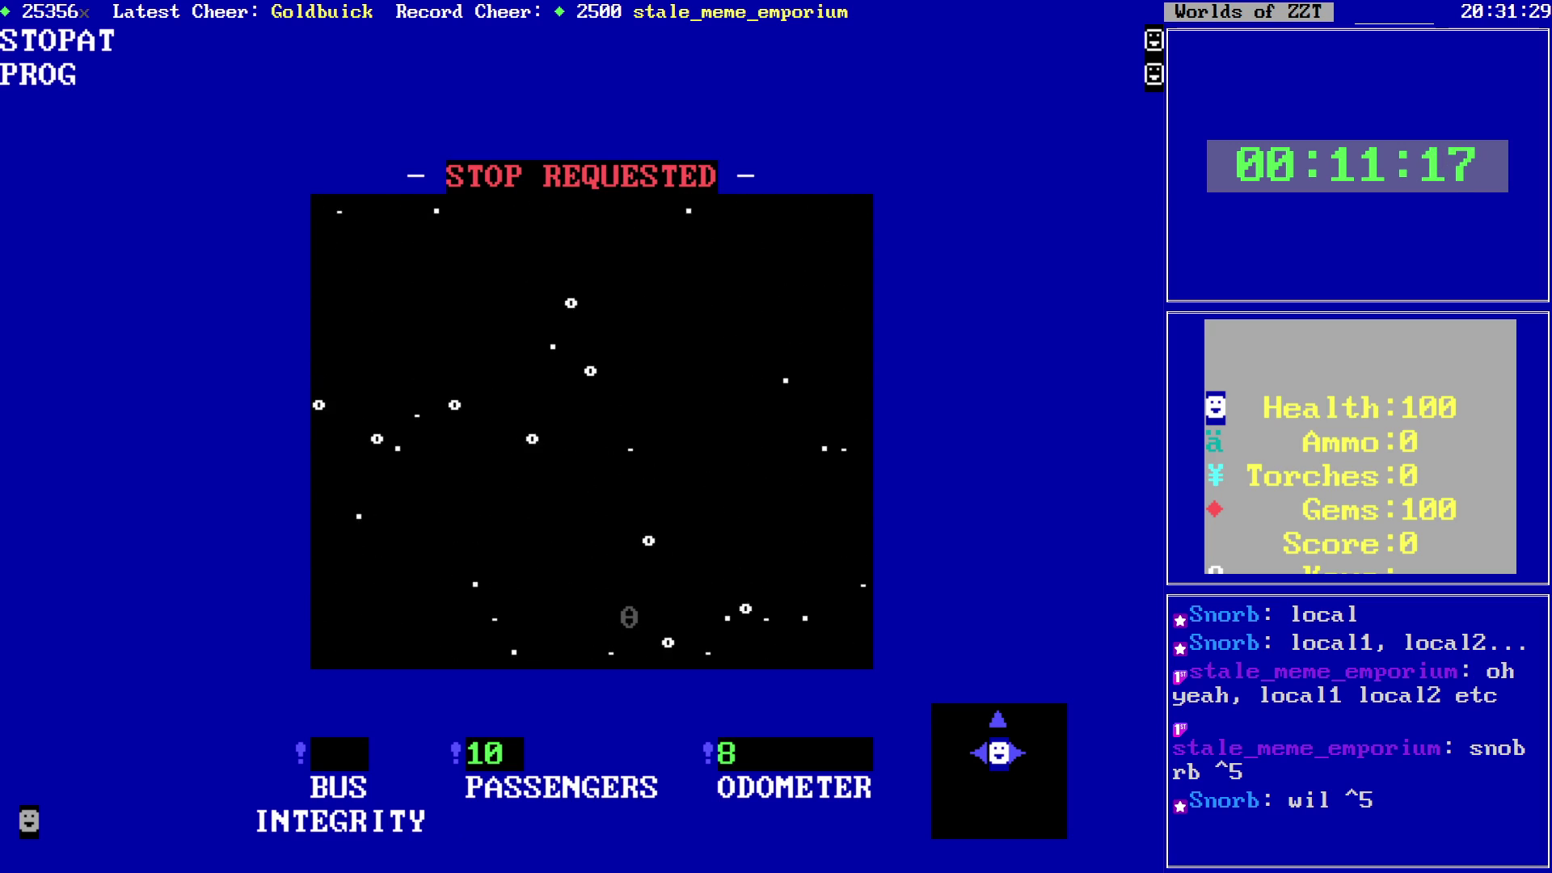
key(Left)
key(Right)
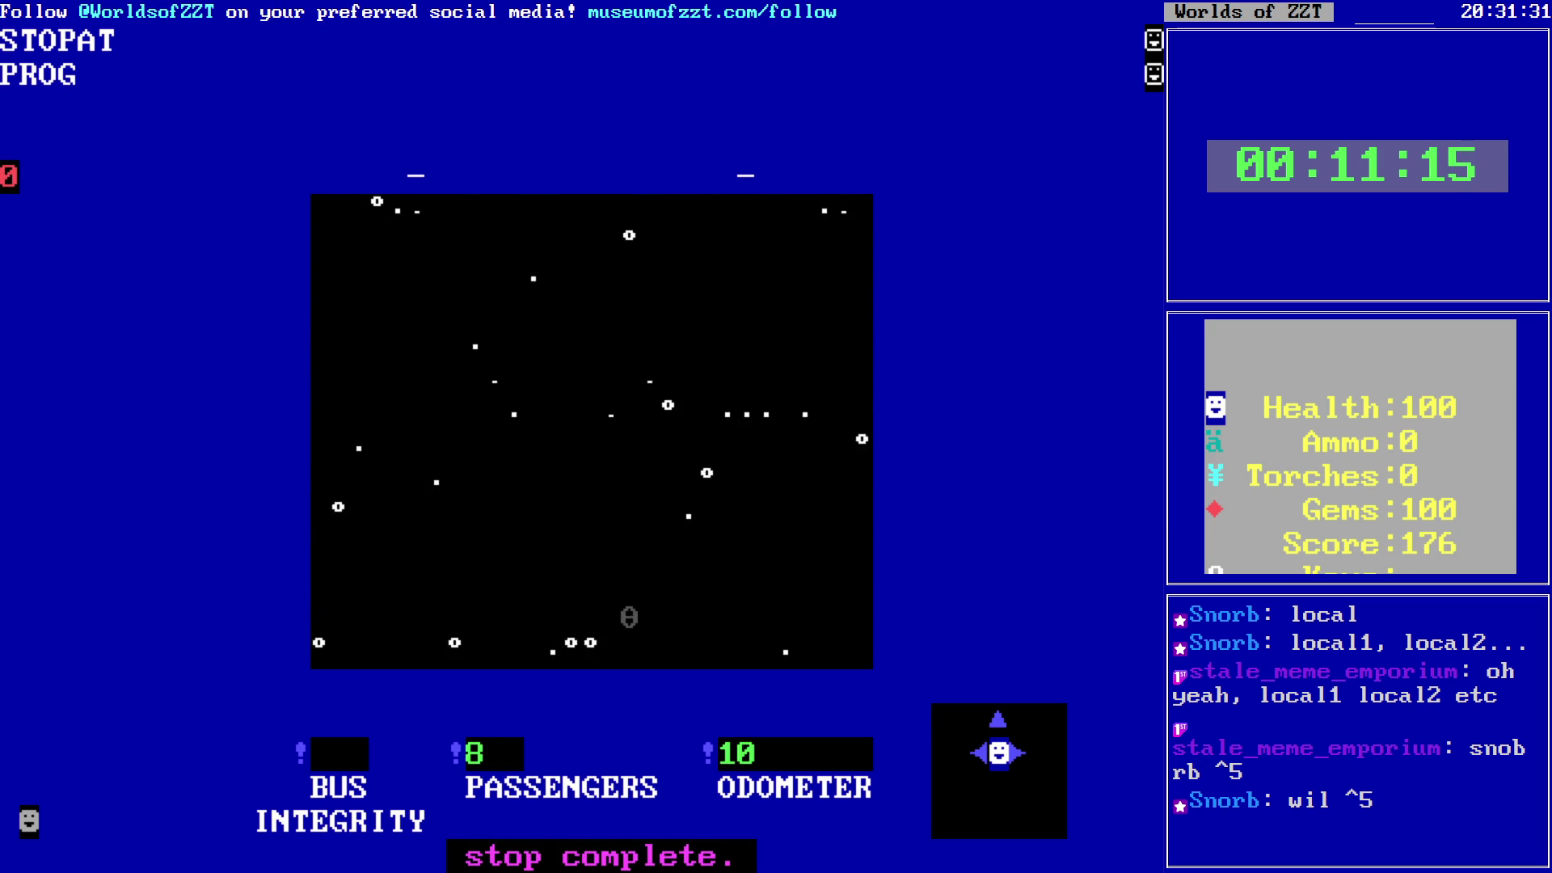
key(Left)
key(Left)
key(Left)
key(Down)
key(Right)
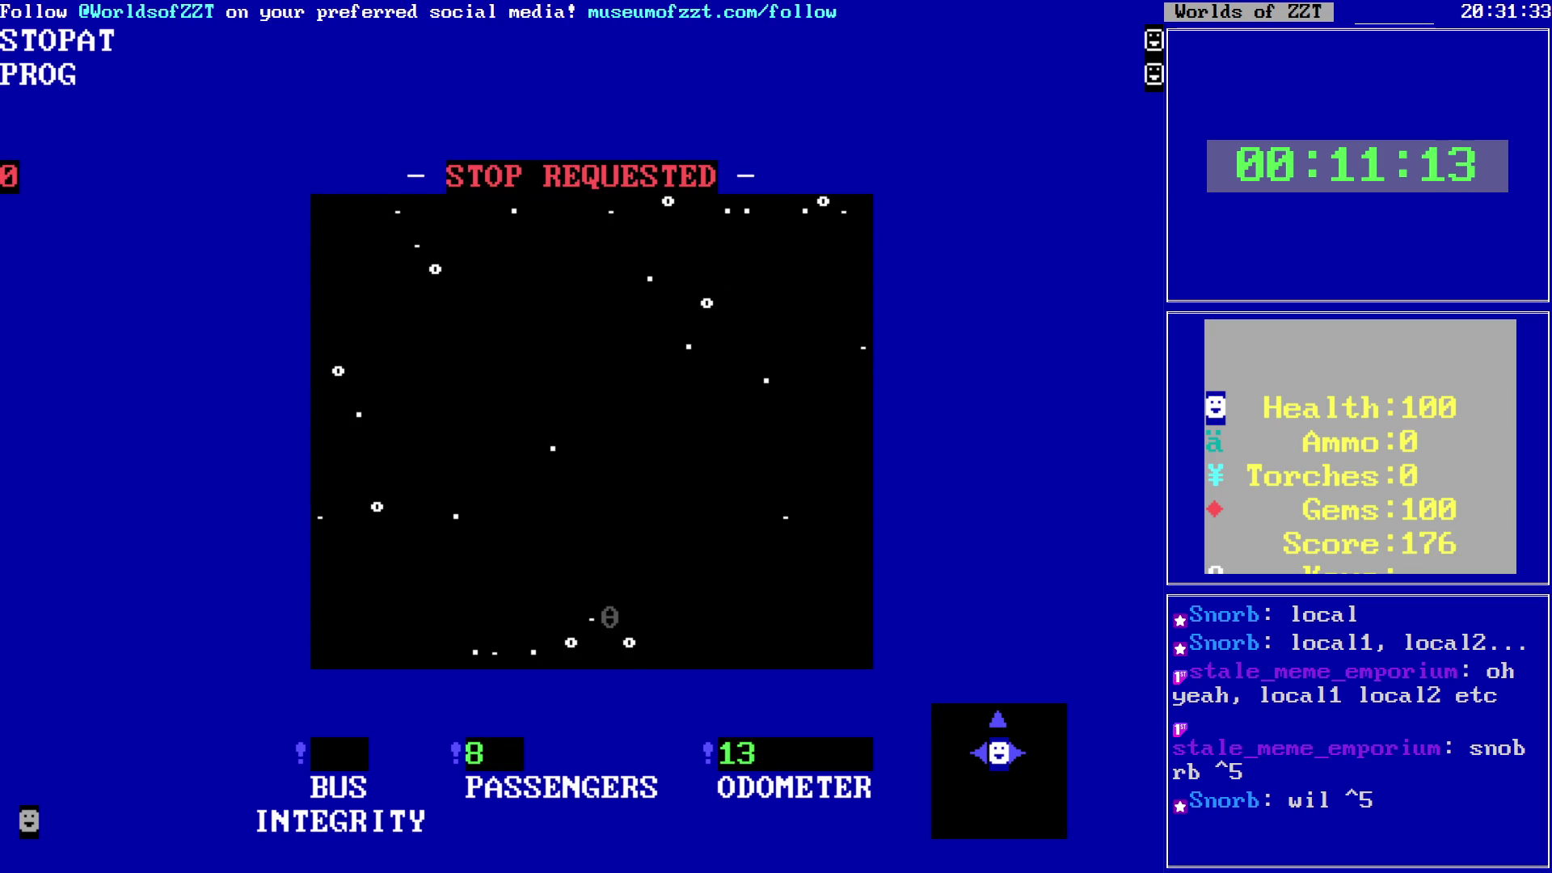
key(Right)
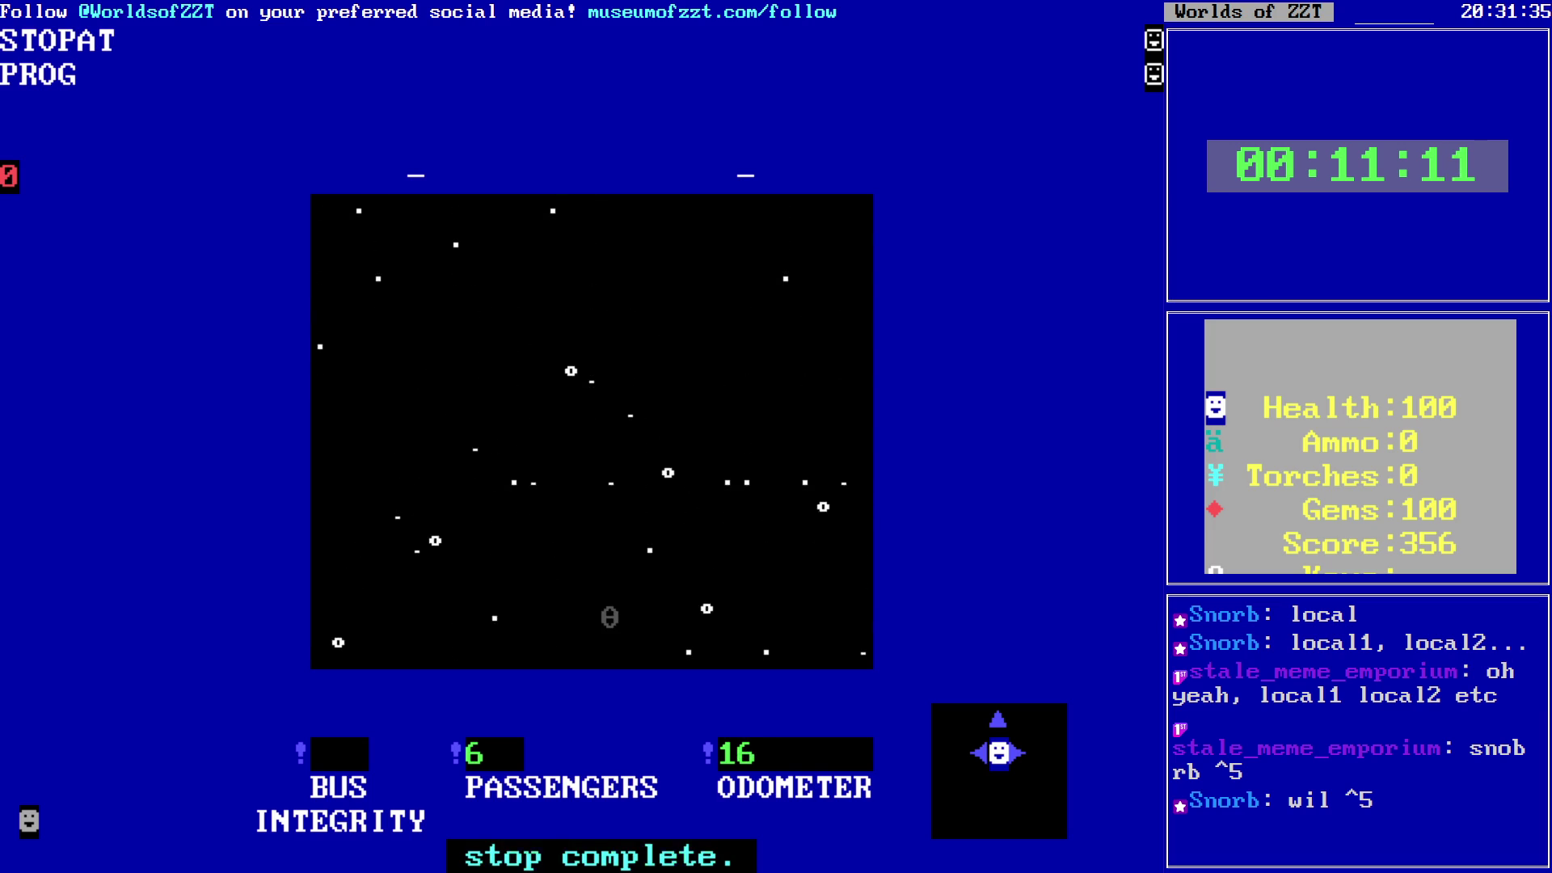
- Keep steering the bus until passengers reach 0, then request to end the game
key(Right)
key(Right)
key(Left)
key(Left)
key(Down)
key(Left)
key(Left)
key(Left)
key(Left)
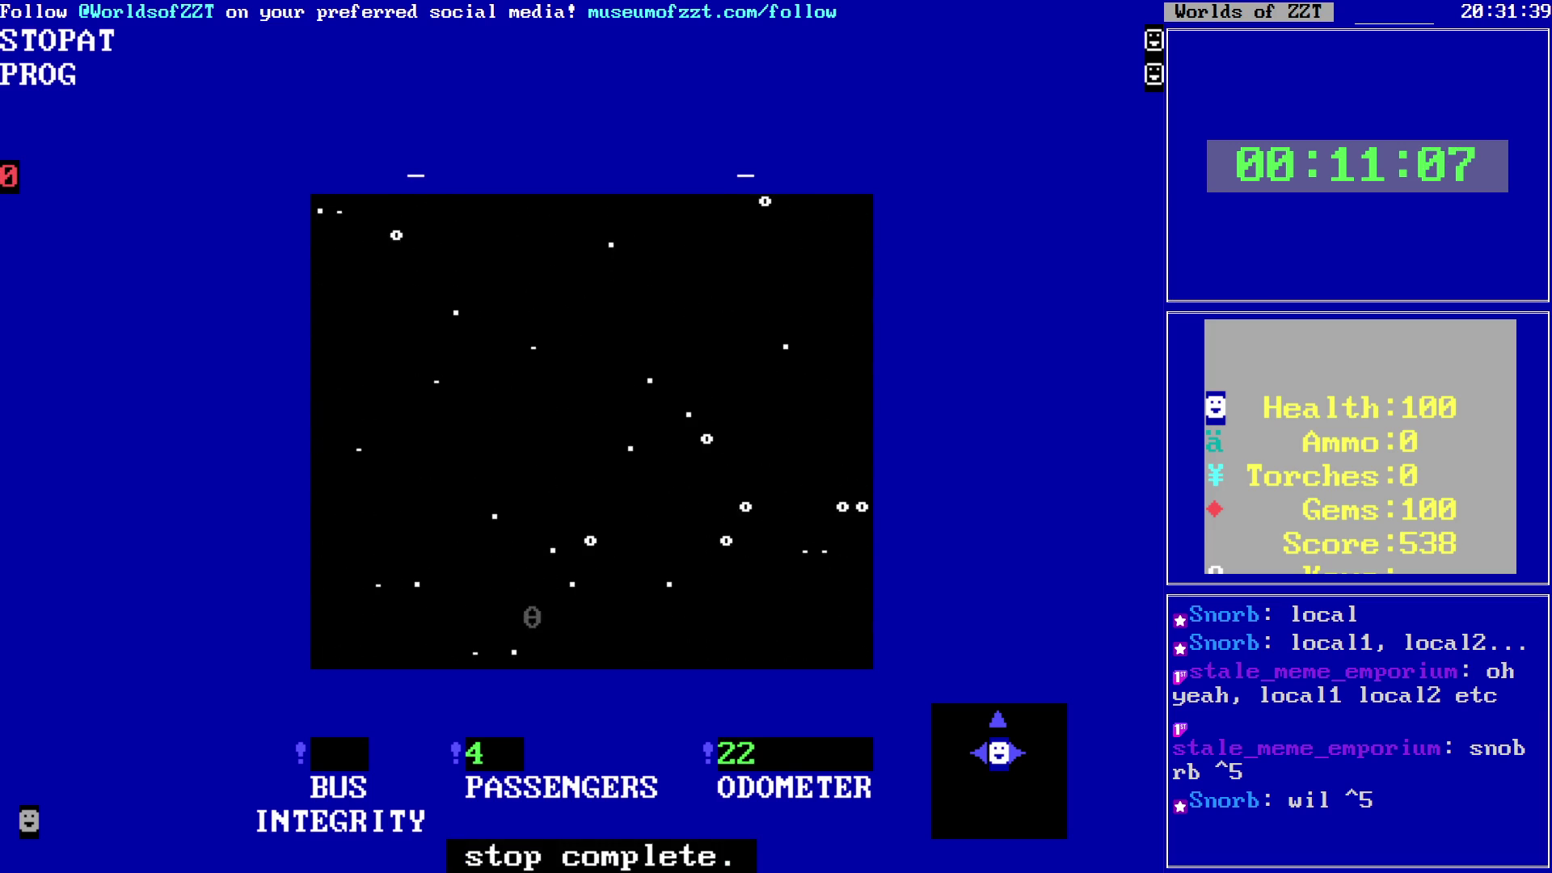
key(Left)
key(Right)
key(Right)
key(Right)
key(Right)
key(Right)
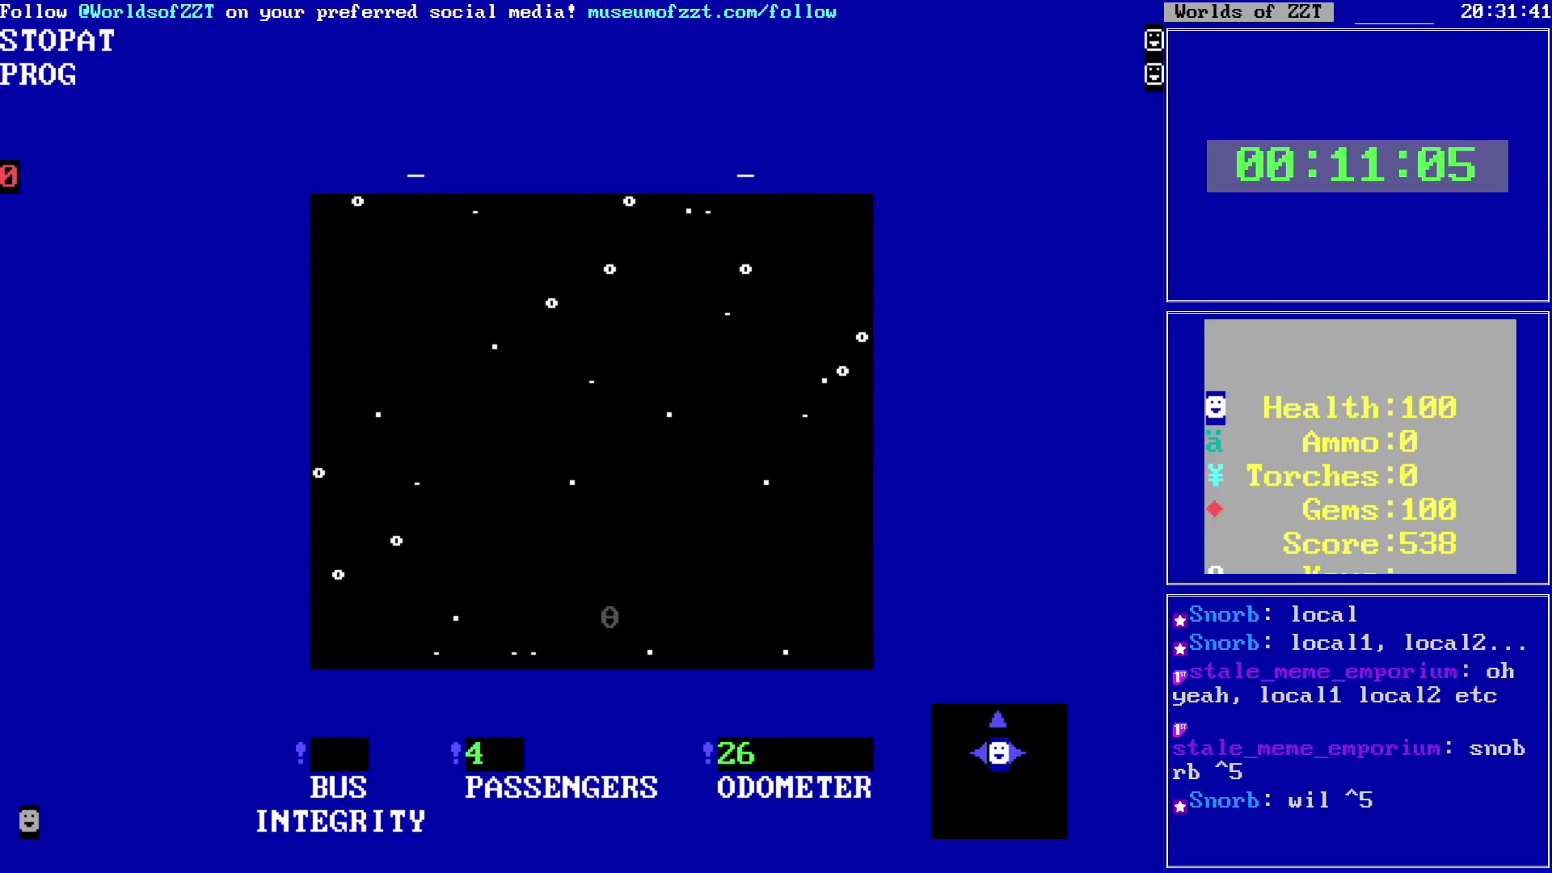
key(Right)
key(Right)
key(Right)
key(Right)
key(Left)
key(Left)
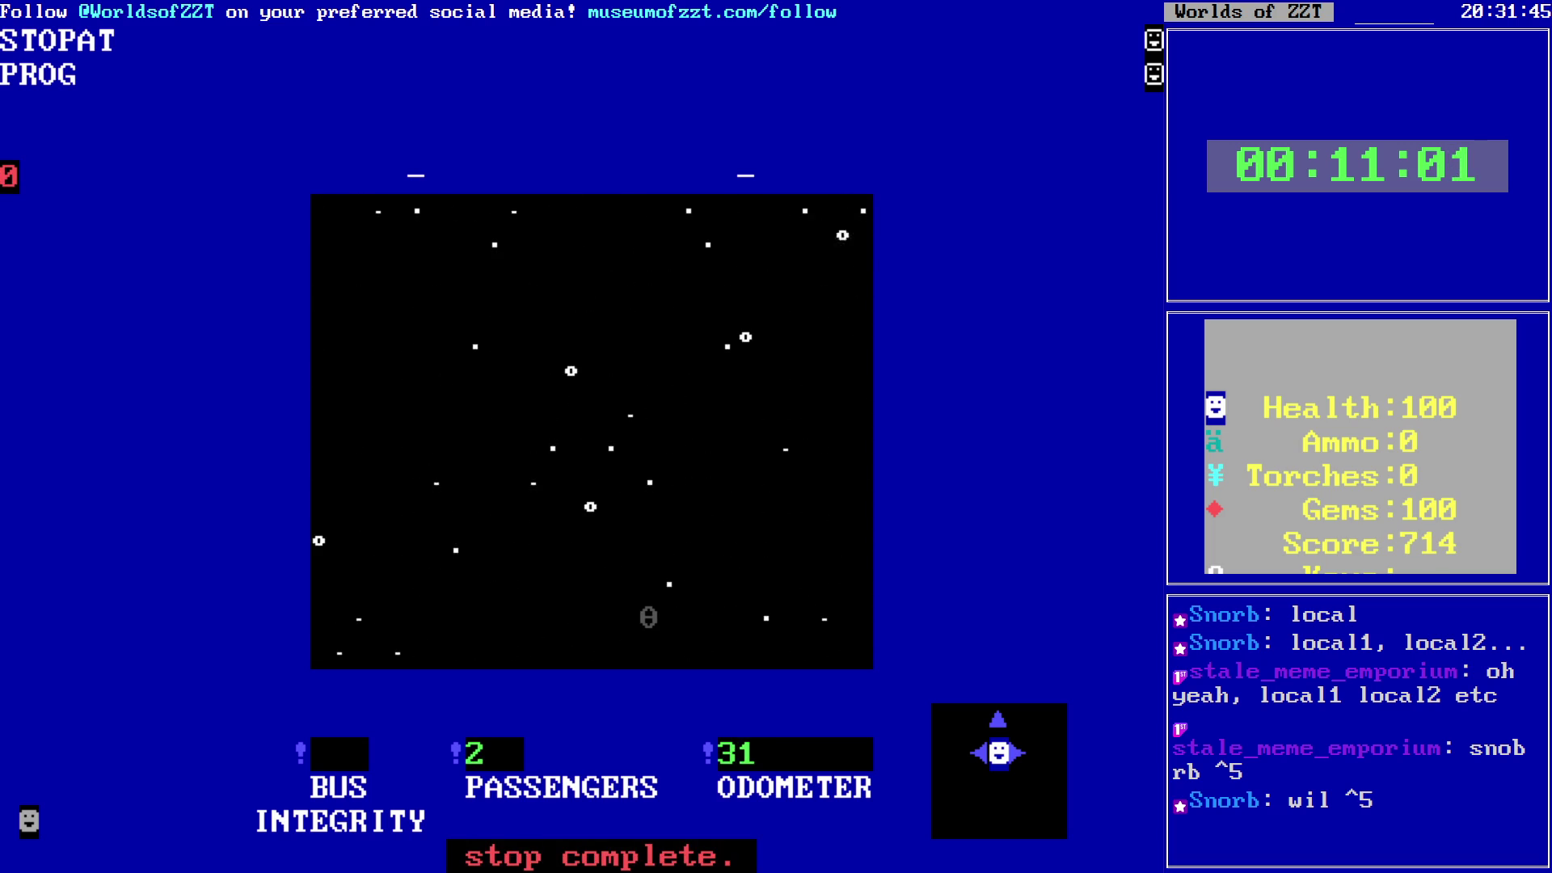
key(Right)
key(Left)
key(Left)
key(Left)
key(Right)
key(Right)
key(Right)
key(Right)
key(Right)
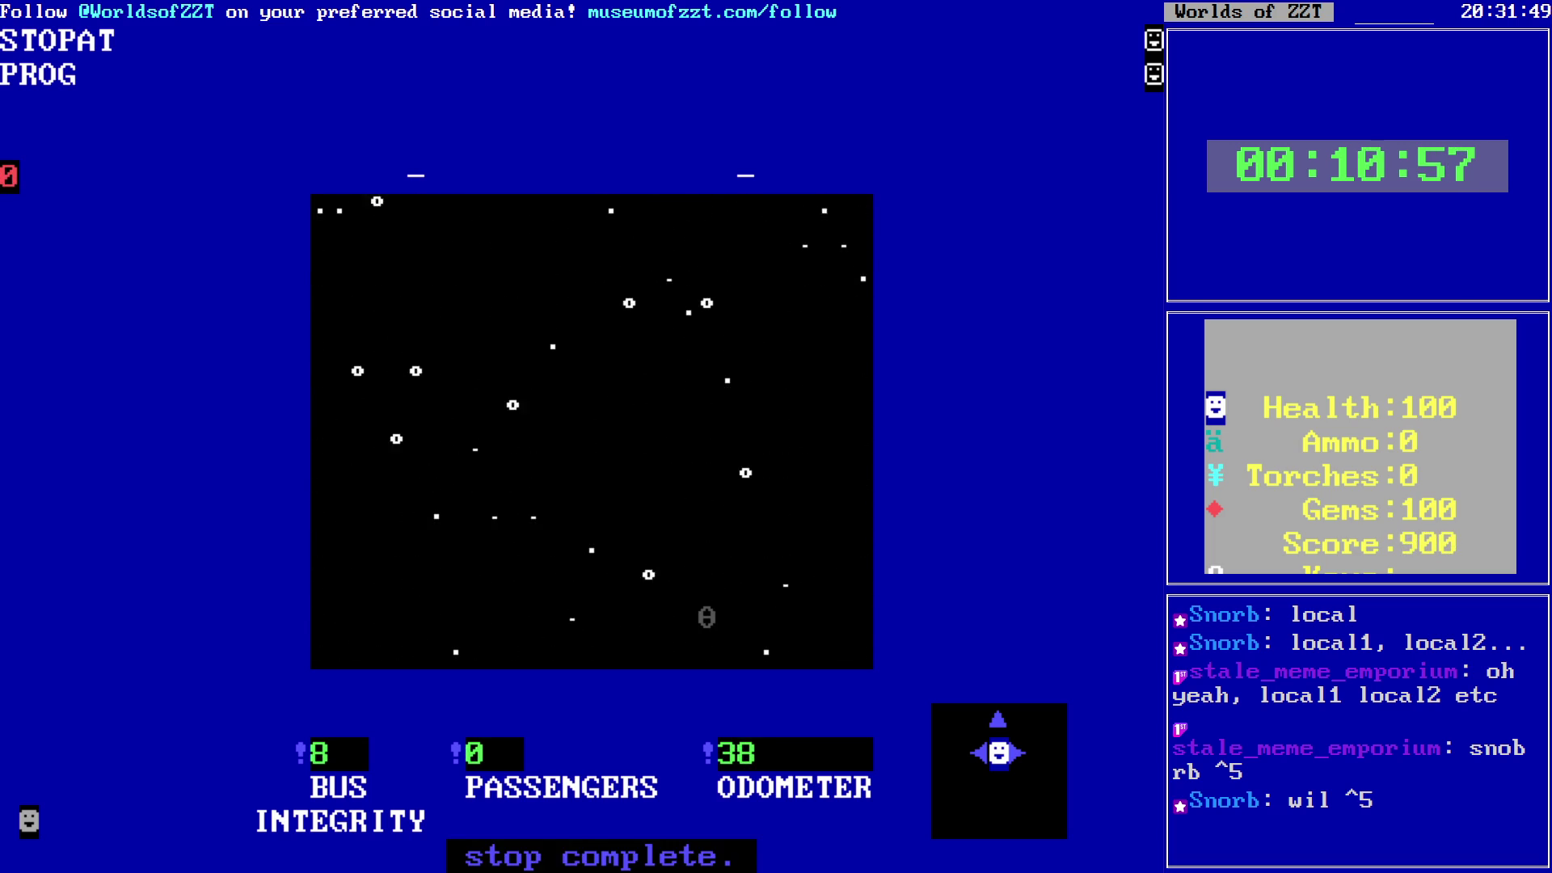
key(Left)
key(Left)
key(Left)
key(Escape)
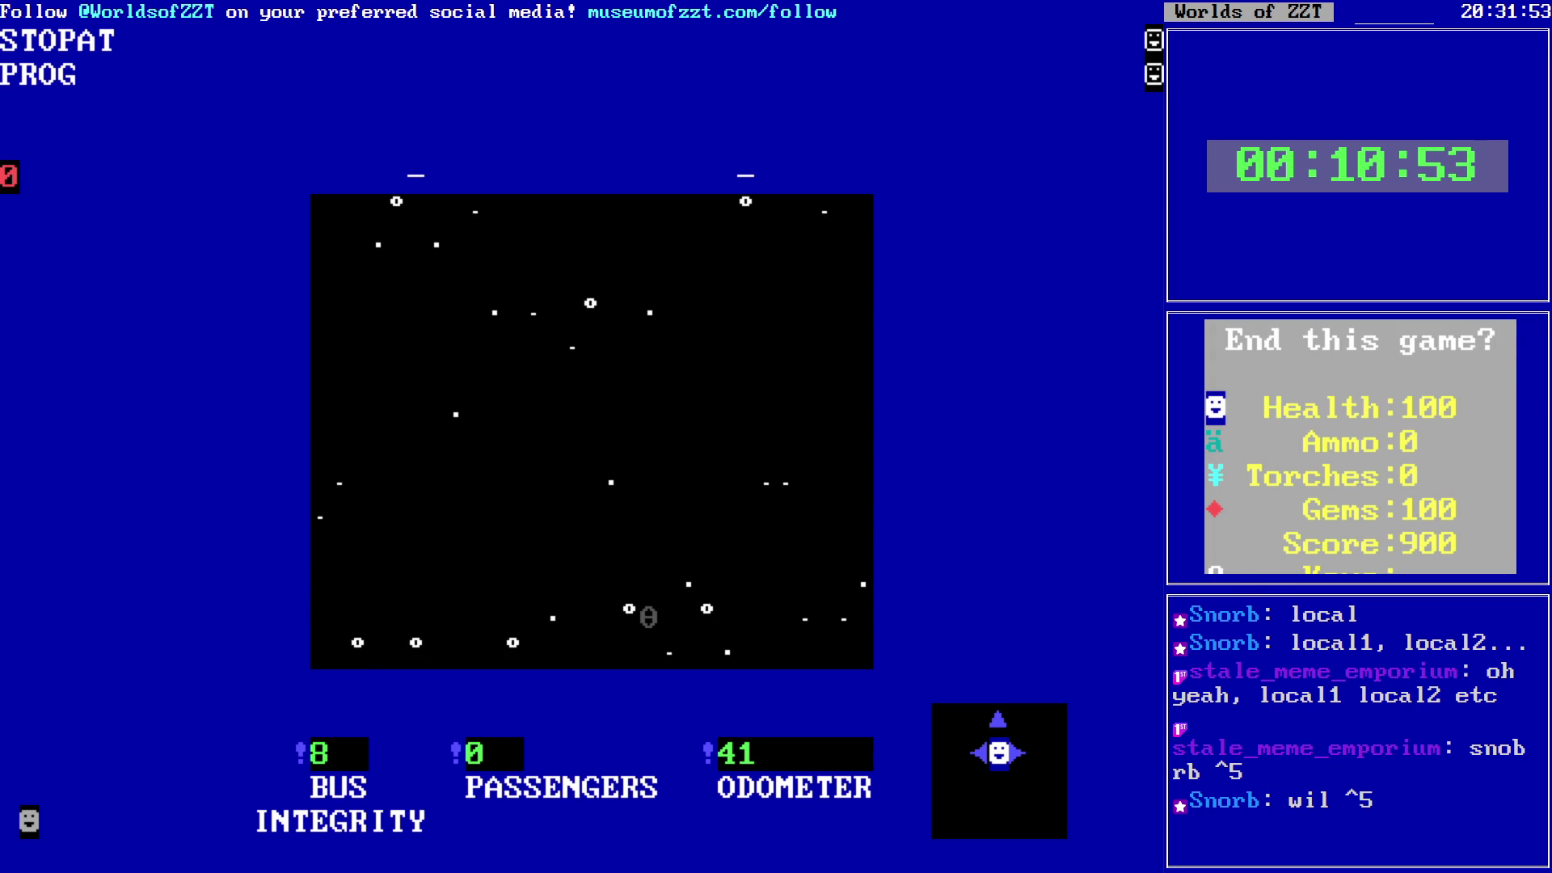
- Confirm ending the test game and open the Ship object's code
key(y)
click(573, 583)
key(Return)
- Insert '#if onbus is 0 return' after the 'stop complete.' line
key(Page_Down)
key(Page_Down)
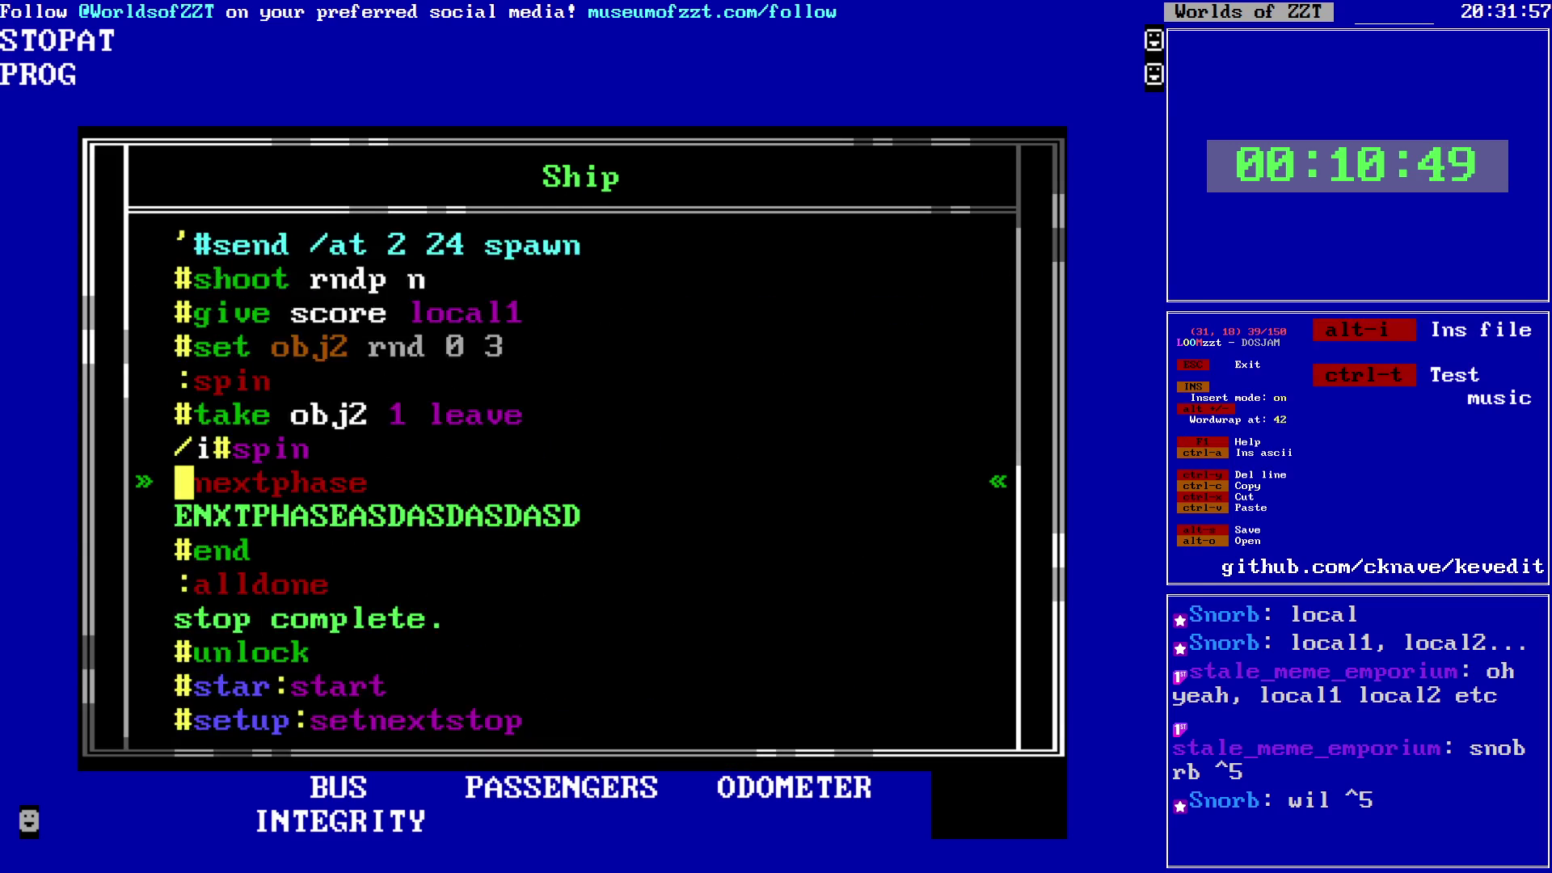
key(Up)
key(Up)
key(Up)
key(Up)
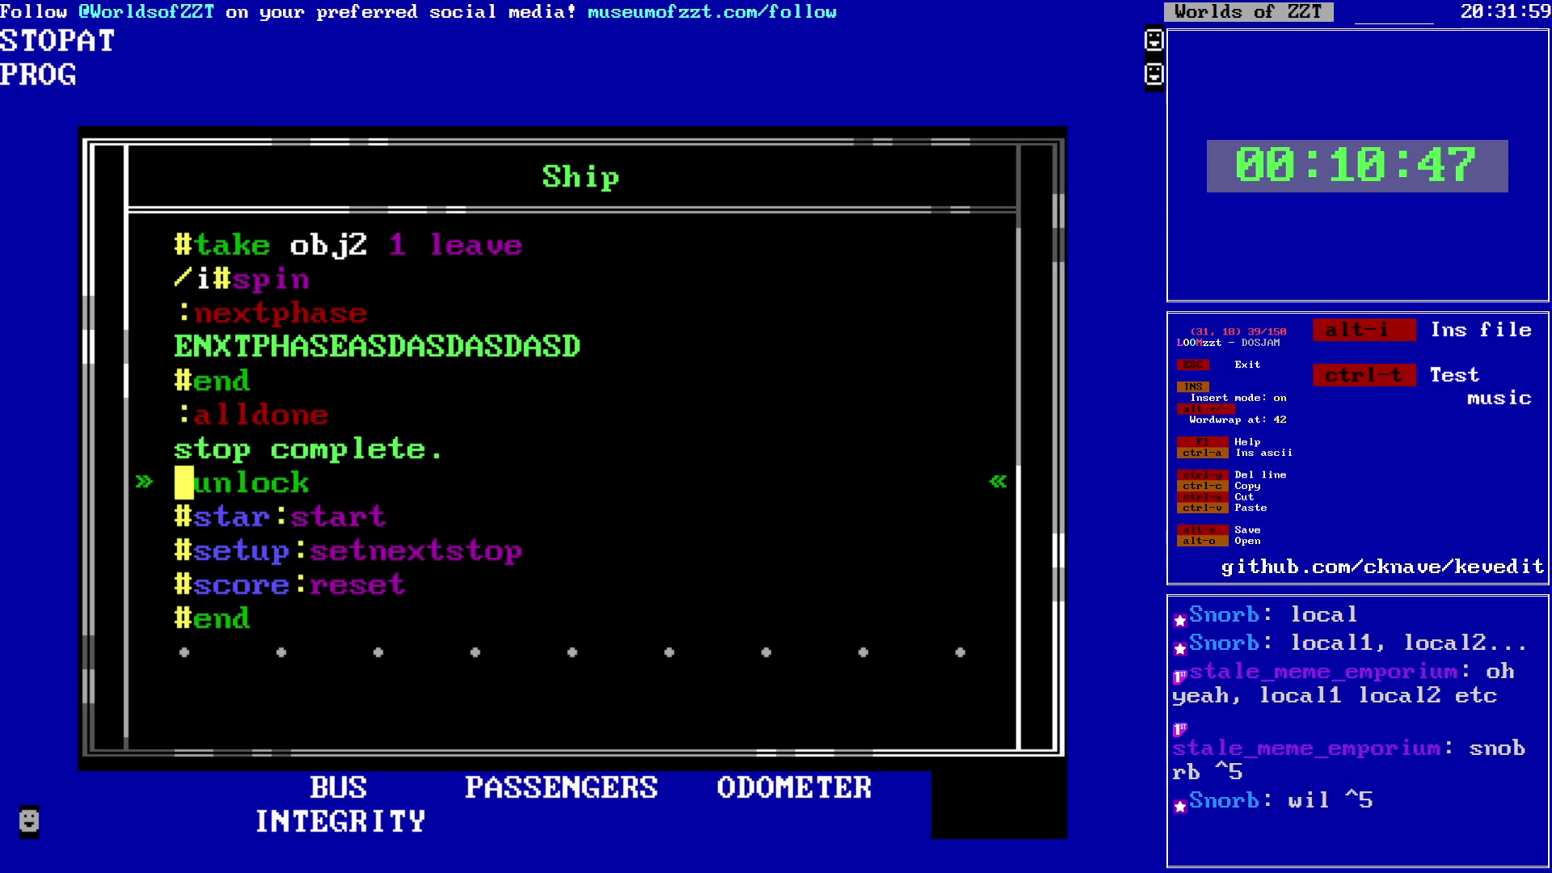
key(Return)
text(#if )
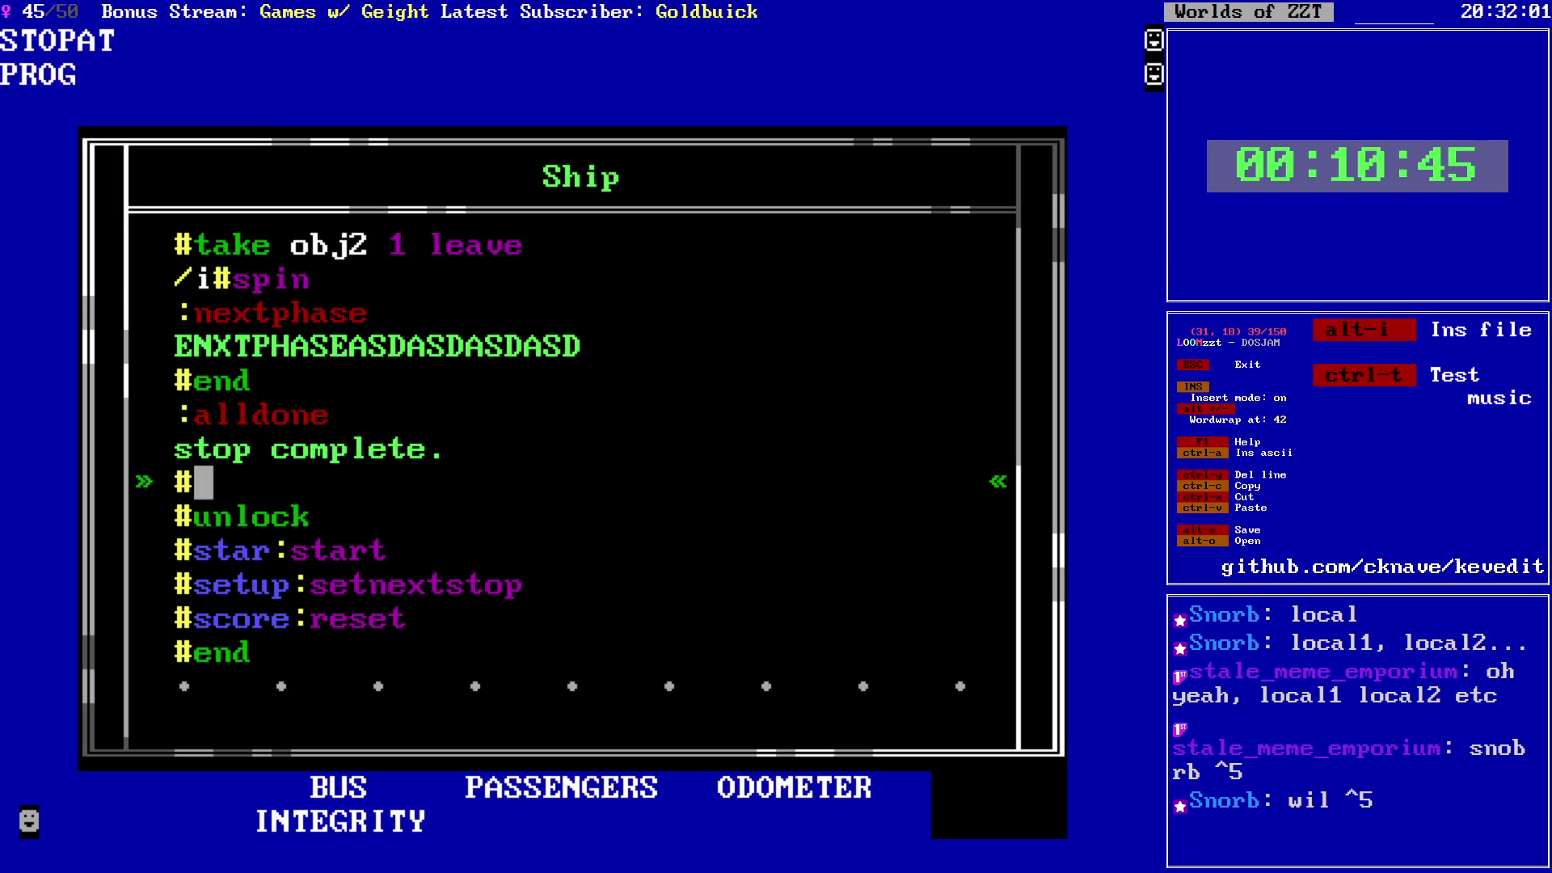
text(onbus is 0 )
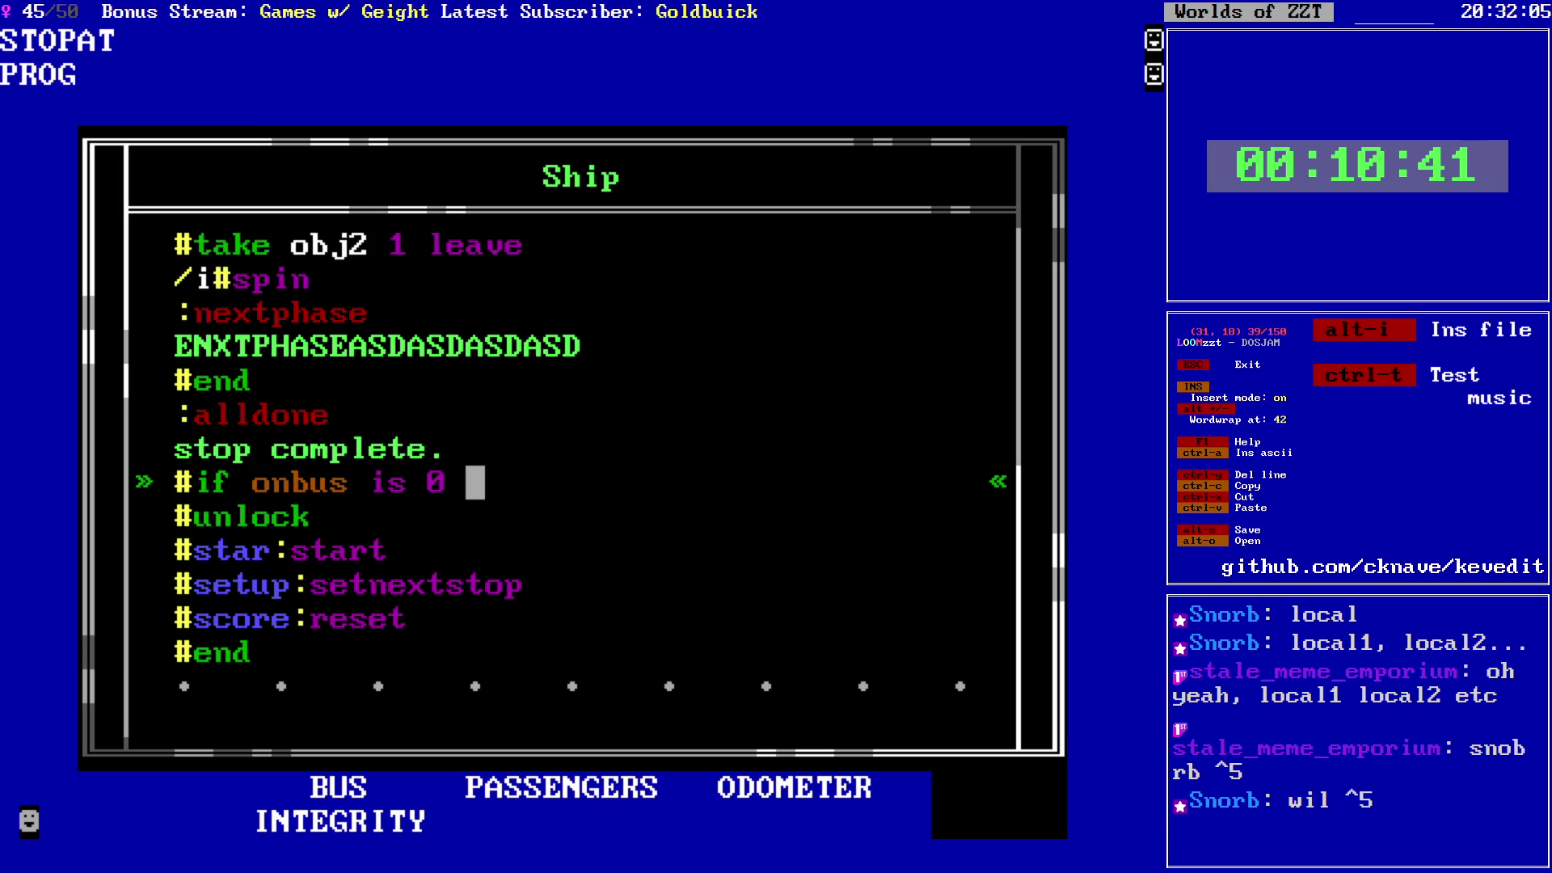
text(return)
- Append a ':return' label and a '#board' line below #end, then close the editor
key(Down)
key(Down)
key(Down)
key(Return)
text(:return)
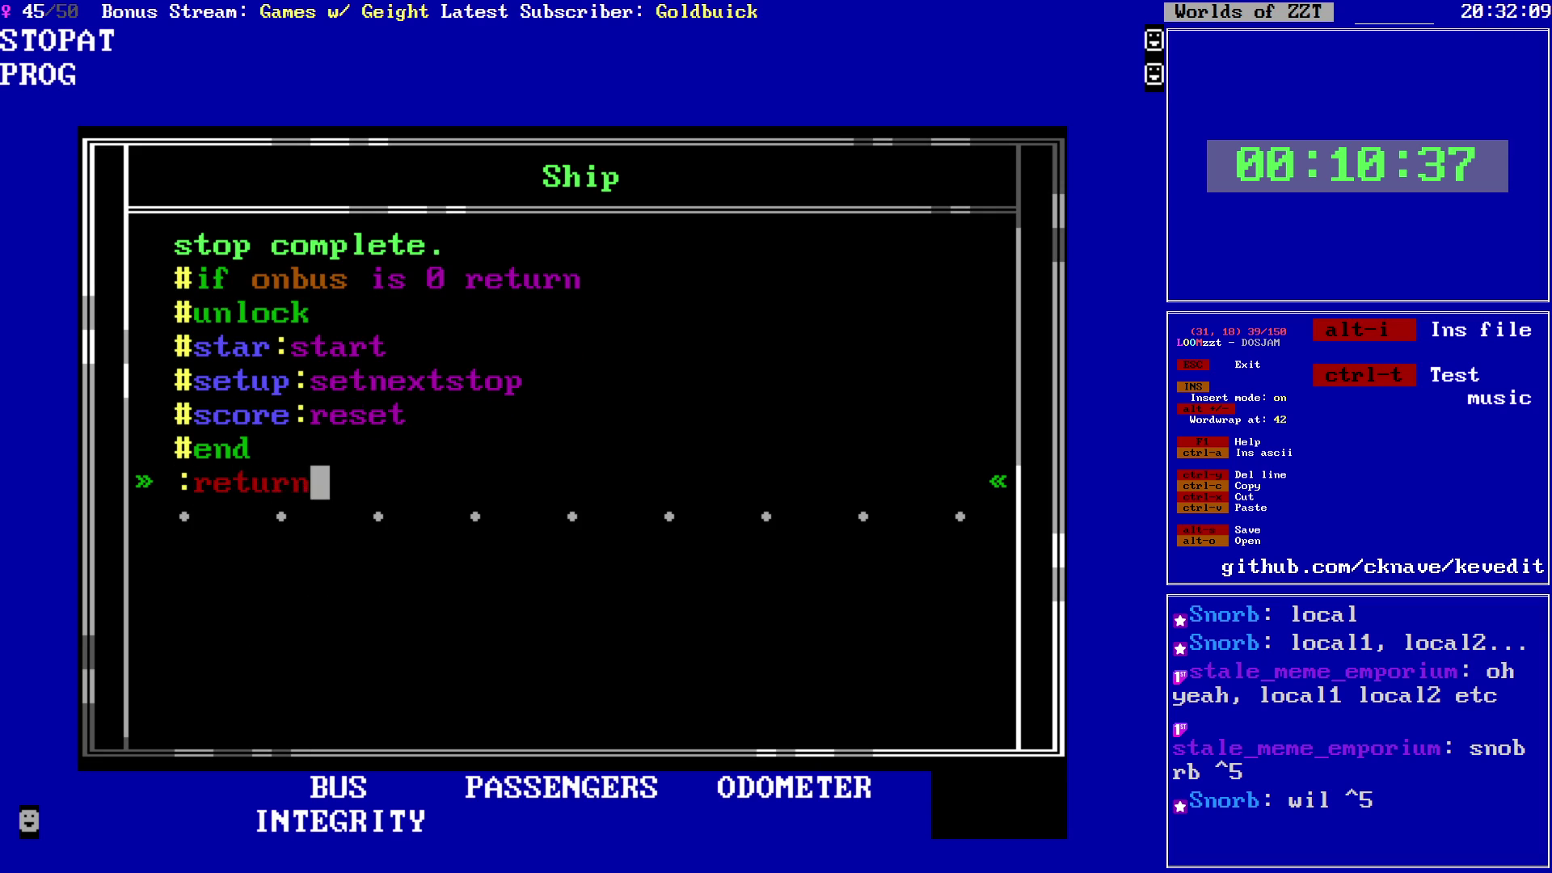
key(Return)
text(#board)
key(Escape)
key(Escape)
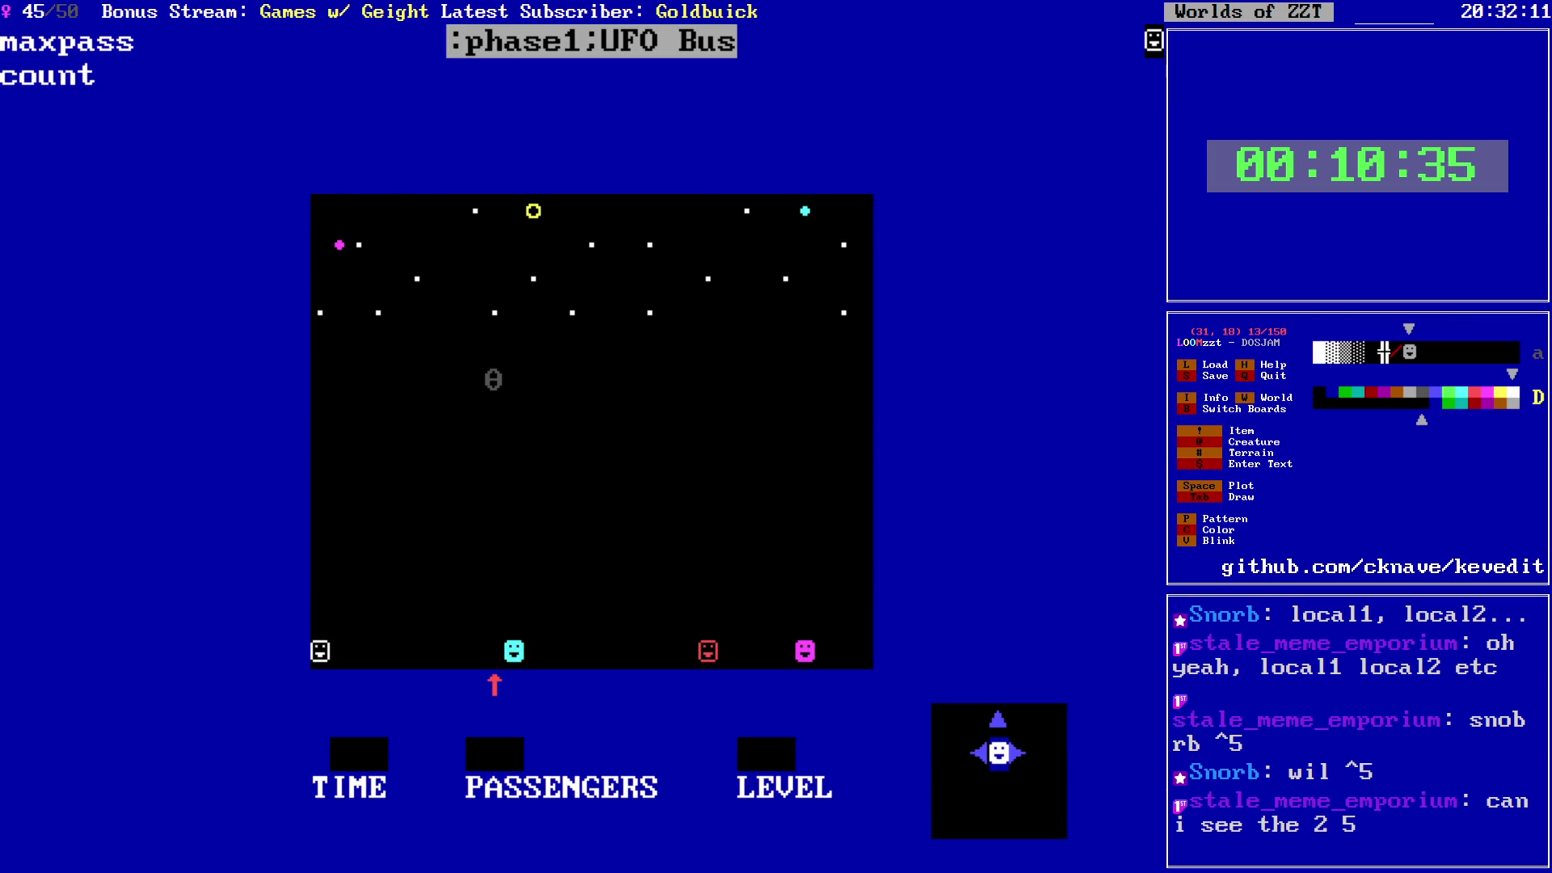
key(Return)
key(Return)
- Complete the last line as '#board phase1' and change the obj1 line to '#set obj1 RANDOM 2 5'
key(Down)
key(Down)
key(Down)
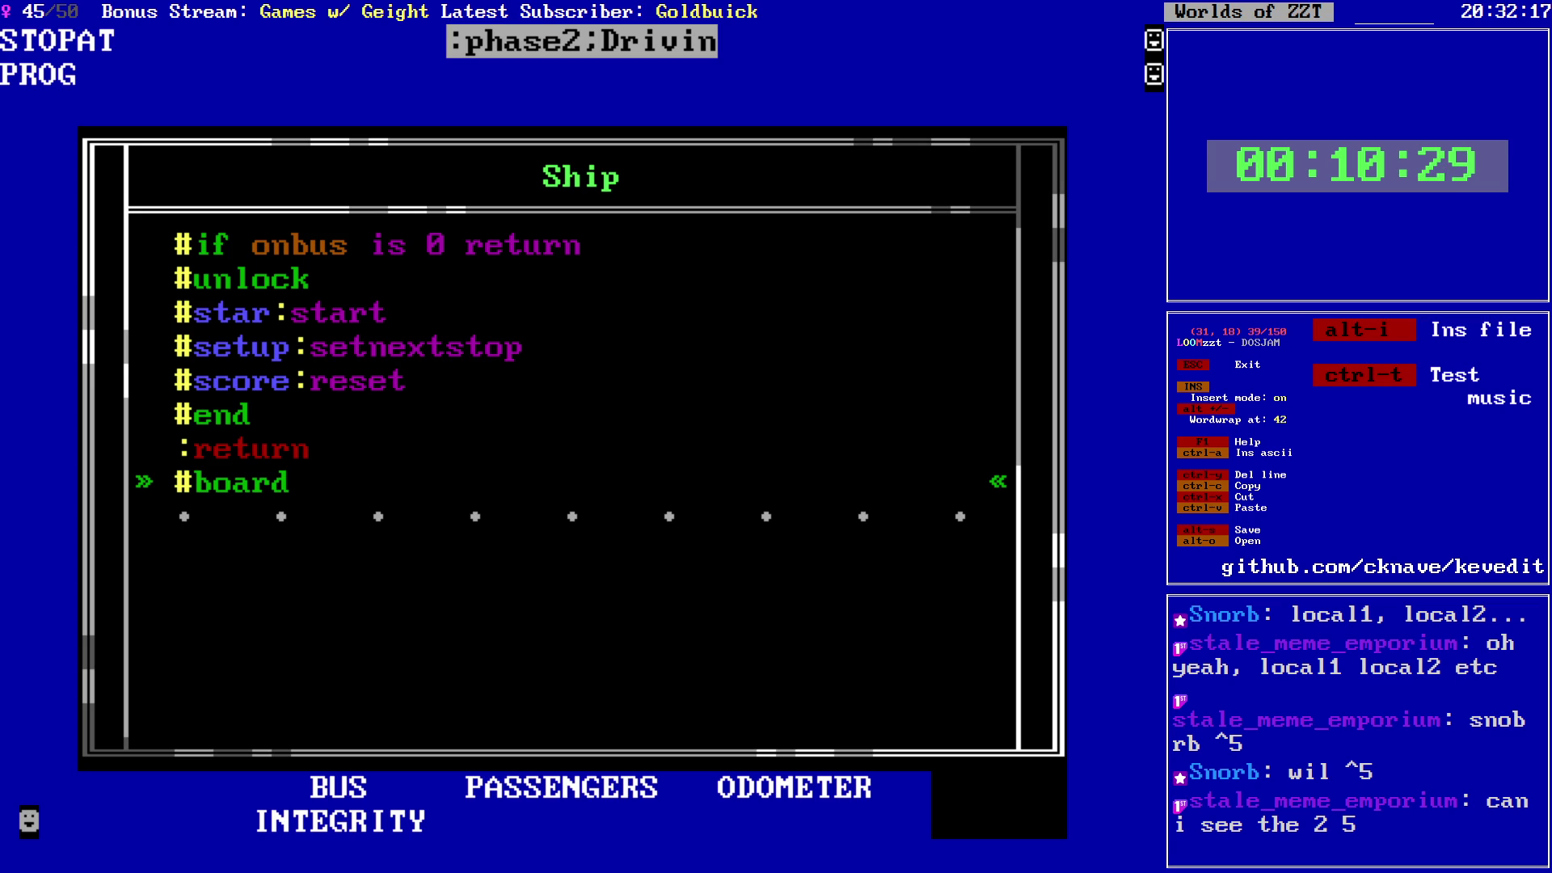
text(phase1)
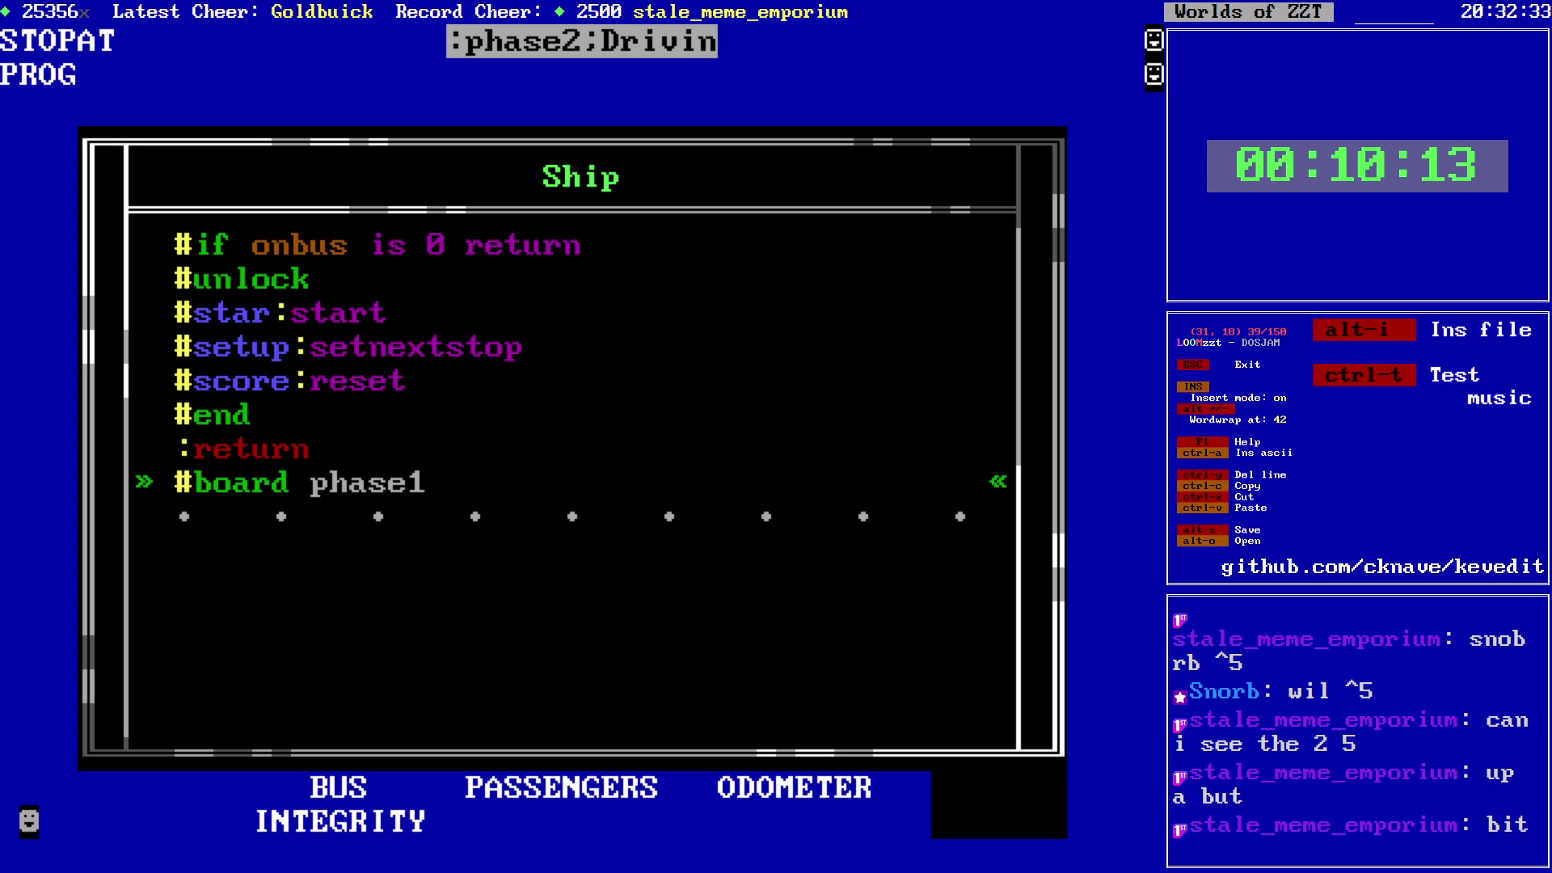
key(Page_Up)
key(Page_Up)
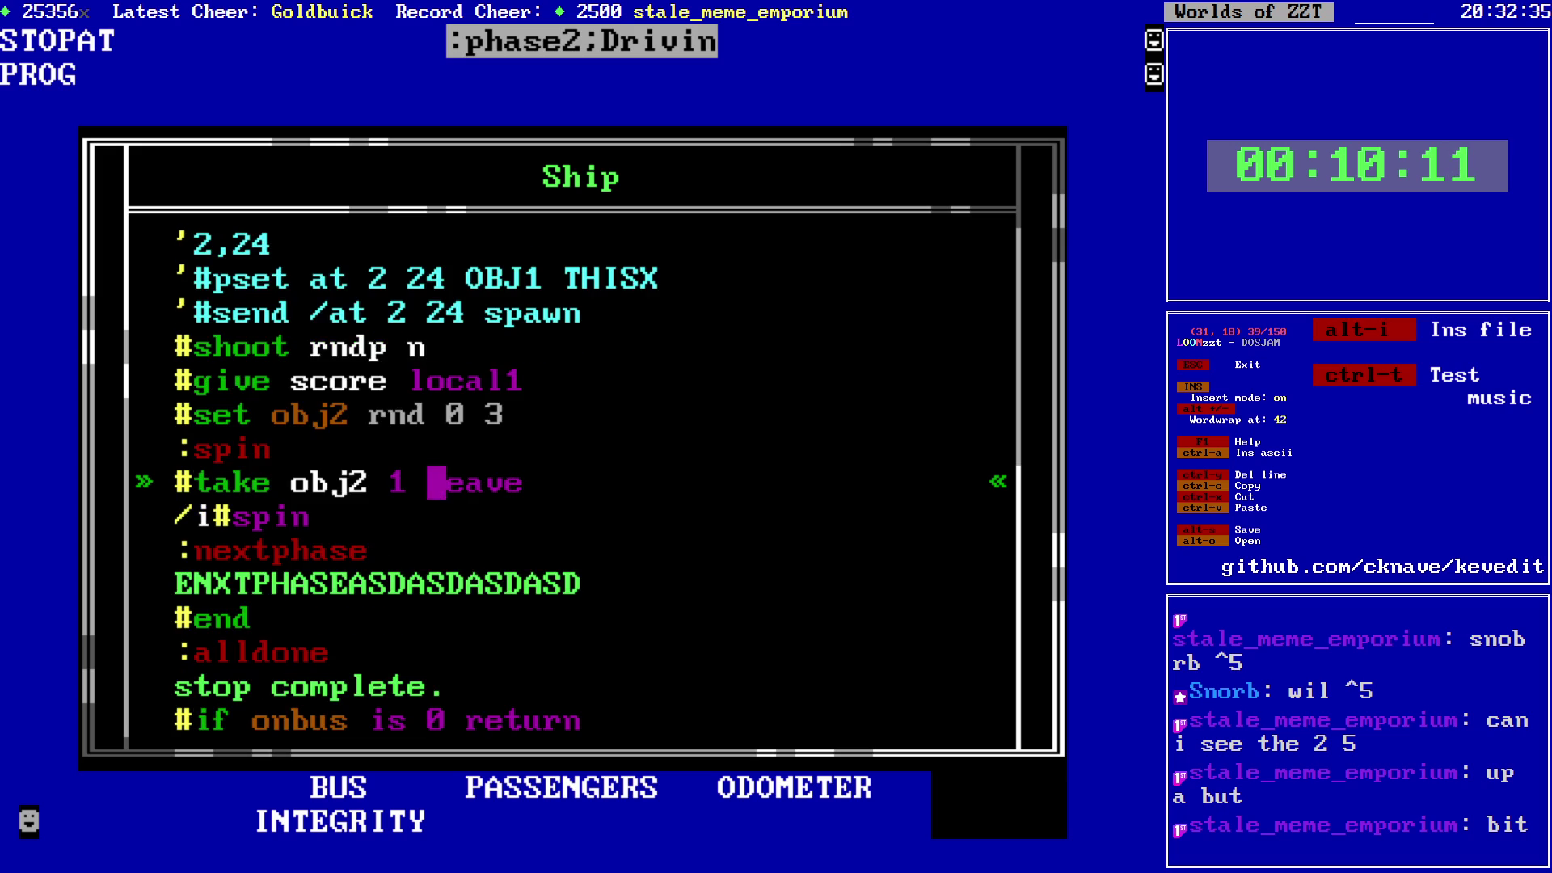
key(Up)
key(Up)
key(Up)
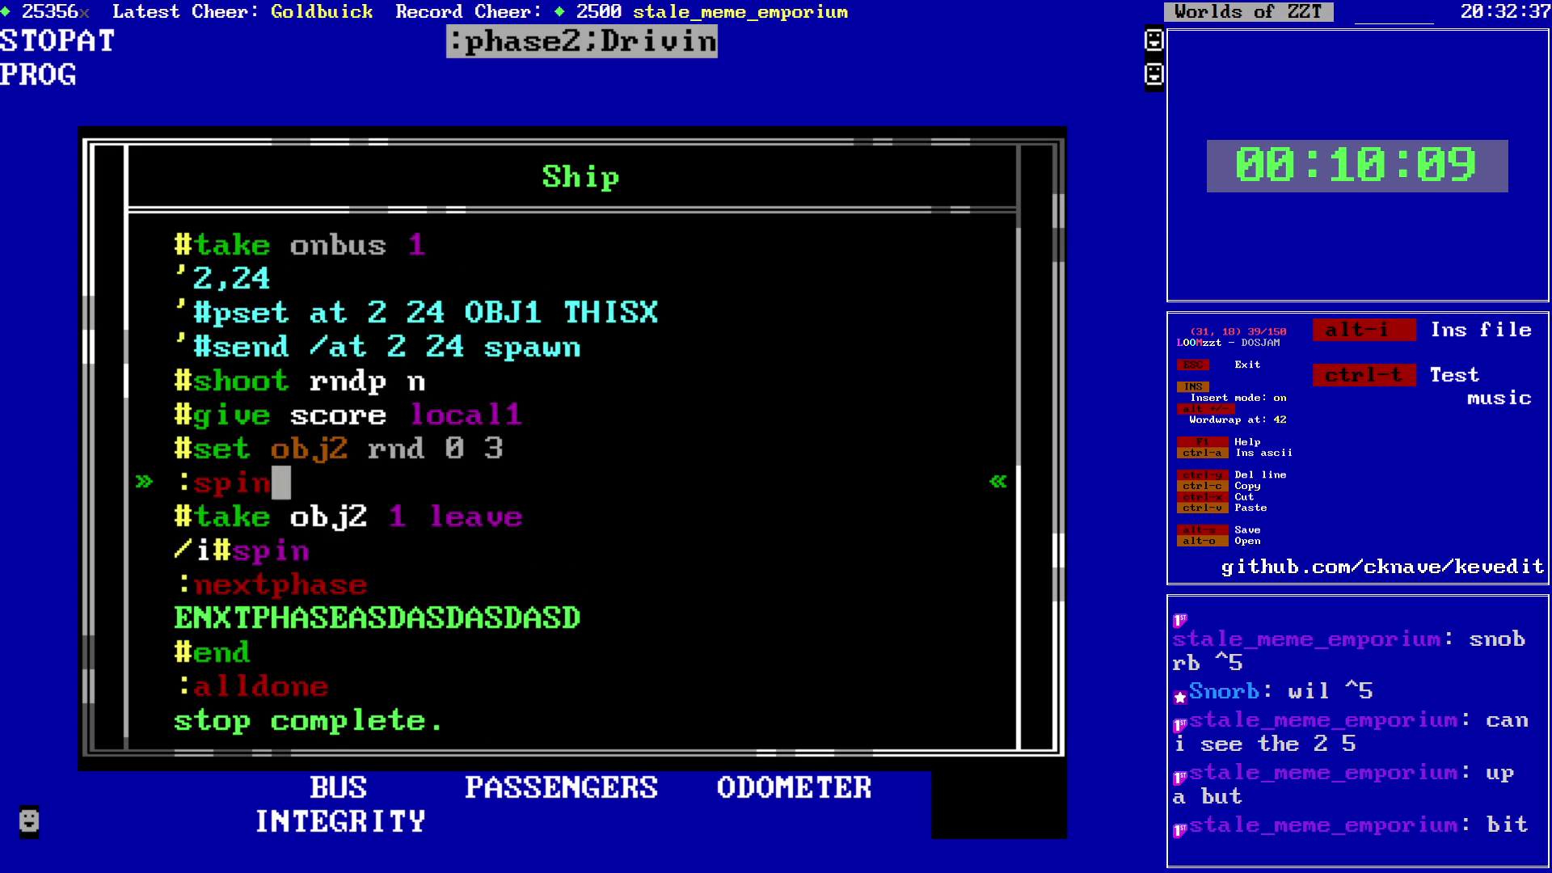
key(Up)
key(Up)
key(Up)
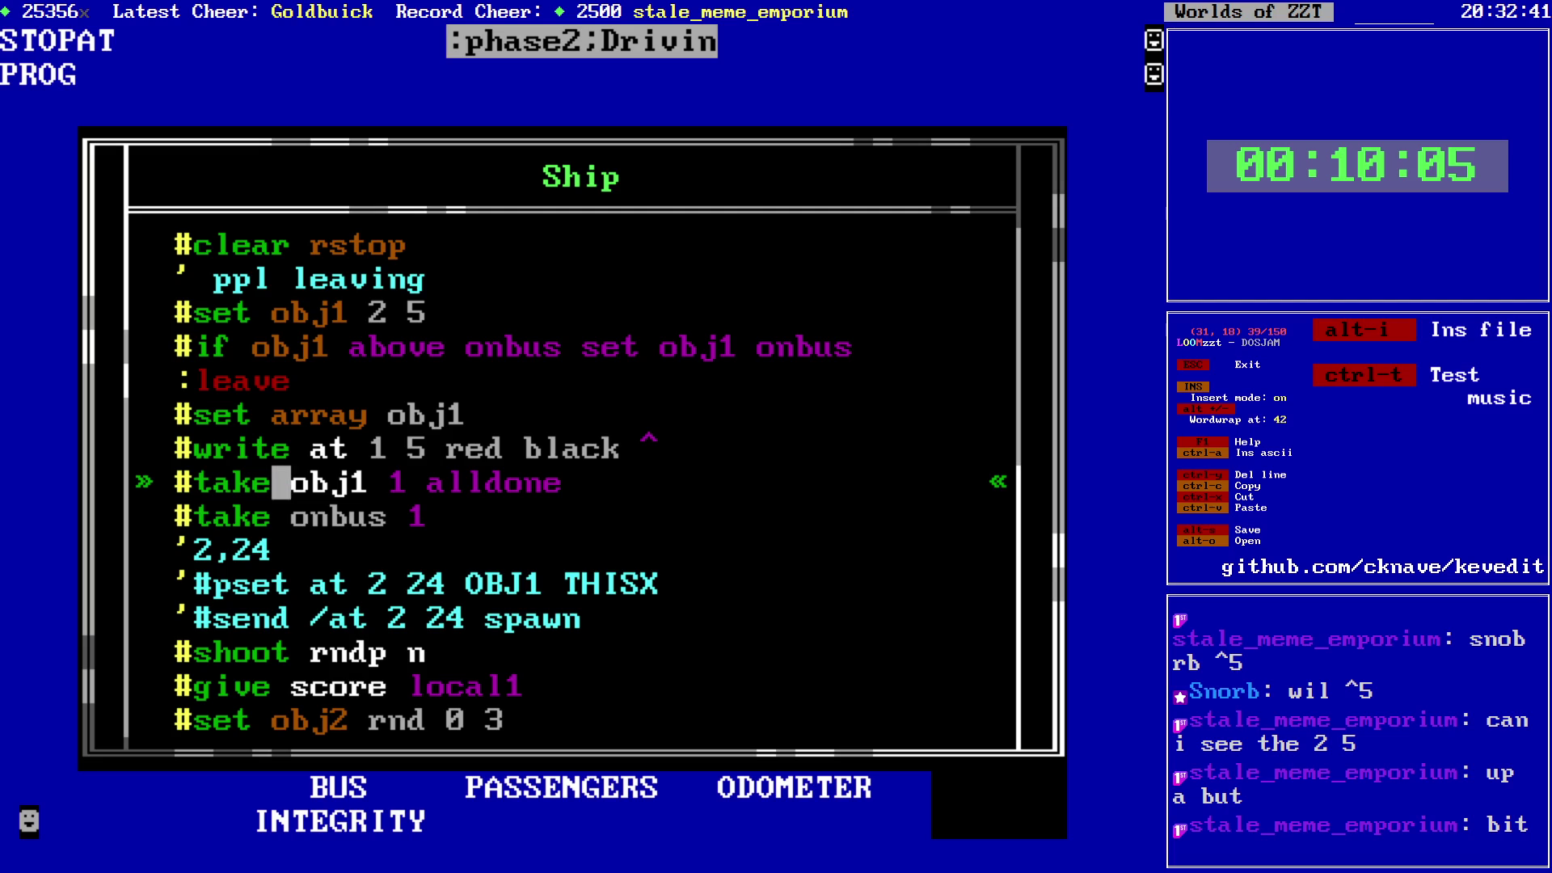
key(Up)
key(Up)
key(Up)
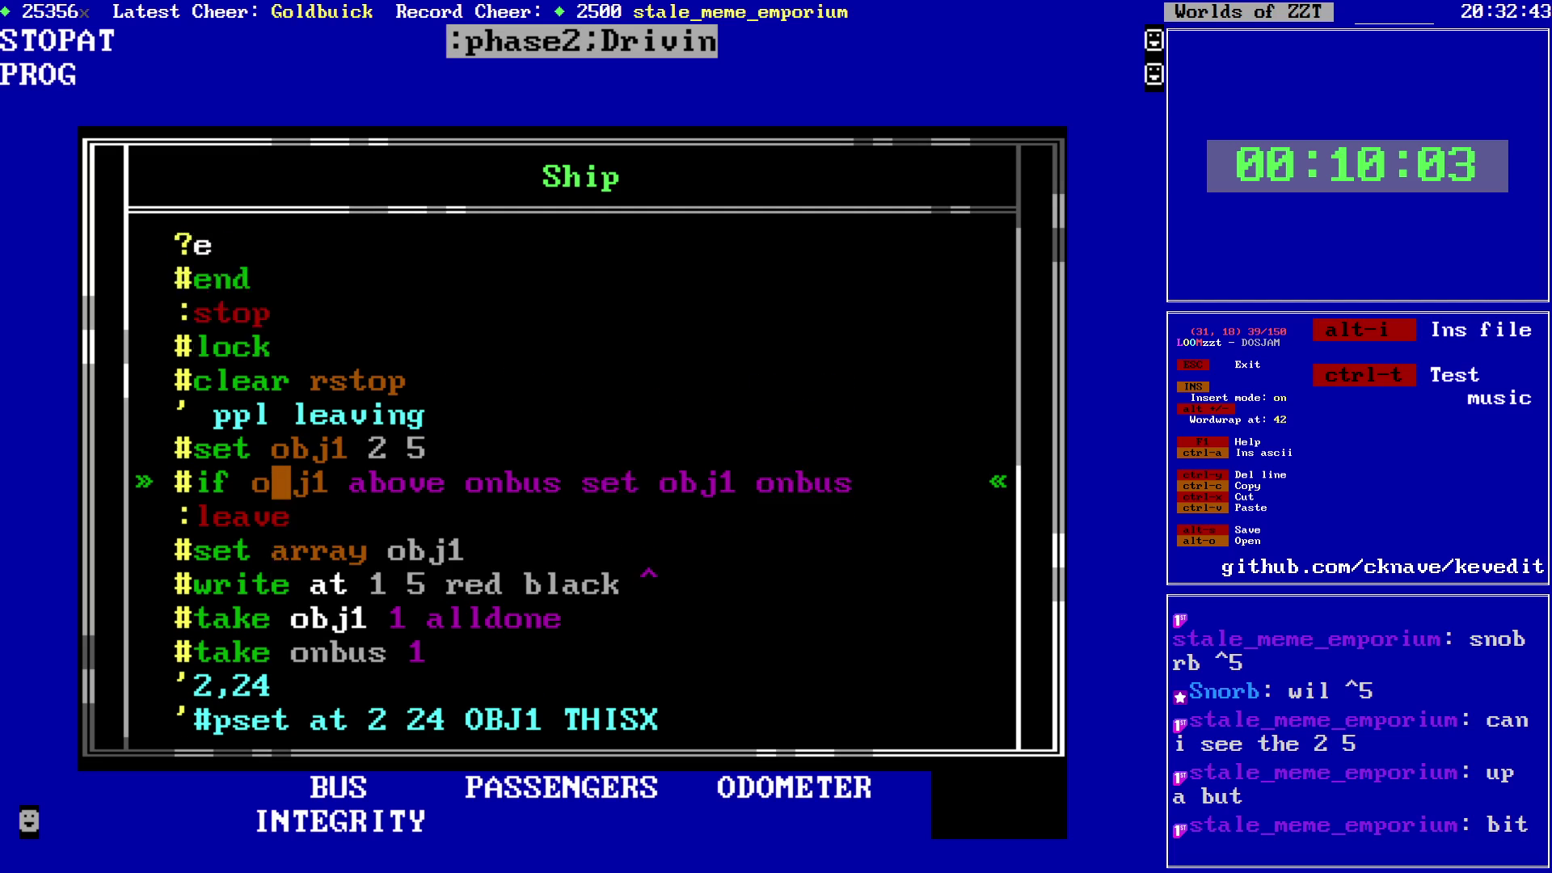
key(shift+End)
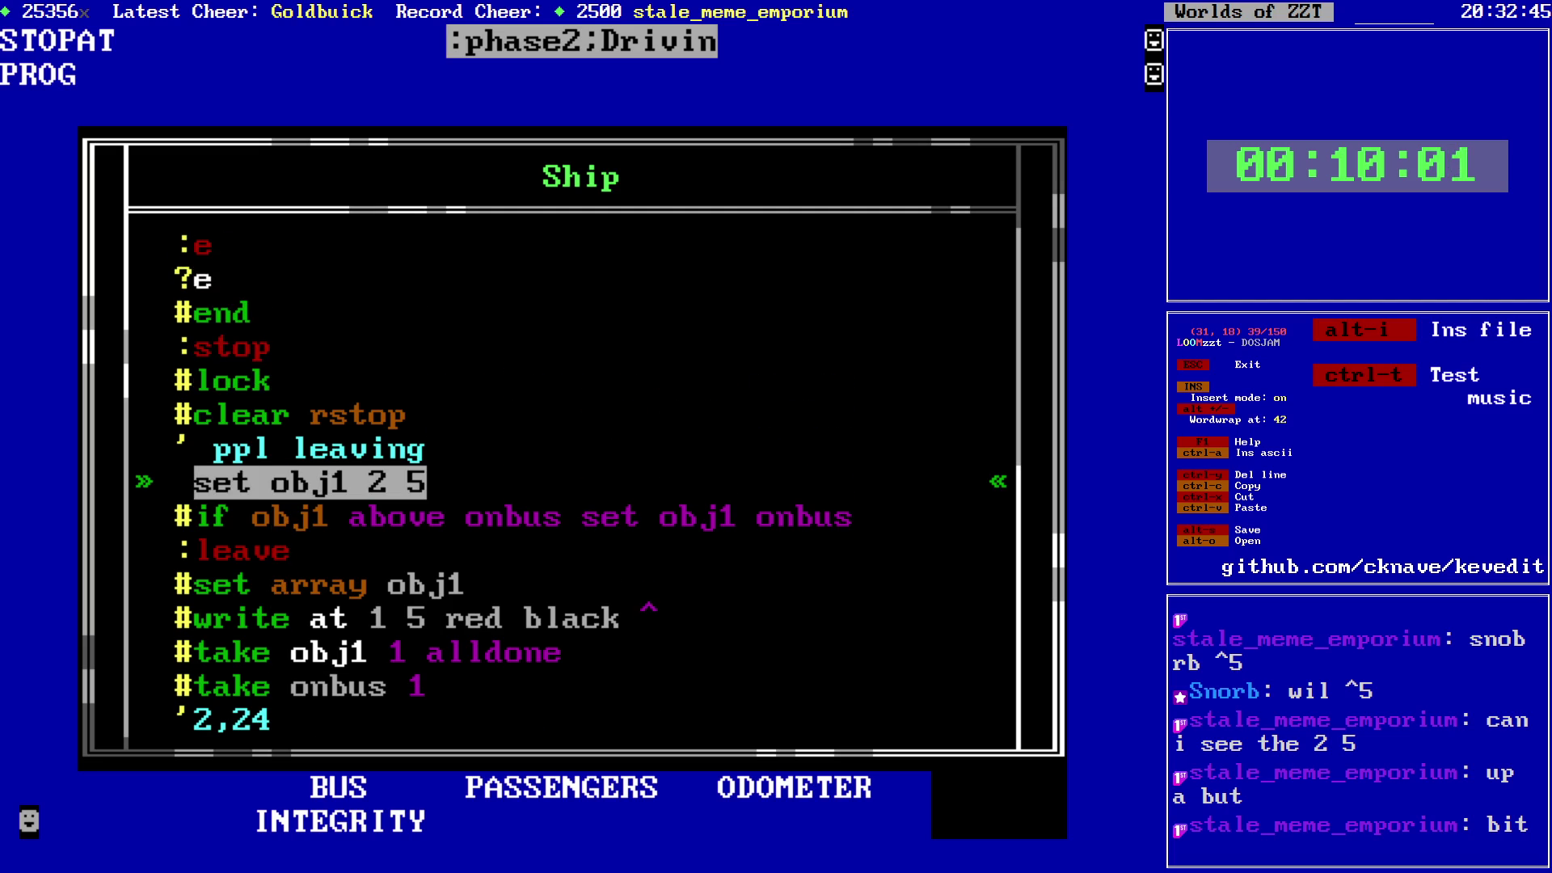
key(Left)
key(Left)
key(Left)
text(RANDOM)
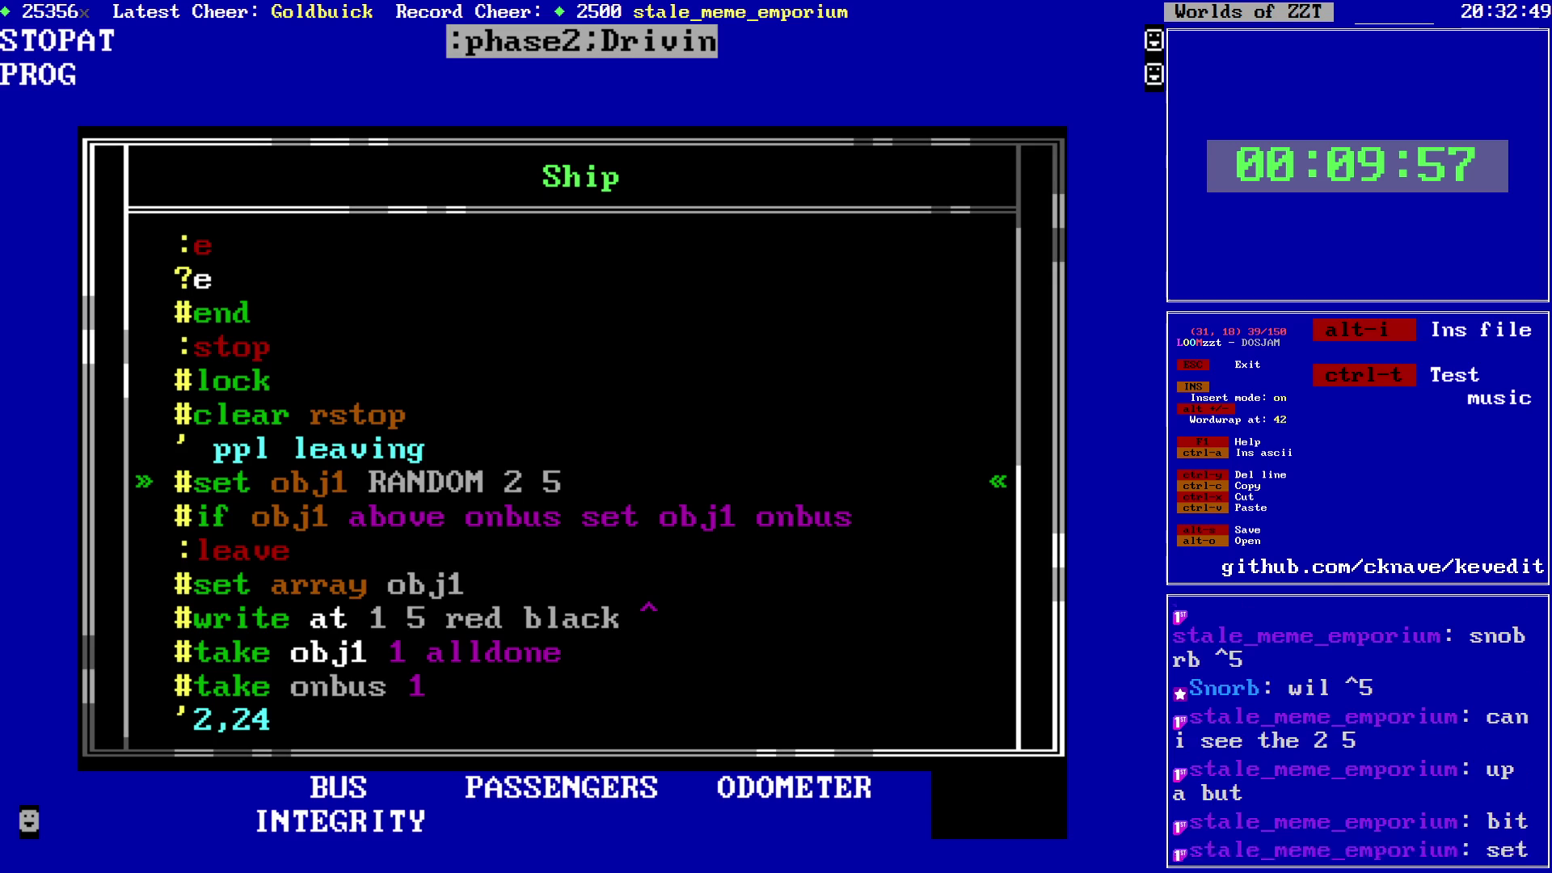
key(Down)
key(Down)
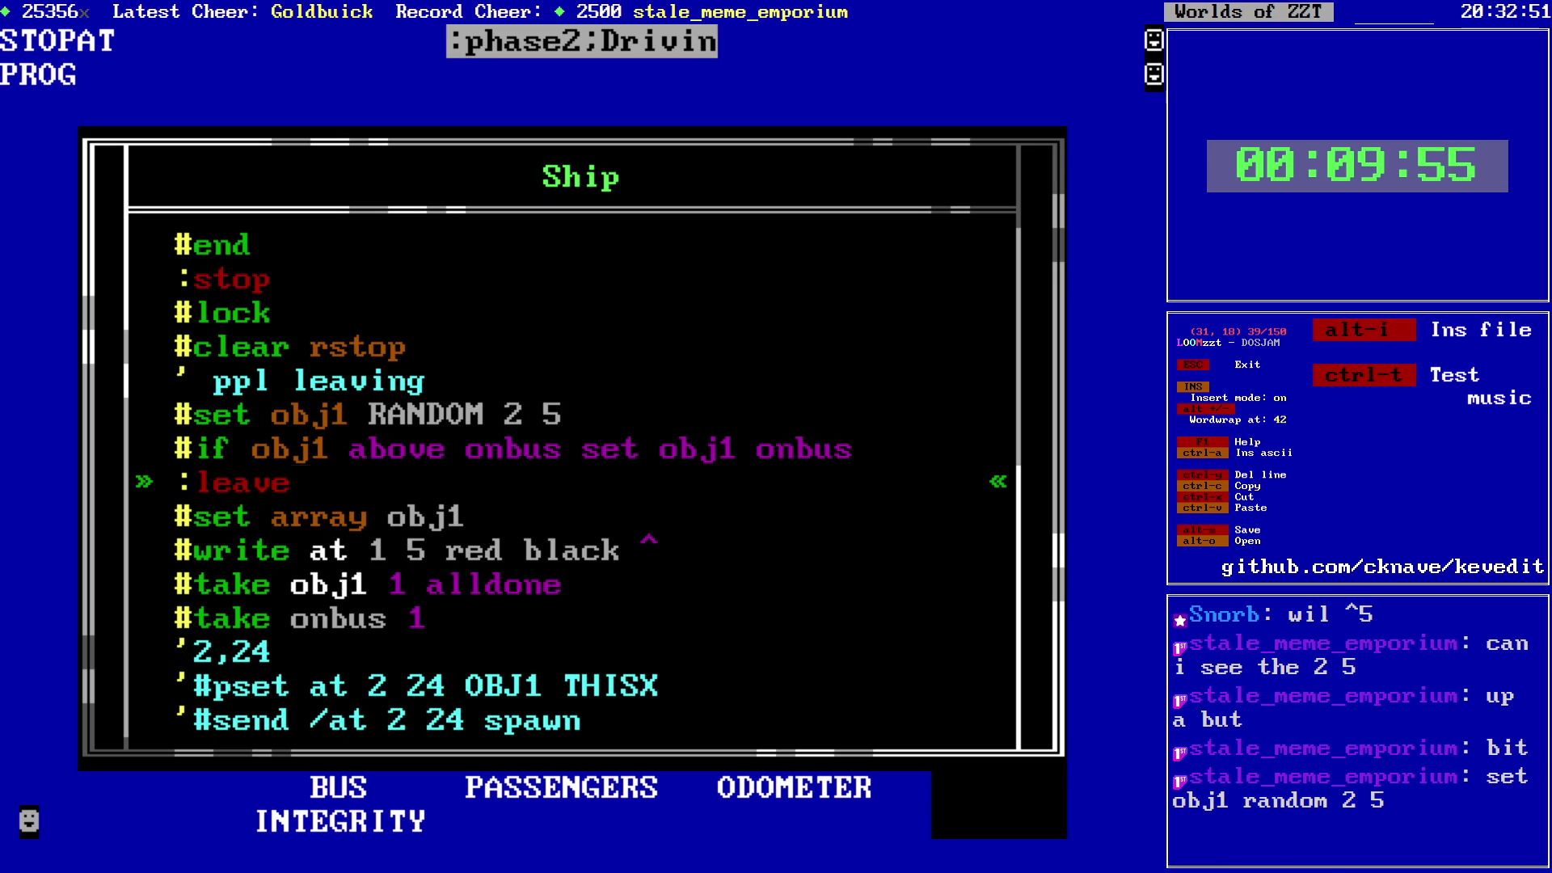
key(Page_Down)
key(Page_Down)
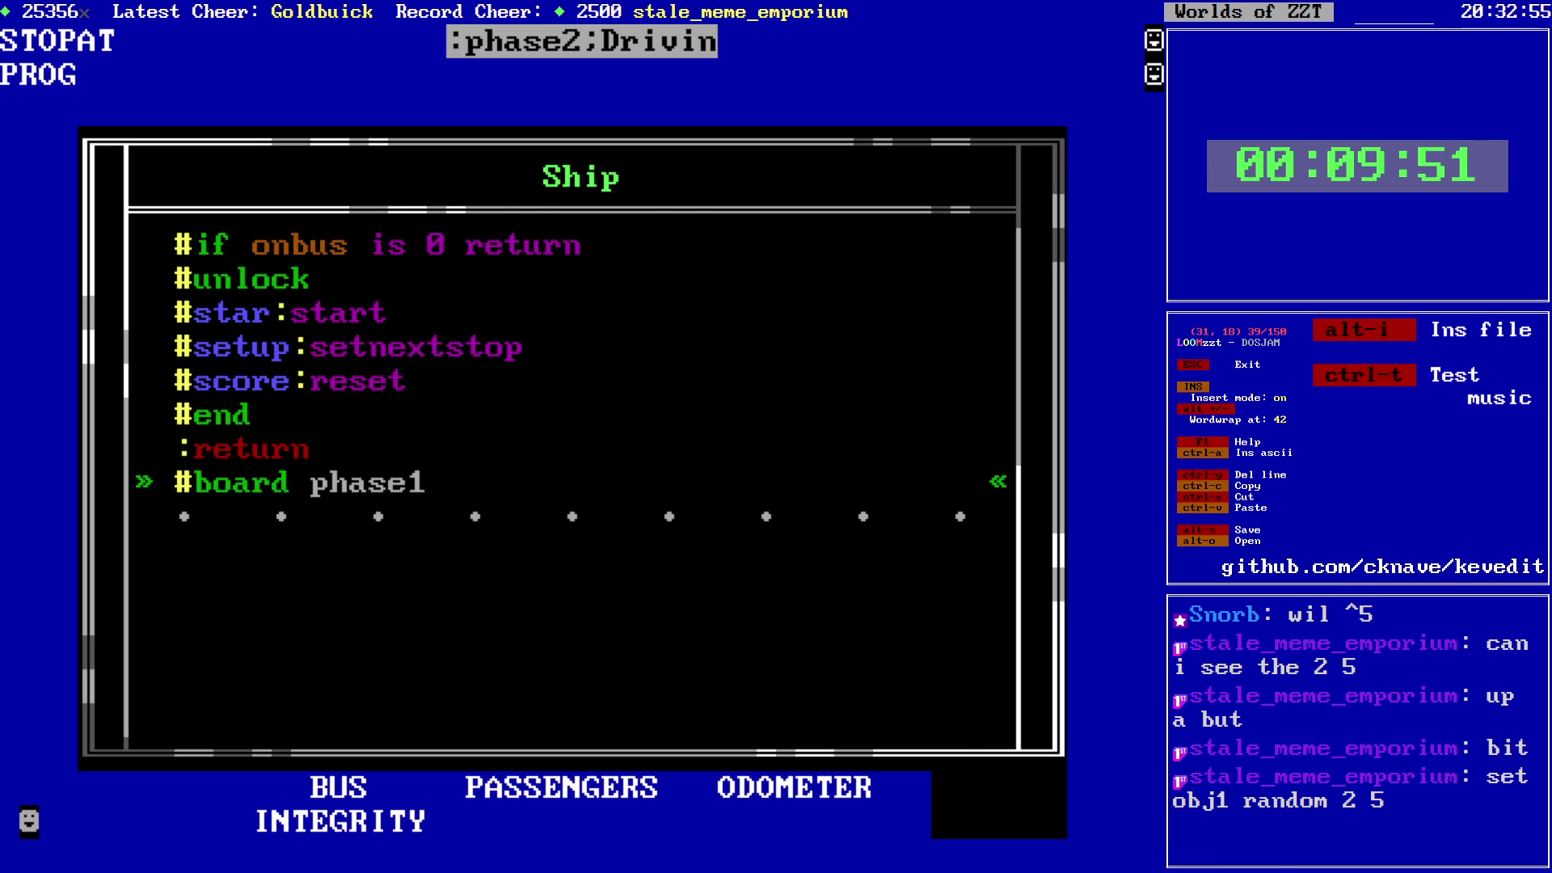
key(Escape)
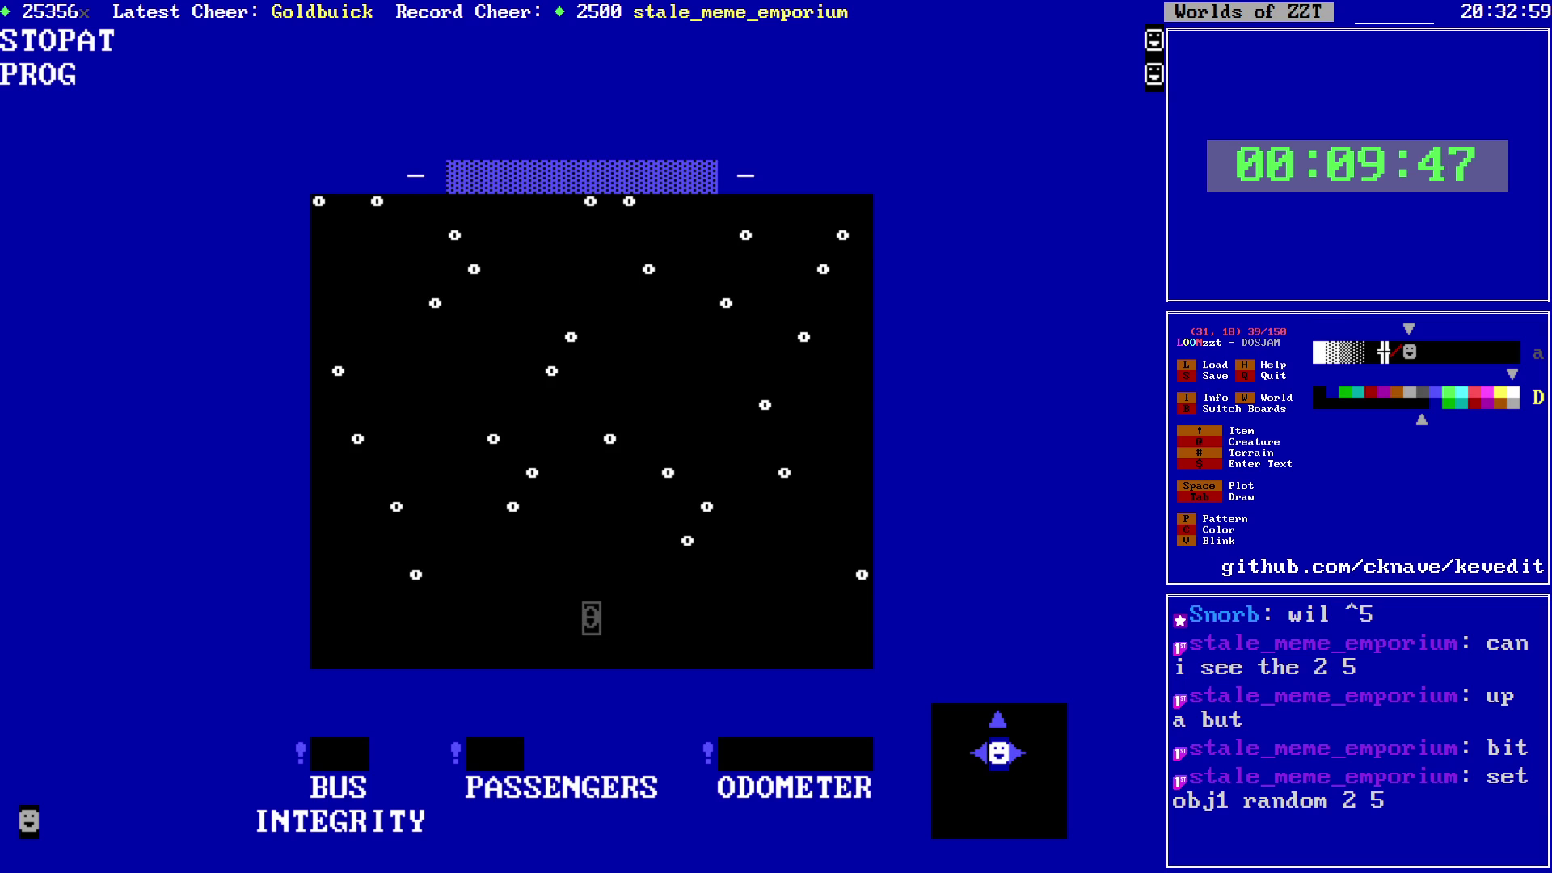
- Start a test run of the world and steer the bus left and right
key(alt+t)
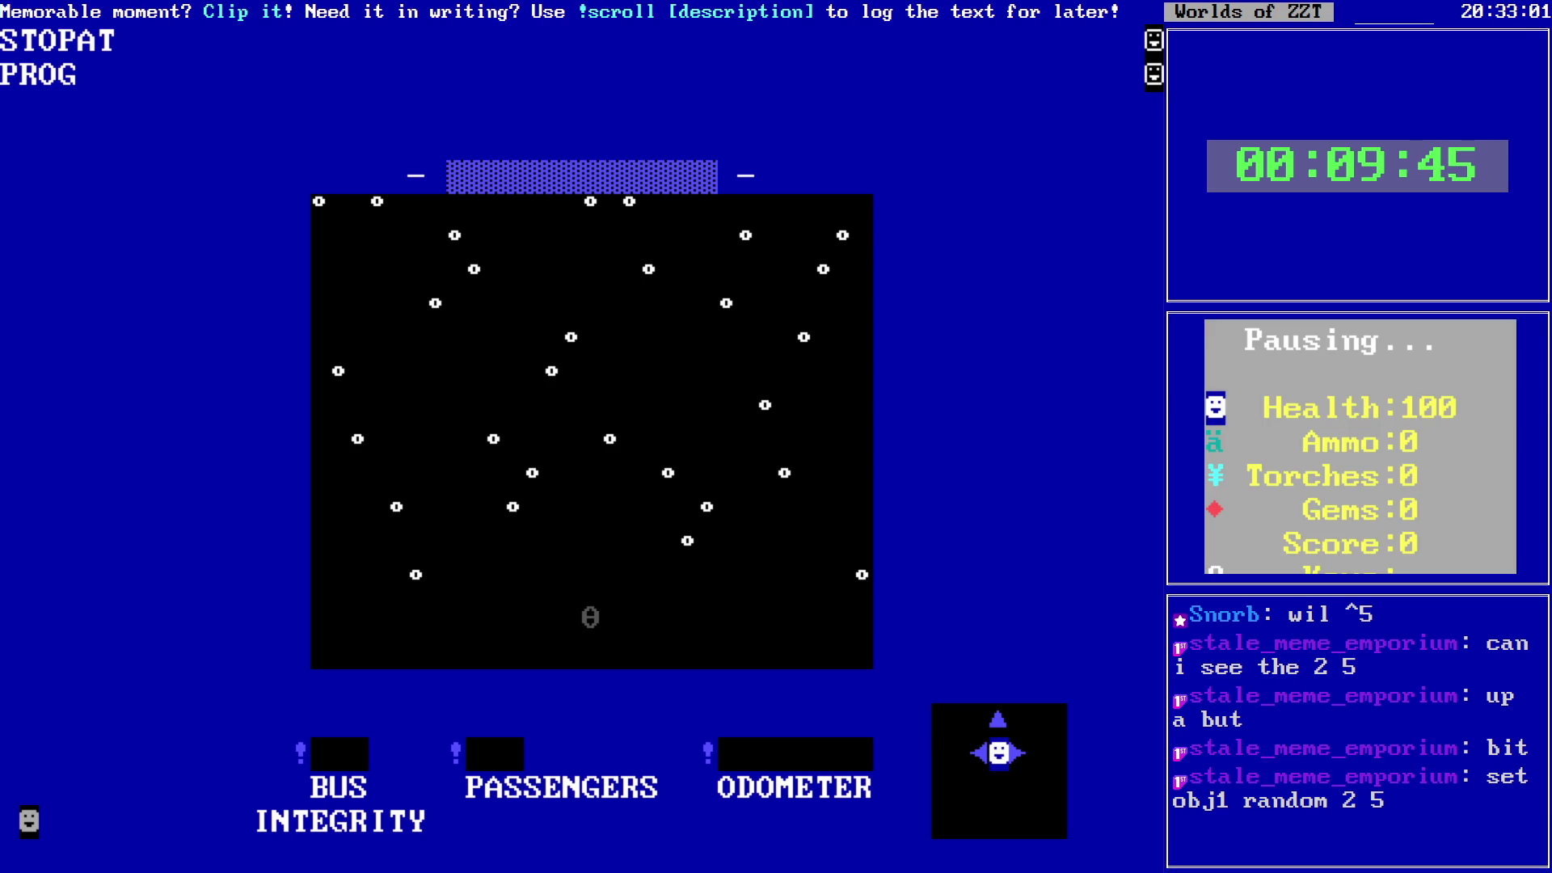
key(Up)
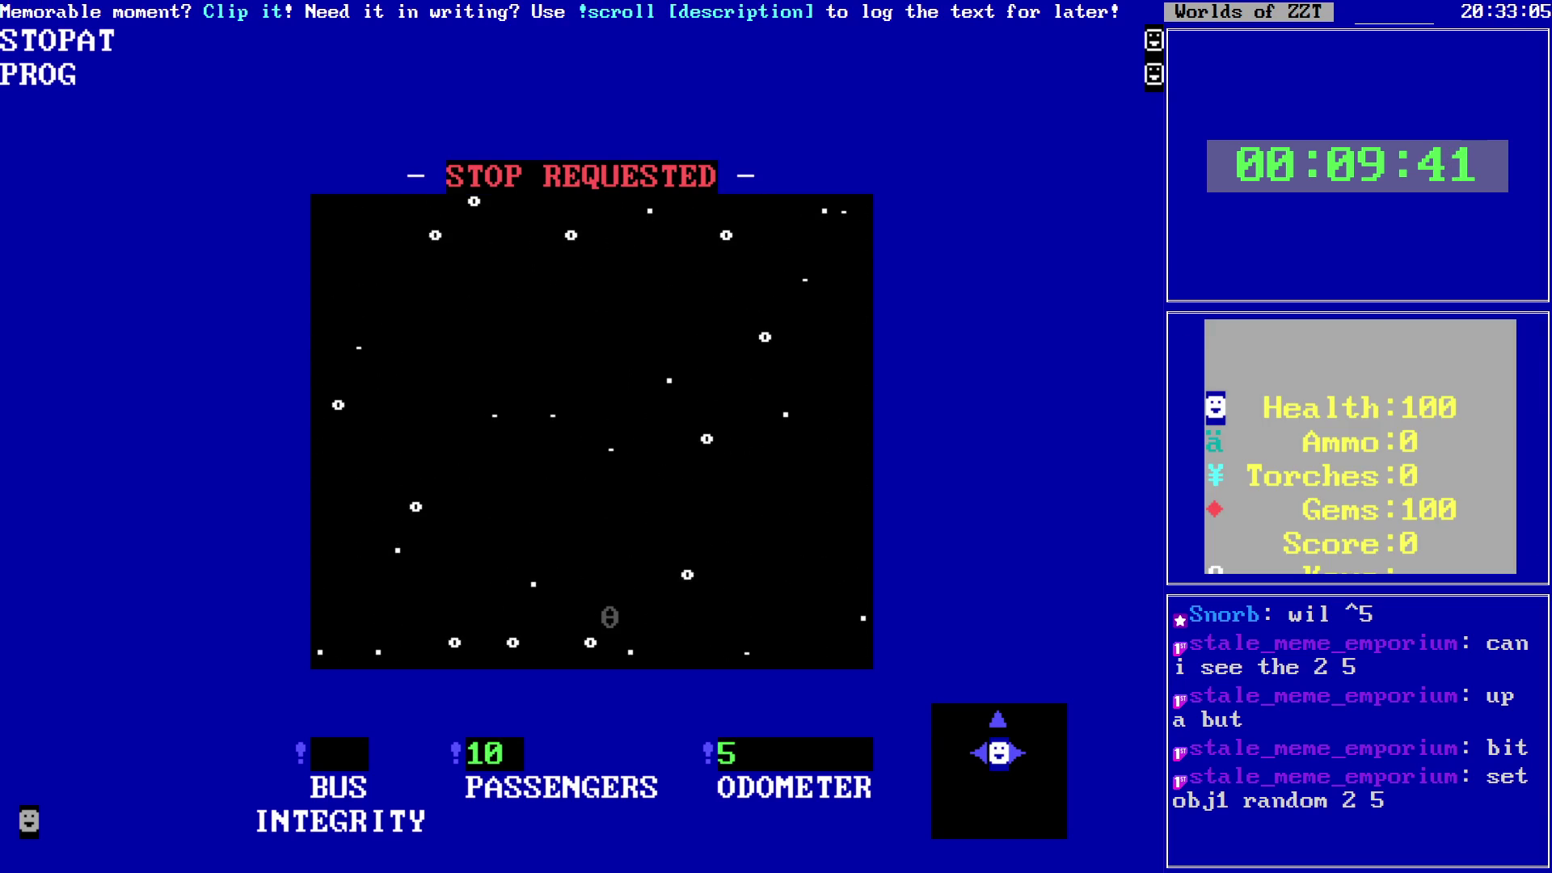
key(Right)
key(Left)
key(Right)
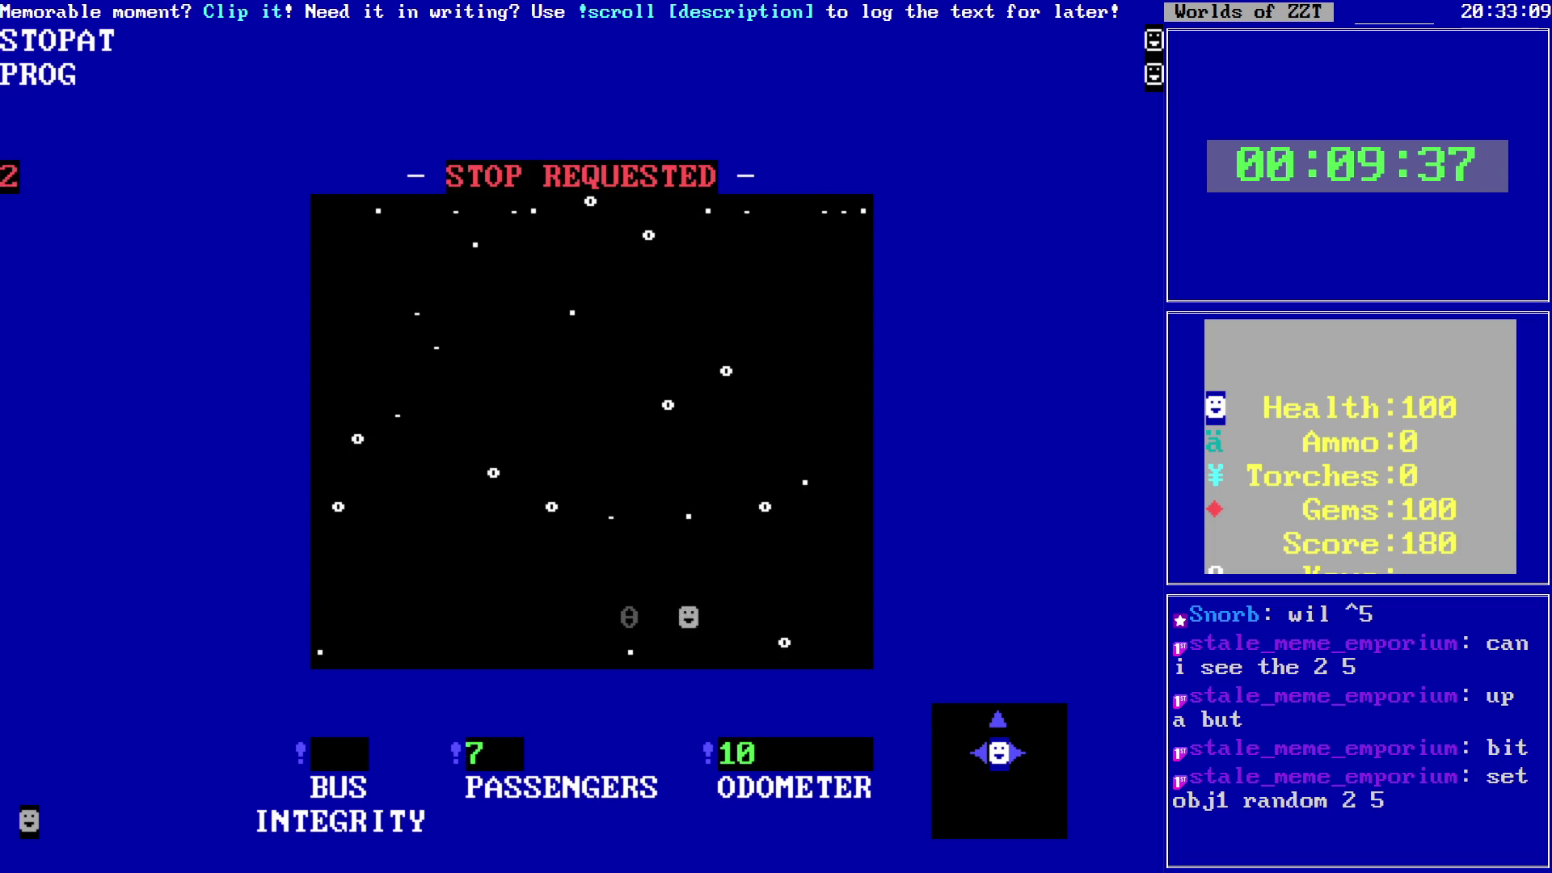
key(Left)
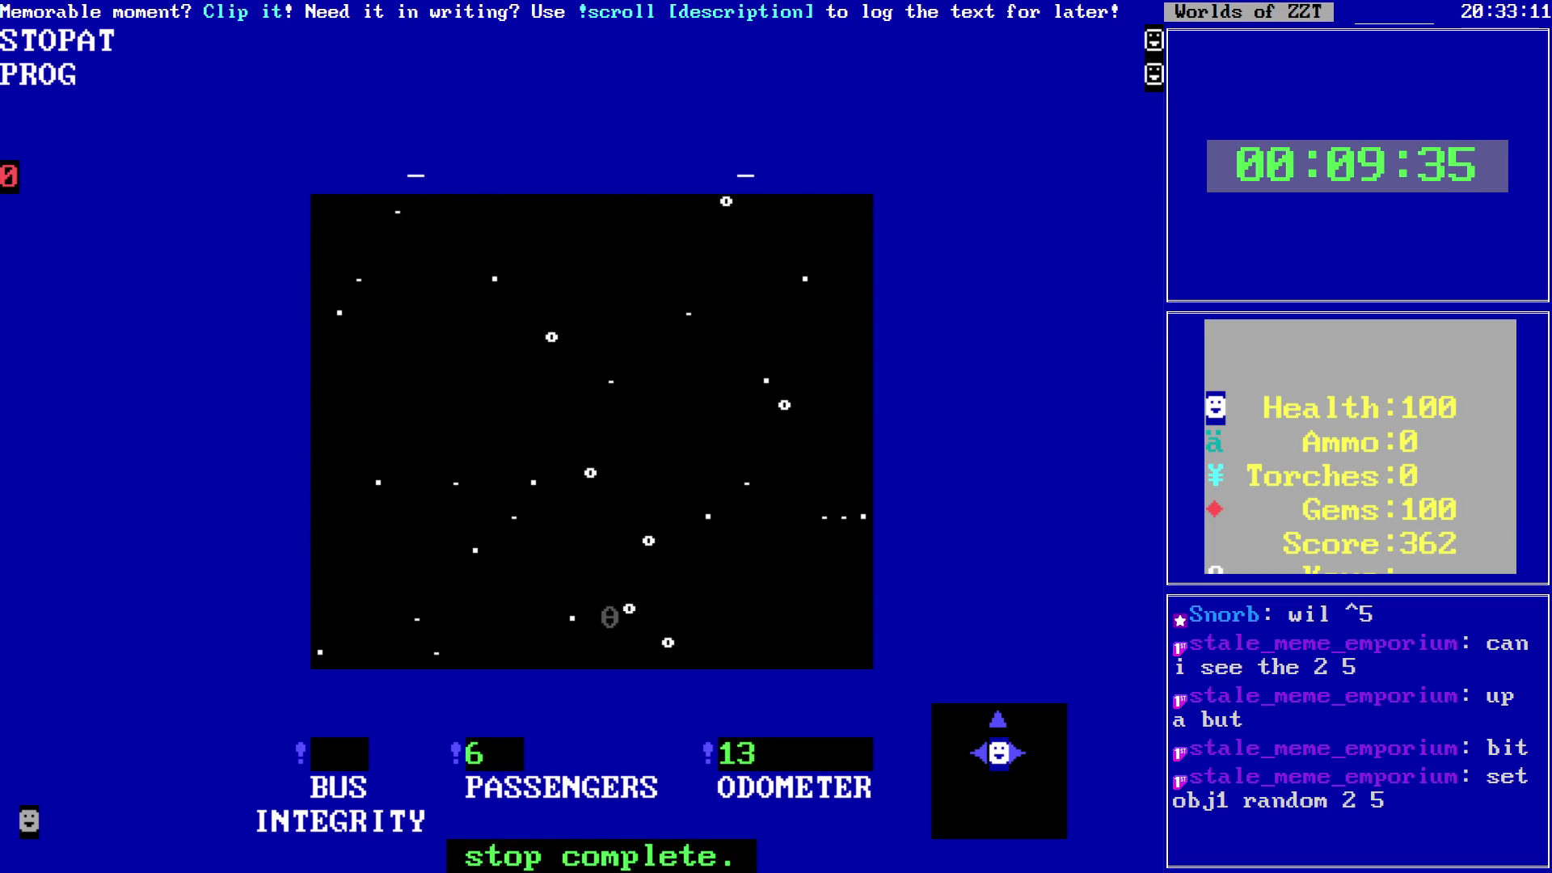
key(Right)
- Keep driving the bus back and forth and fire down to pick up a passenger
key(Left)
key(Right)
key(Right)
key(Right)
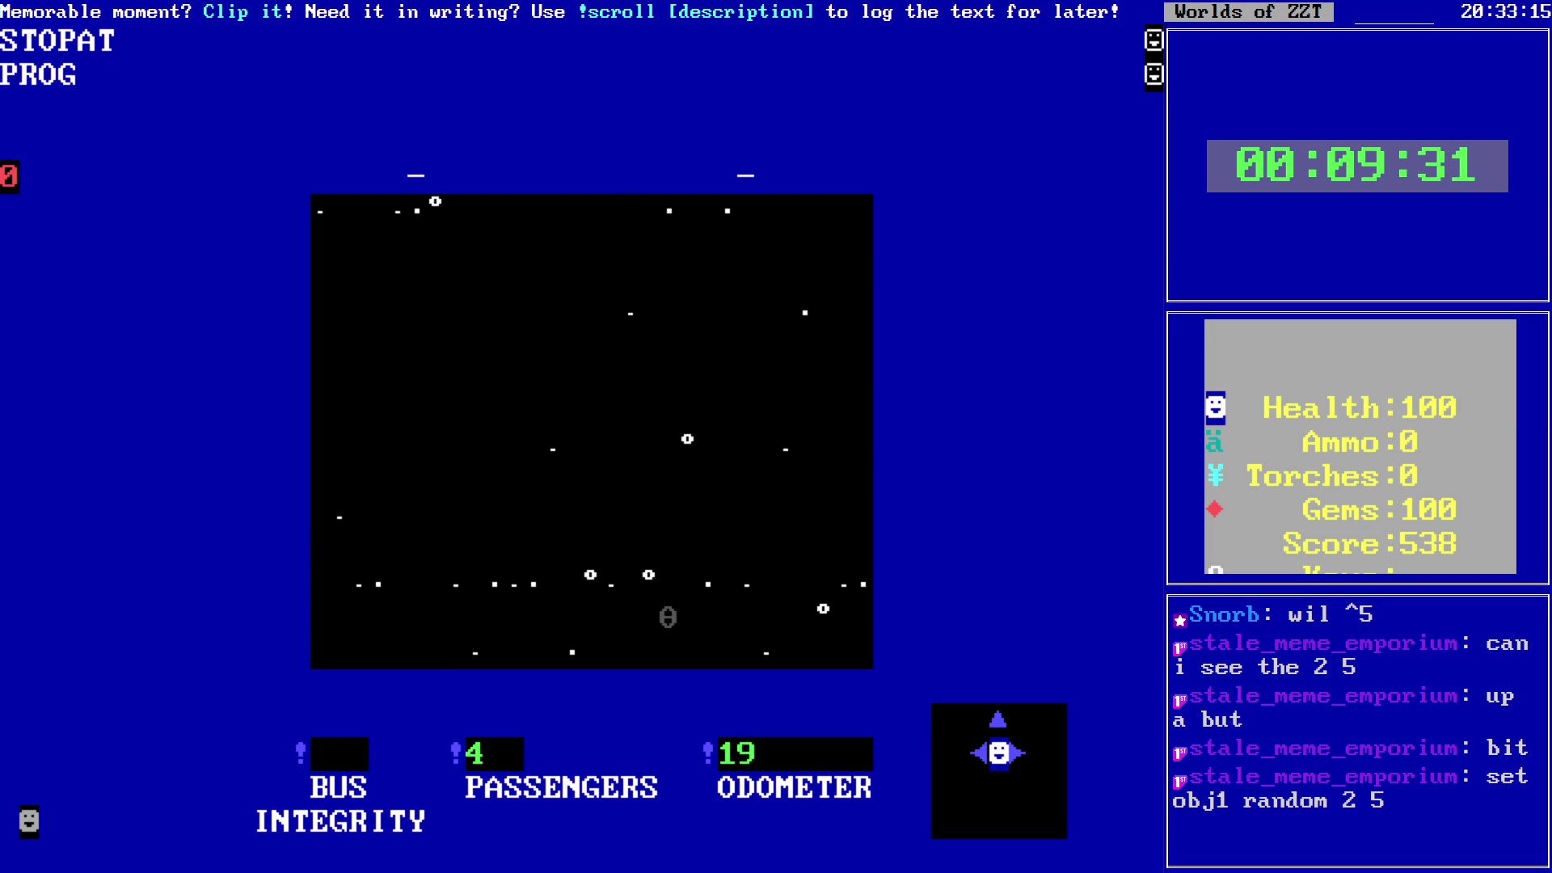
key(Left)
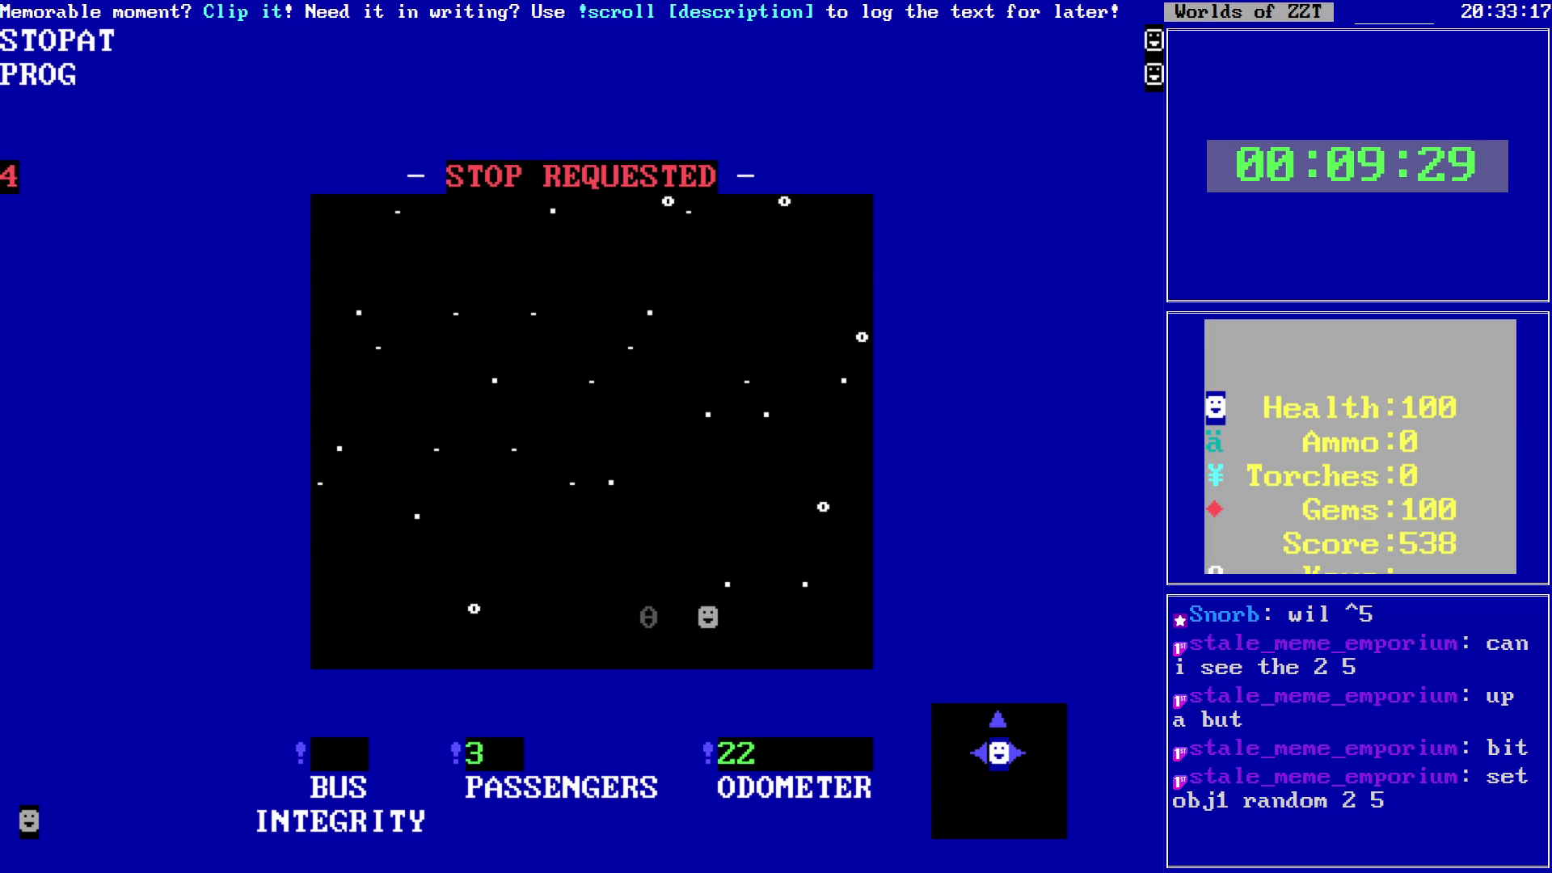
key(Right)
key(Right)
key(Right)
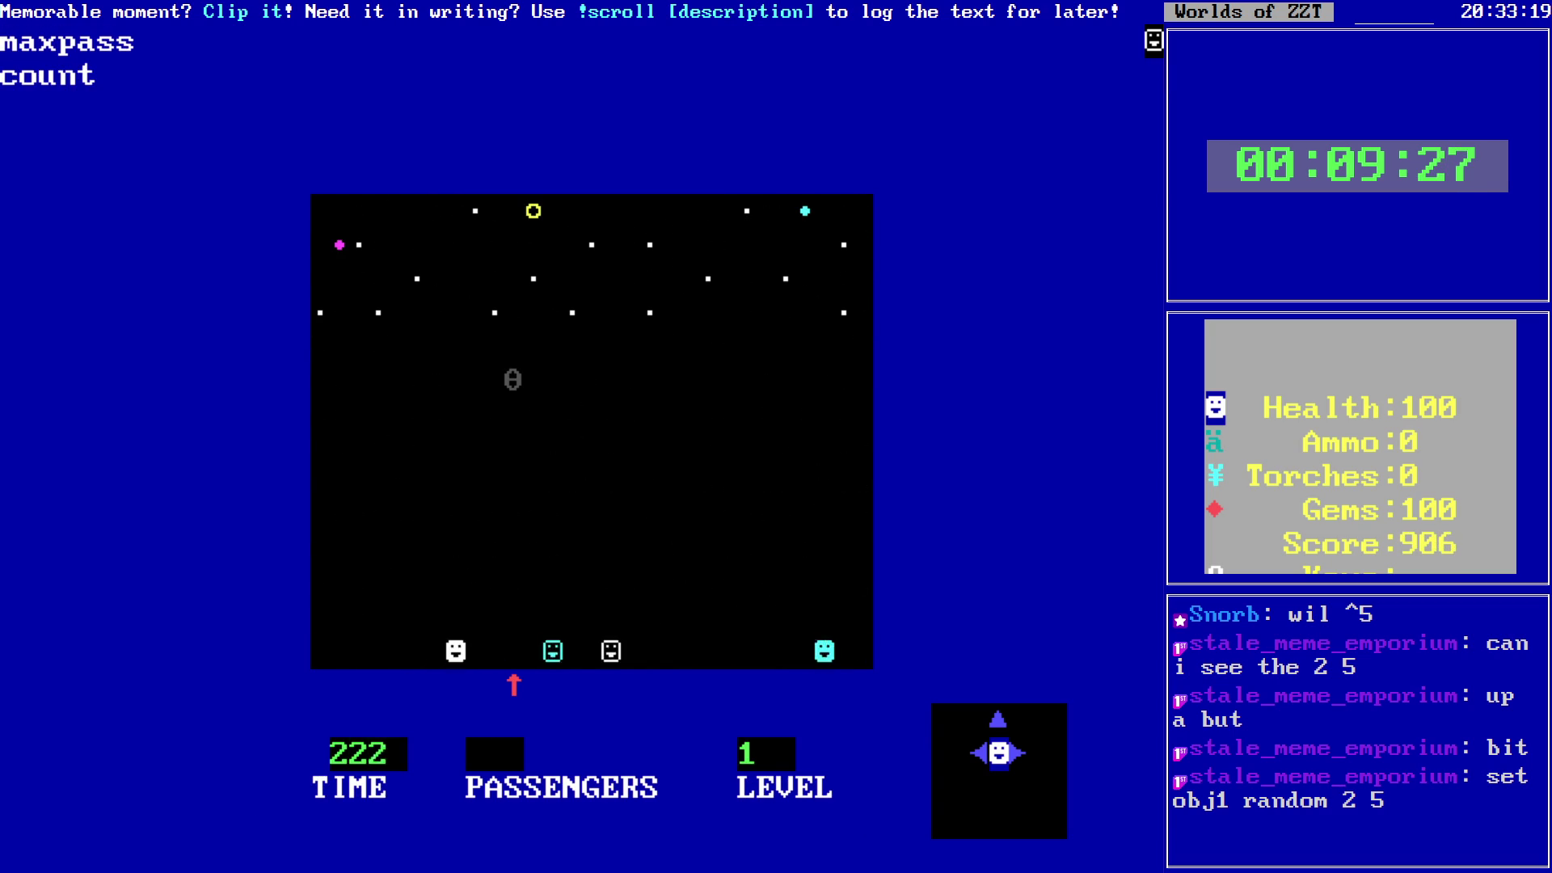
key(Right)
key(Right)
key(Right)
key(Left)
key(Left)
key(Left)
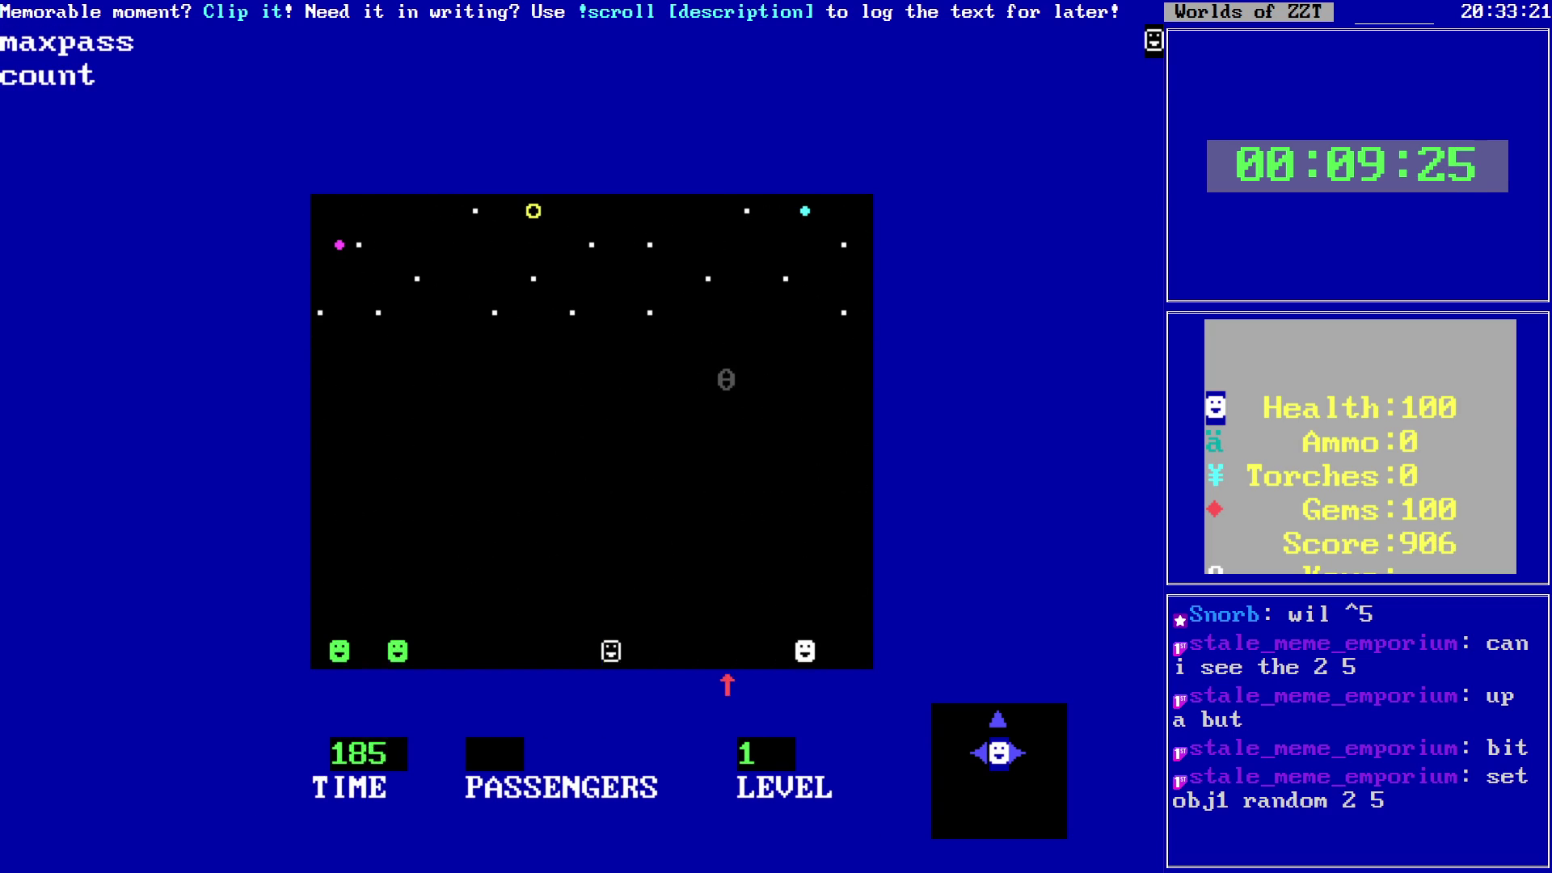
key(Right)
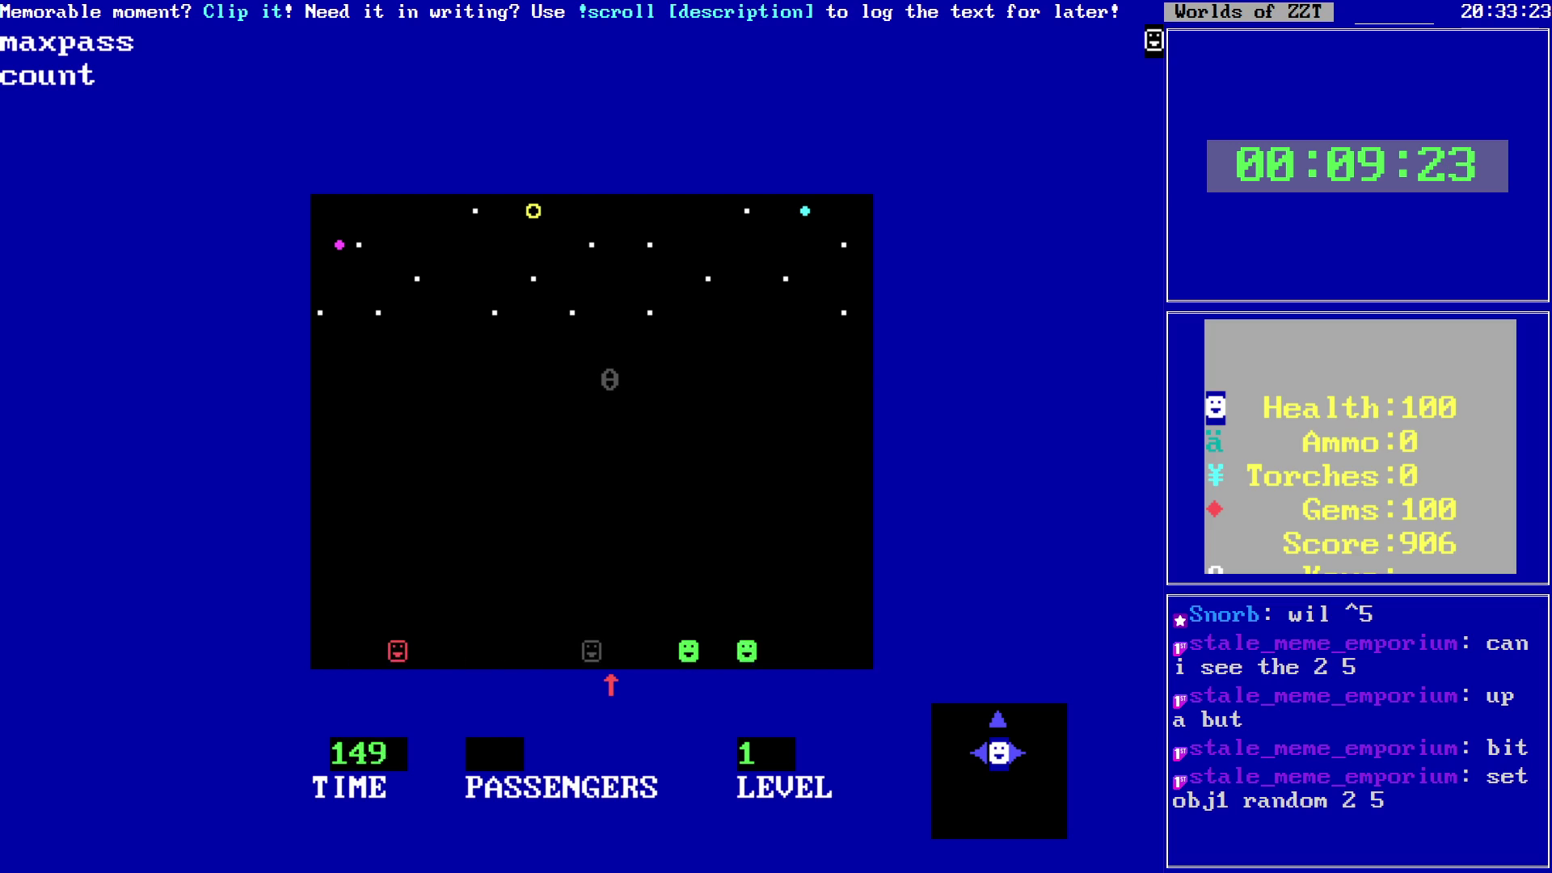
key(Up)
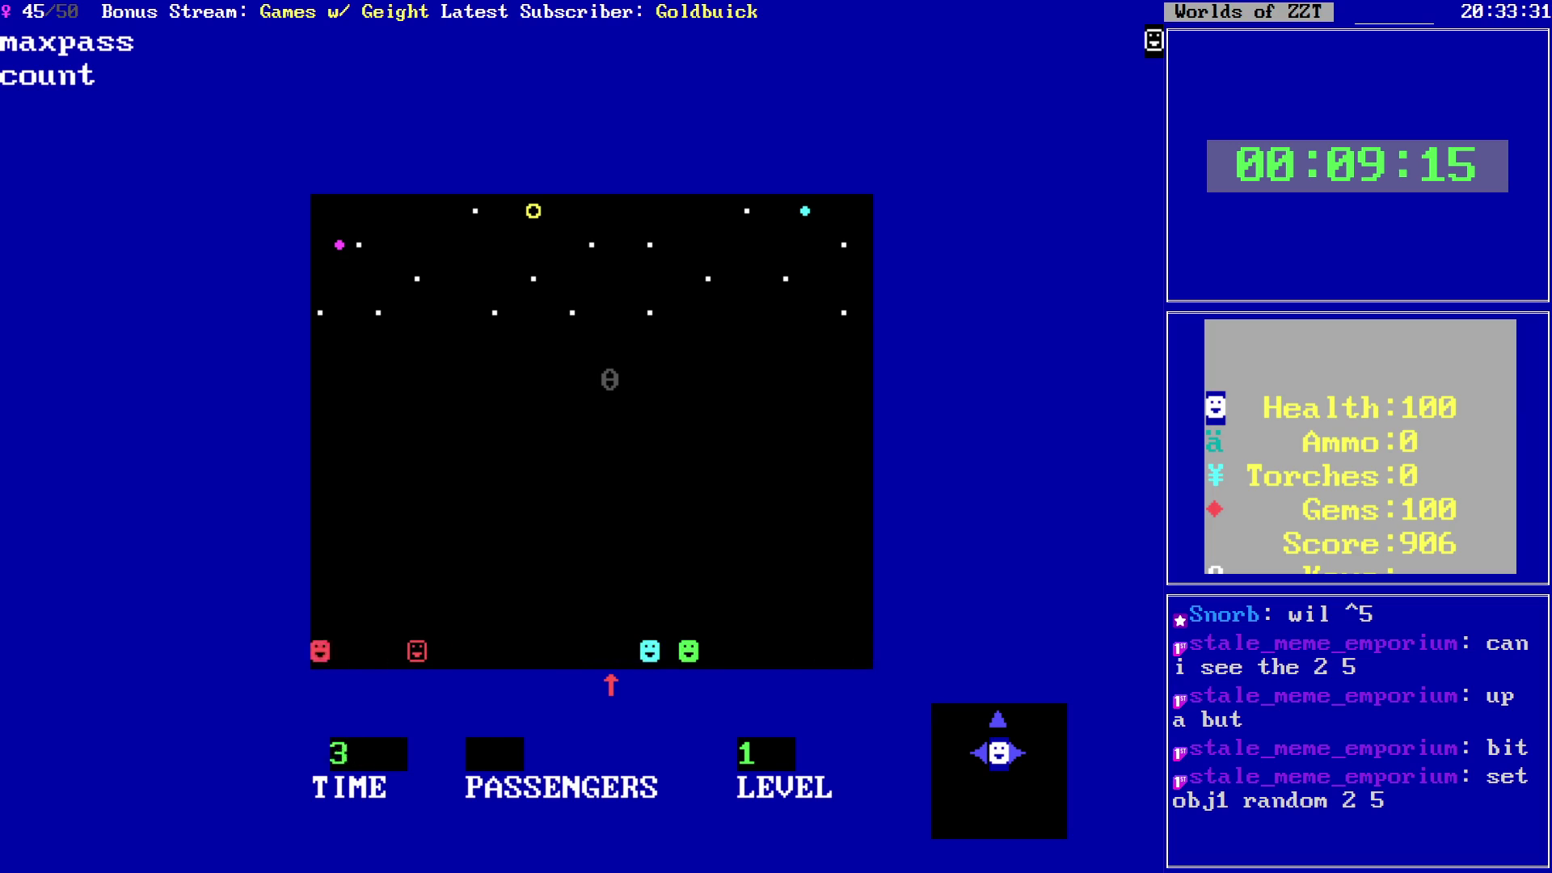
- End the test game after declining once, then open the Setup object's settings
key(q)
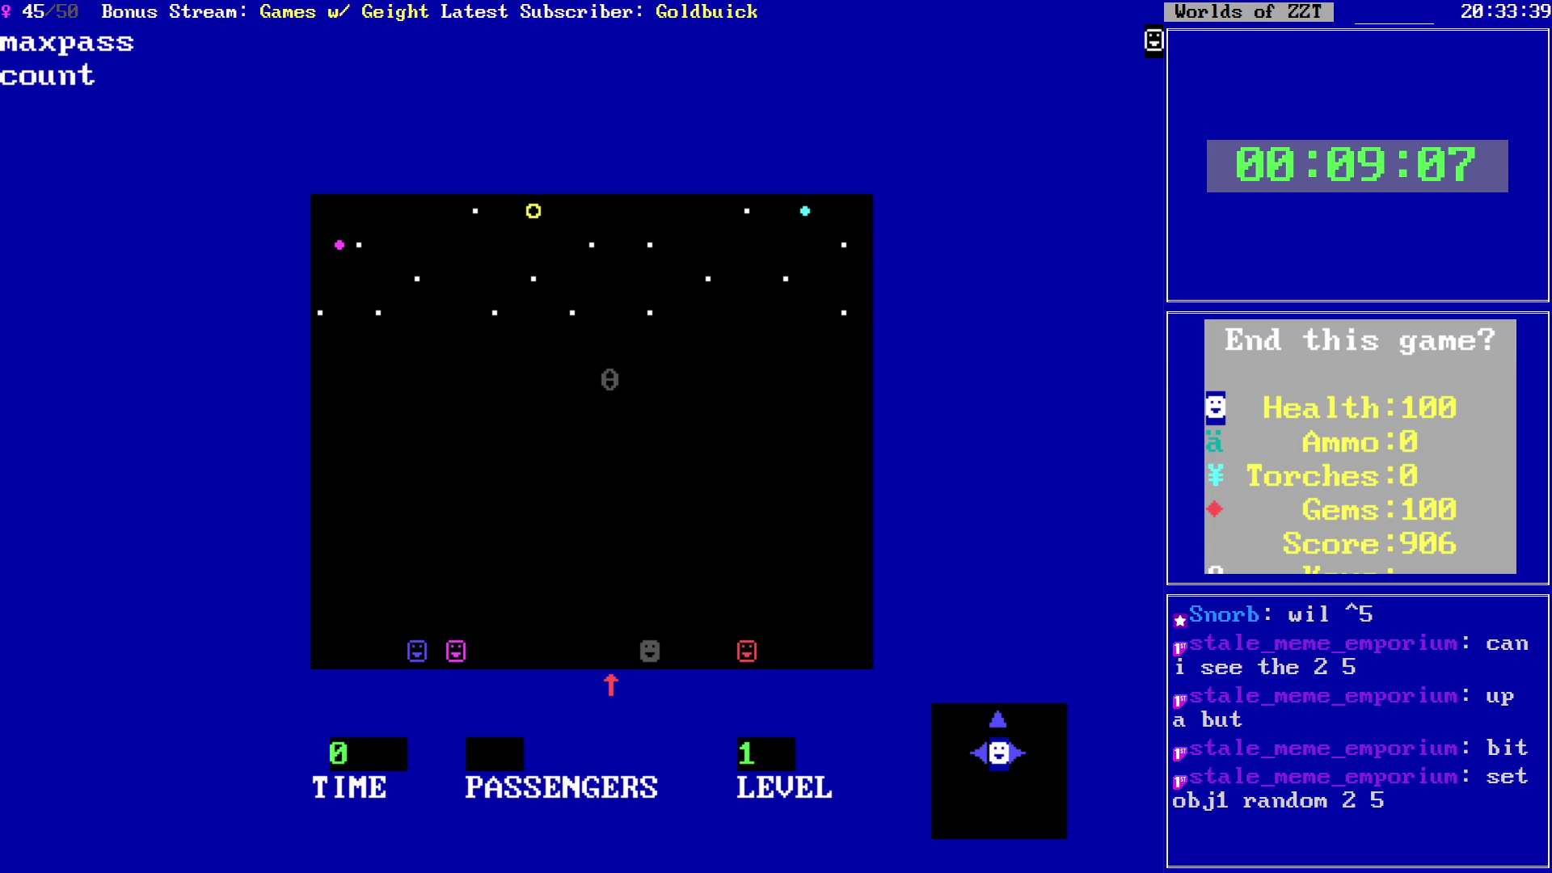
key(n)
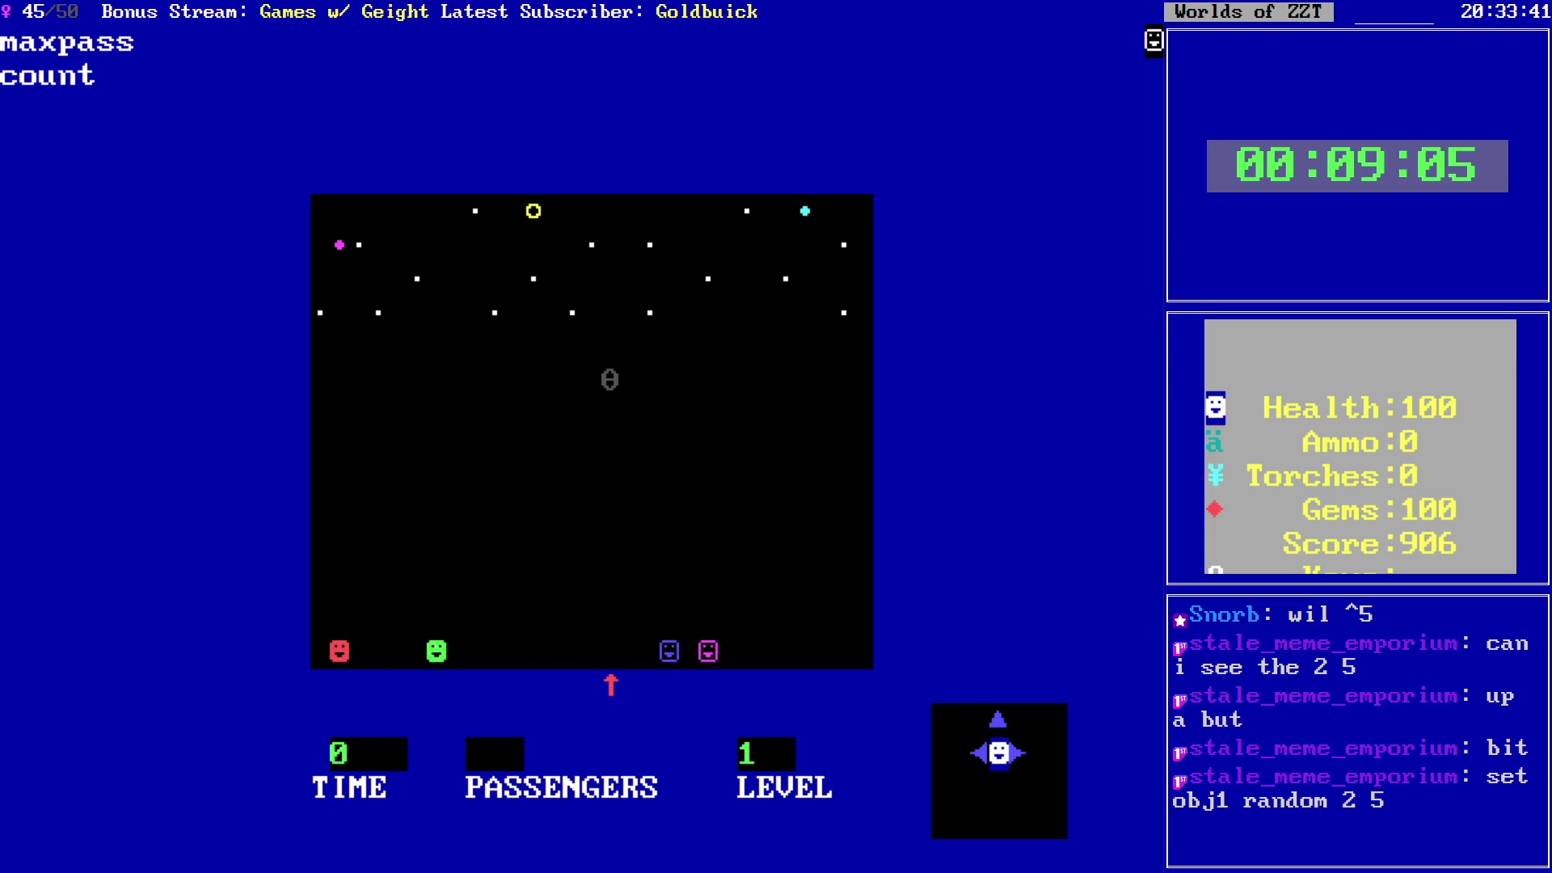
key(Escape)
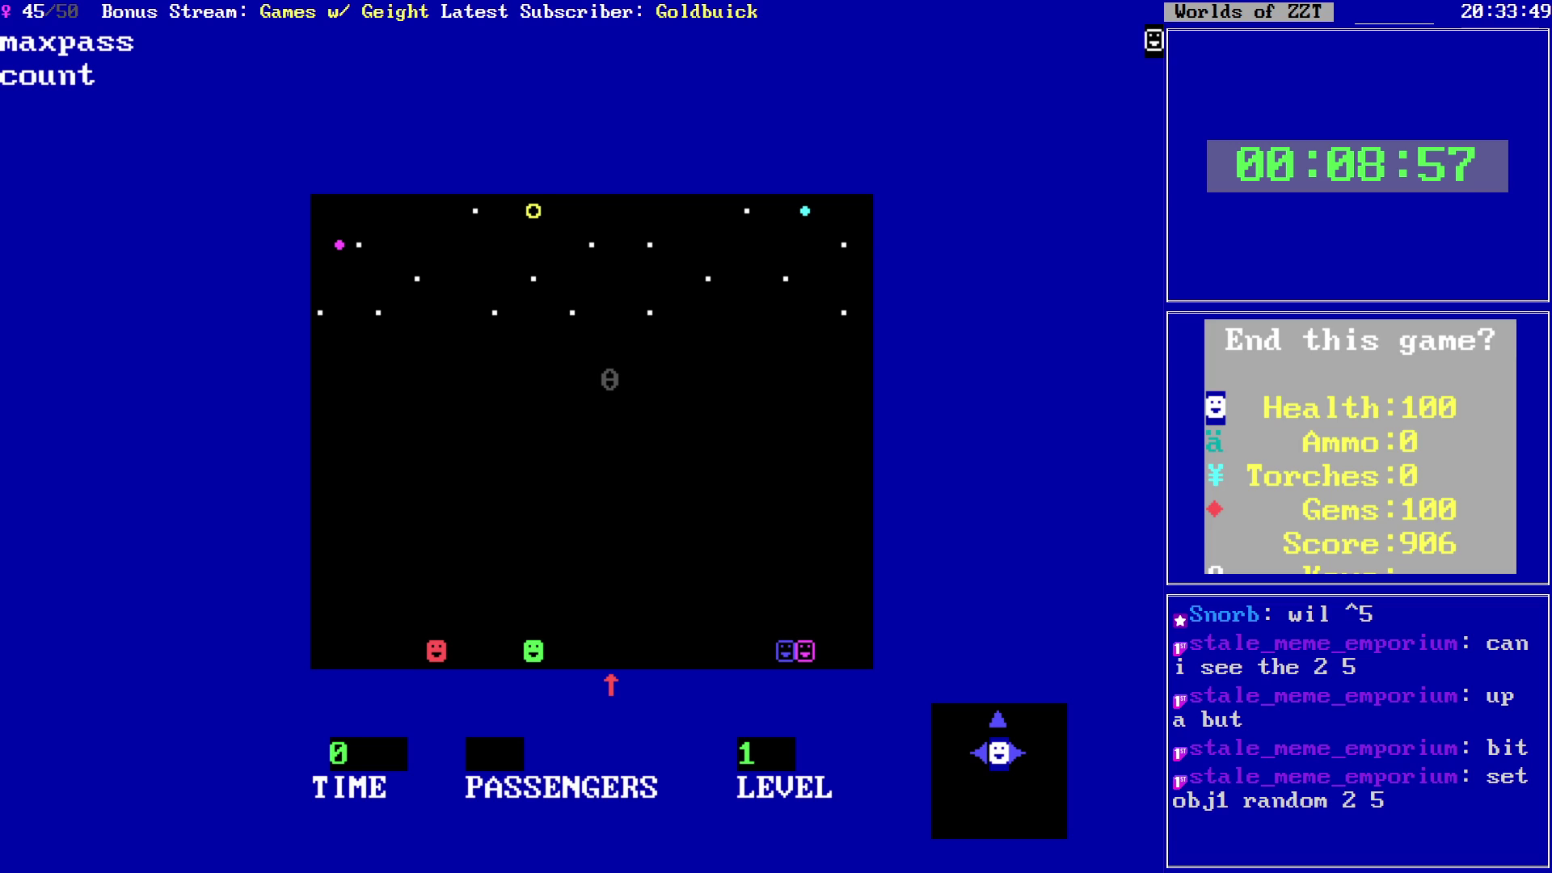
key(y)
key(Return)
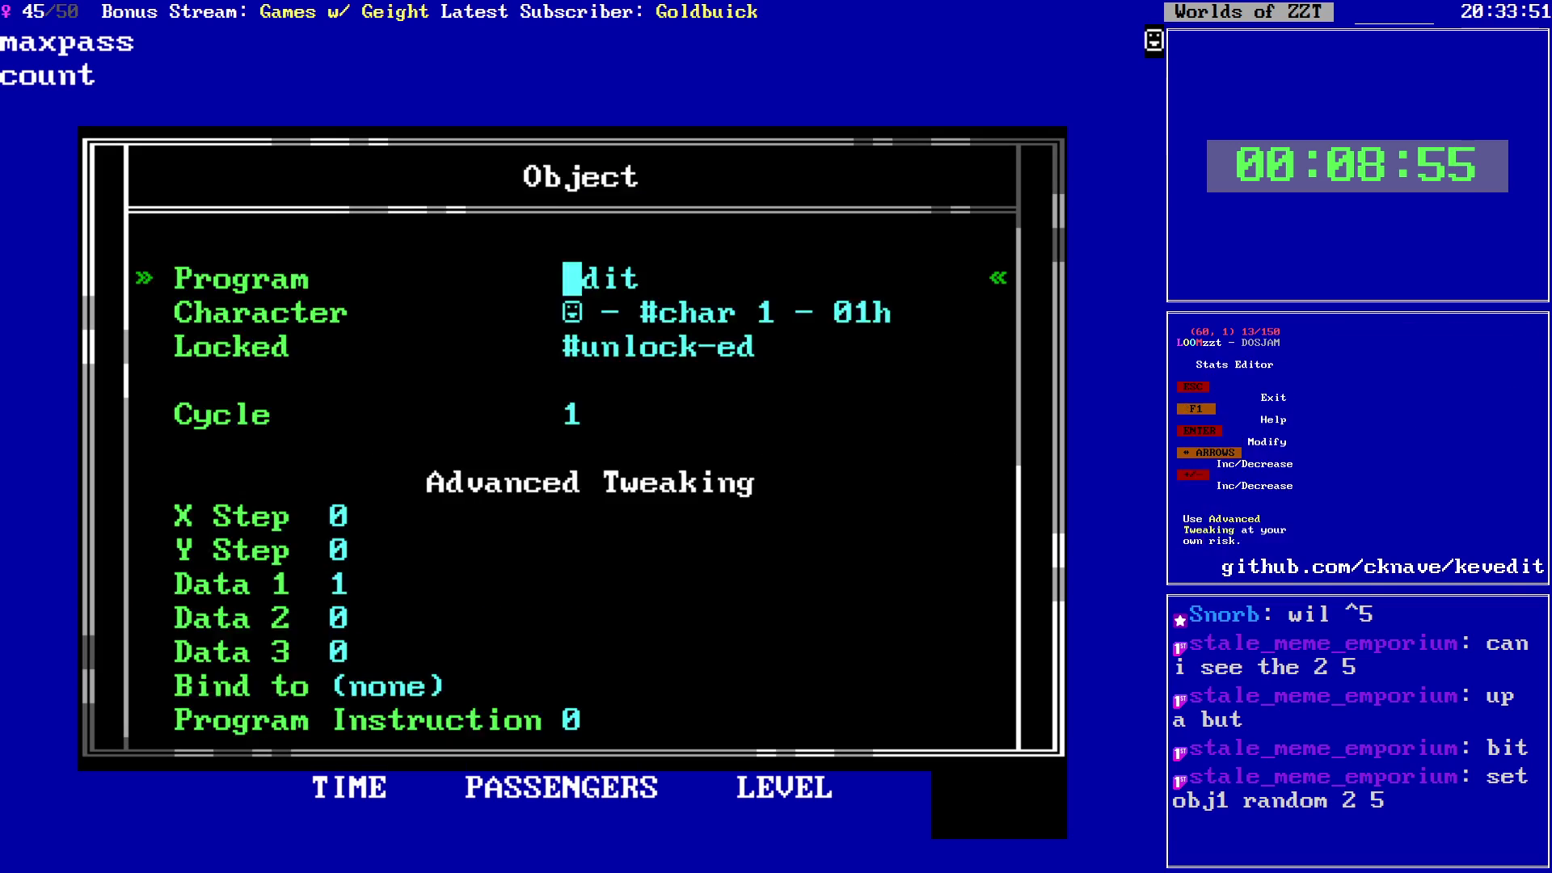
- Open the Setup script and add a '#board:phase2' line after '#lock player'
key(Return)
key(Down)
key(Down)
key(Down)
key(Page_Up)
key(Page_Up)
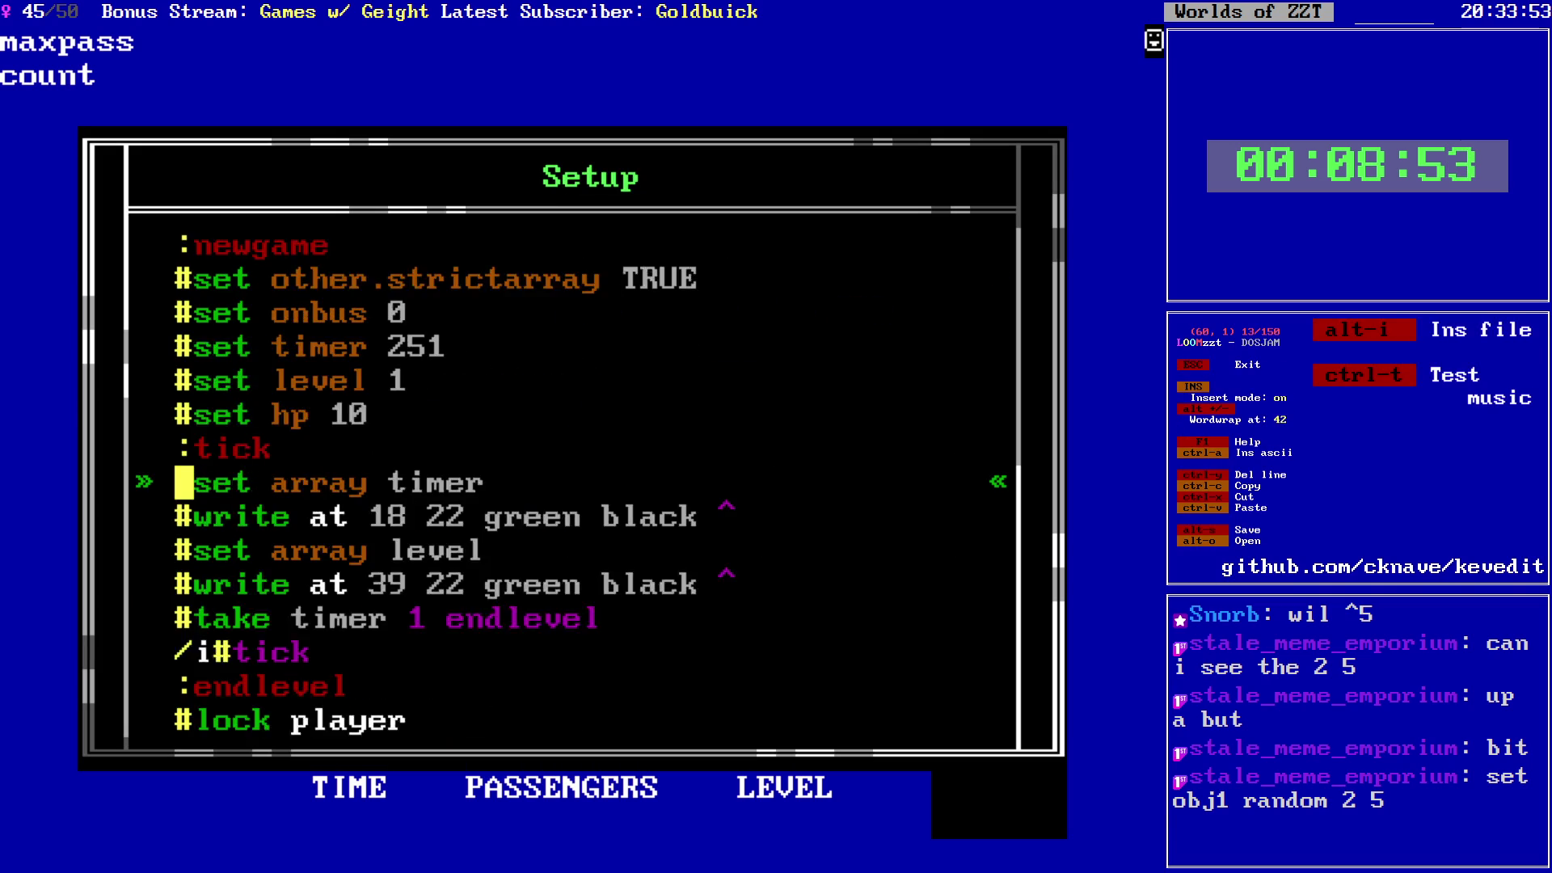
key(Page_Down)
key(Down)
key(Down)
key(Down)
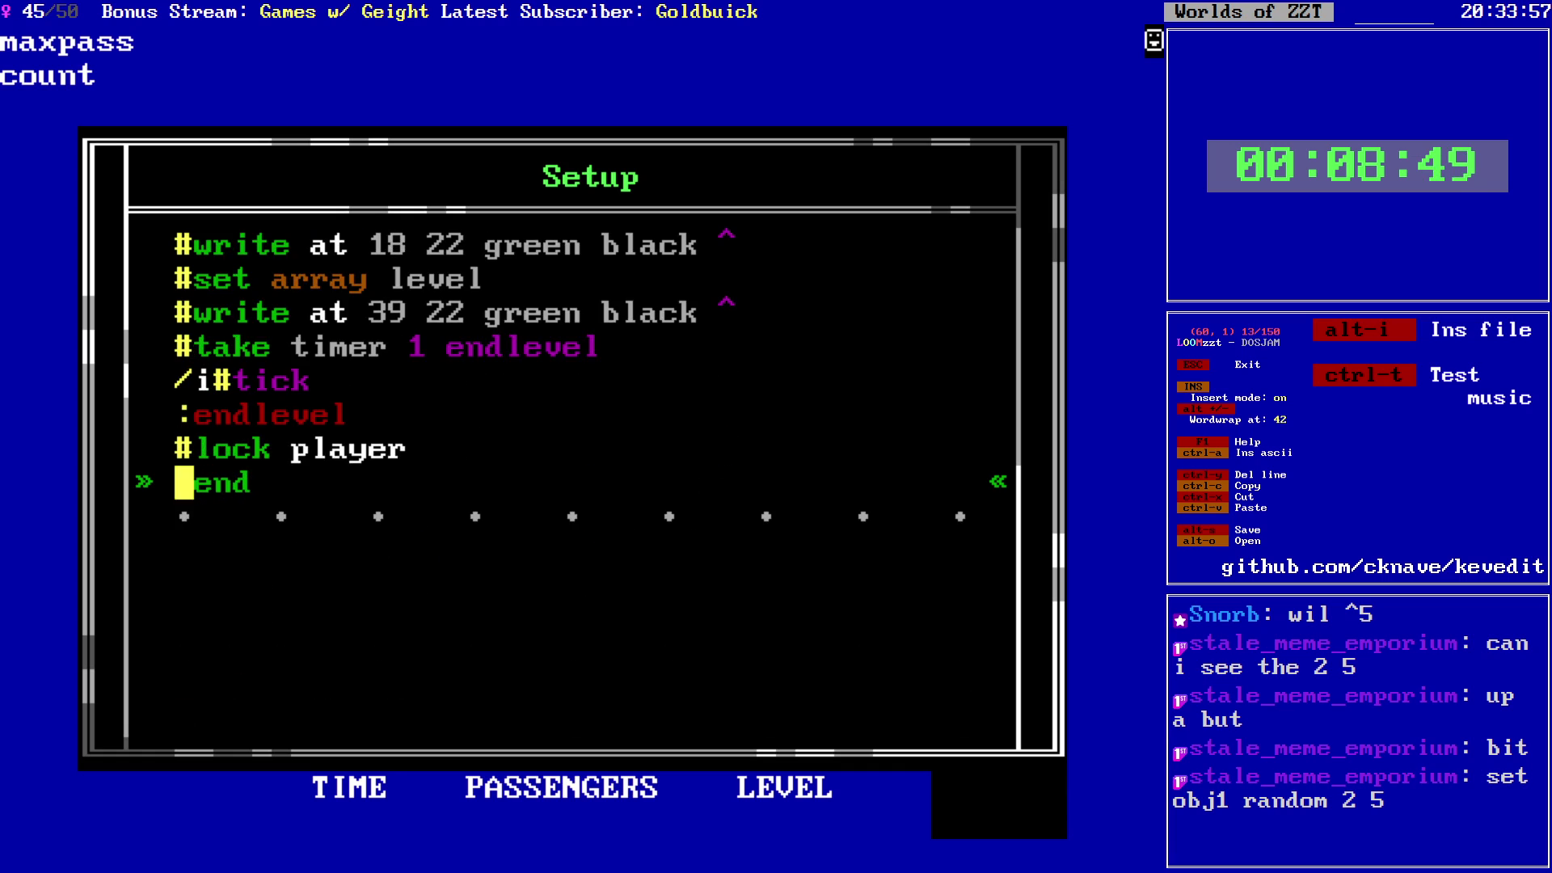
key(Up)
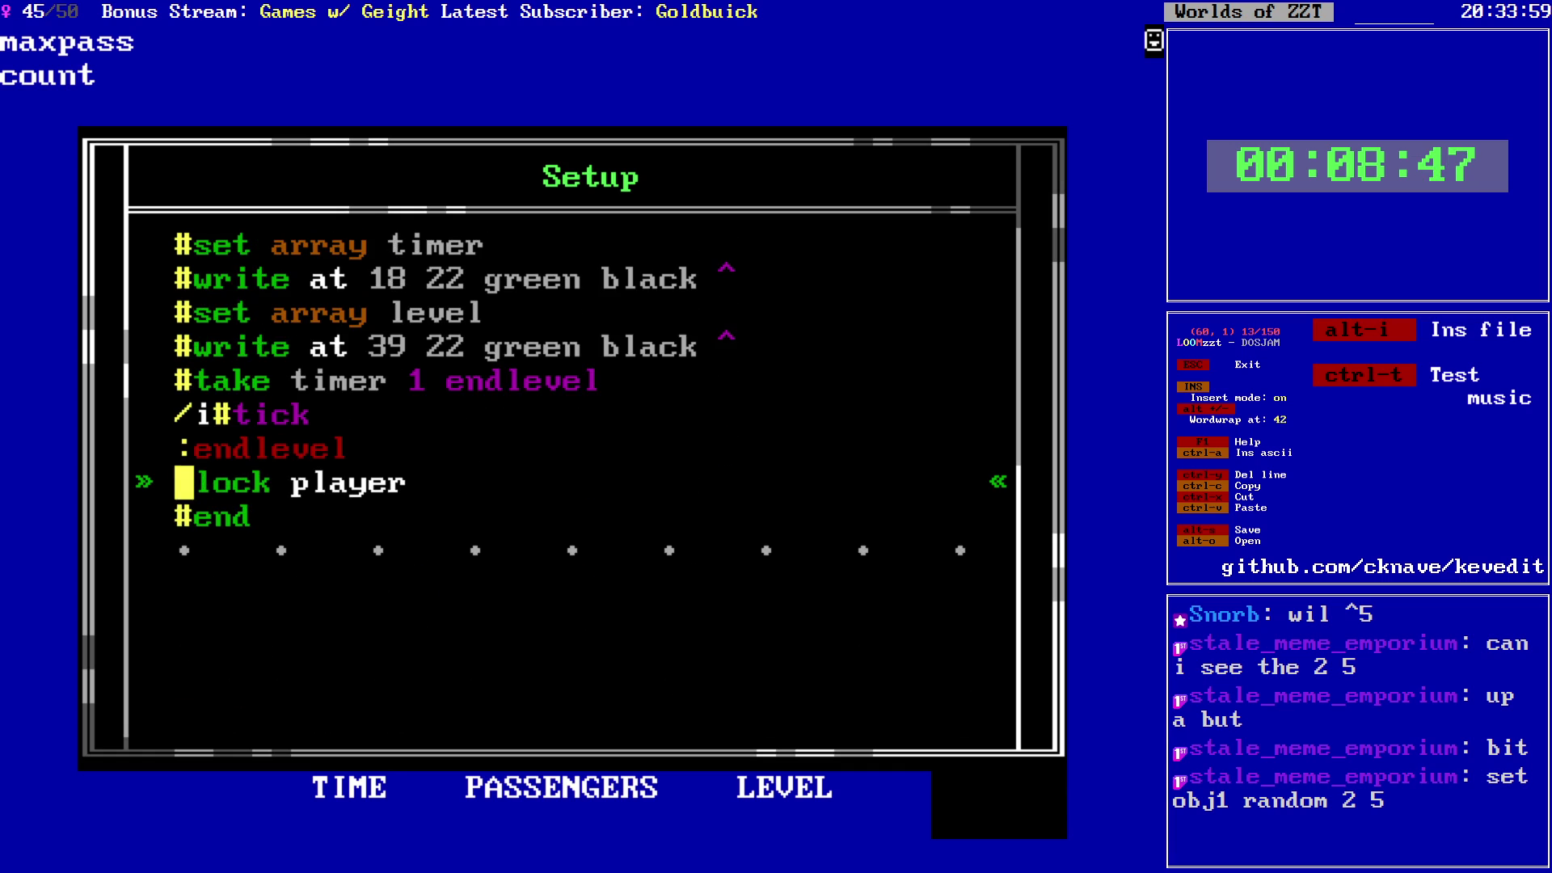
key(Page_Up)
key(Up)
key(Up)
key(Up)
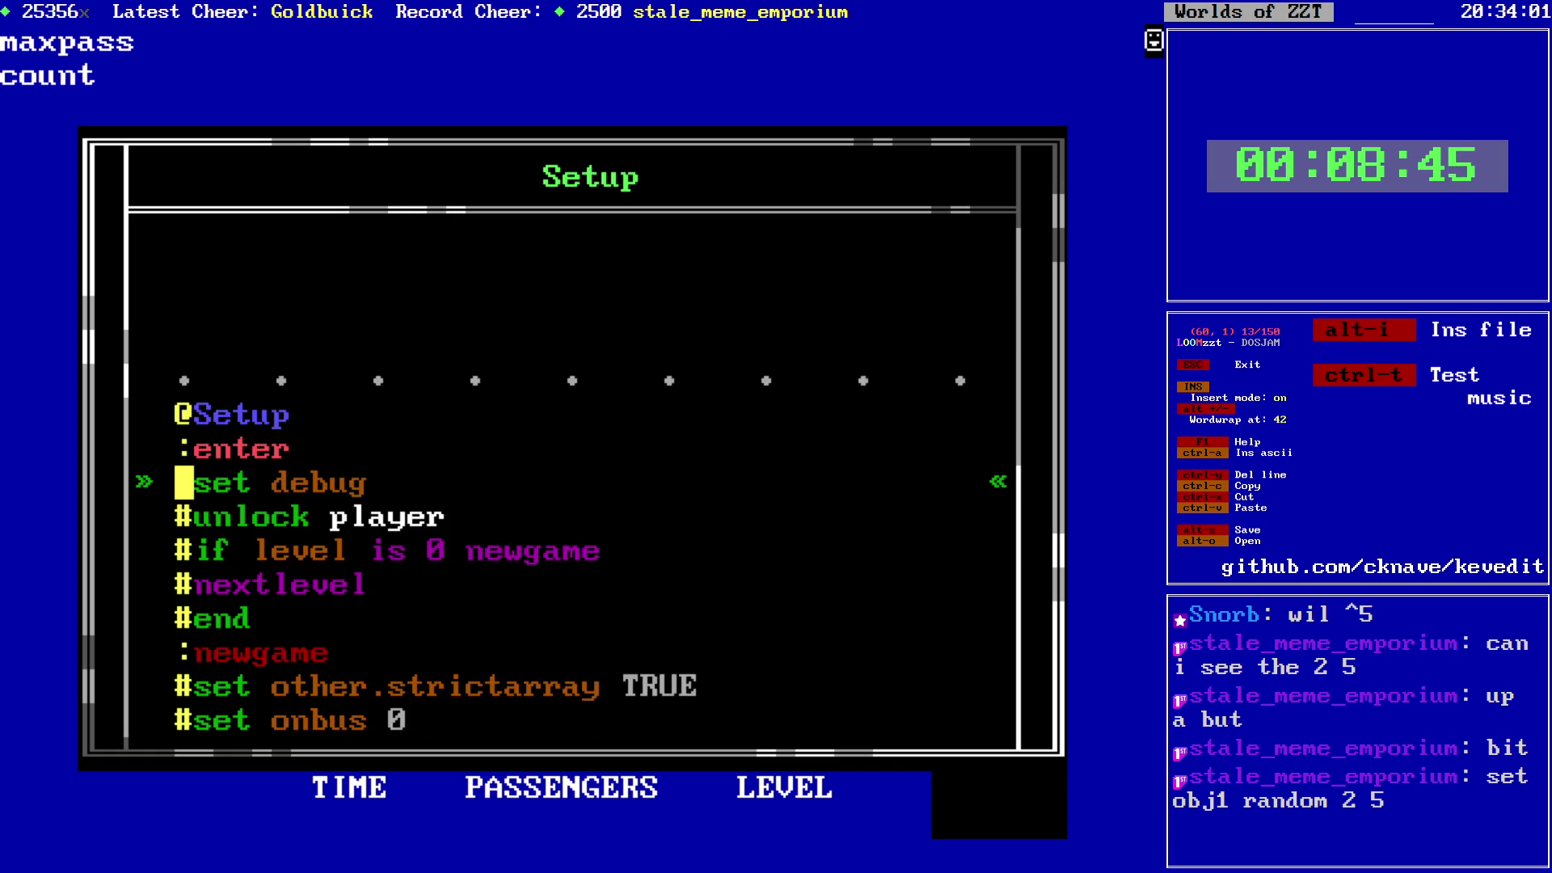
key(Page_Down)
key(Page_Down)
key(Page_Down)
key(Up)
key(End)
key(Return)
text(#board)
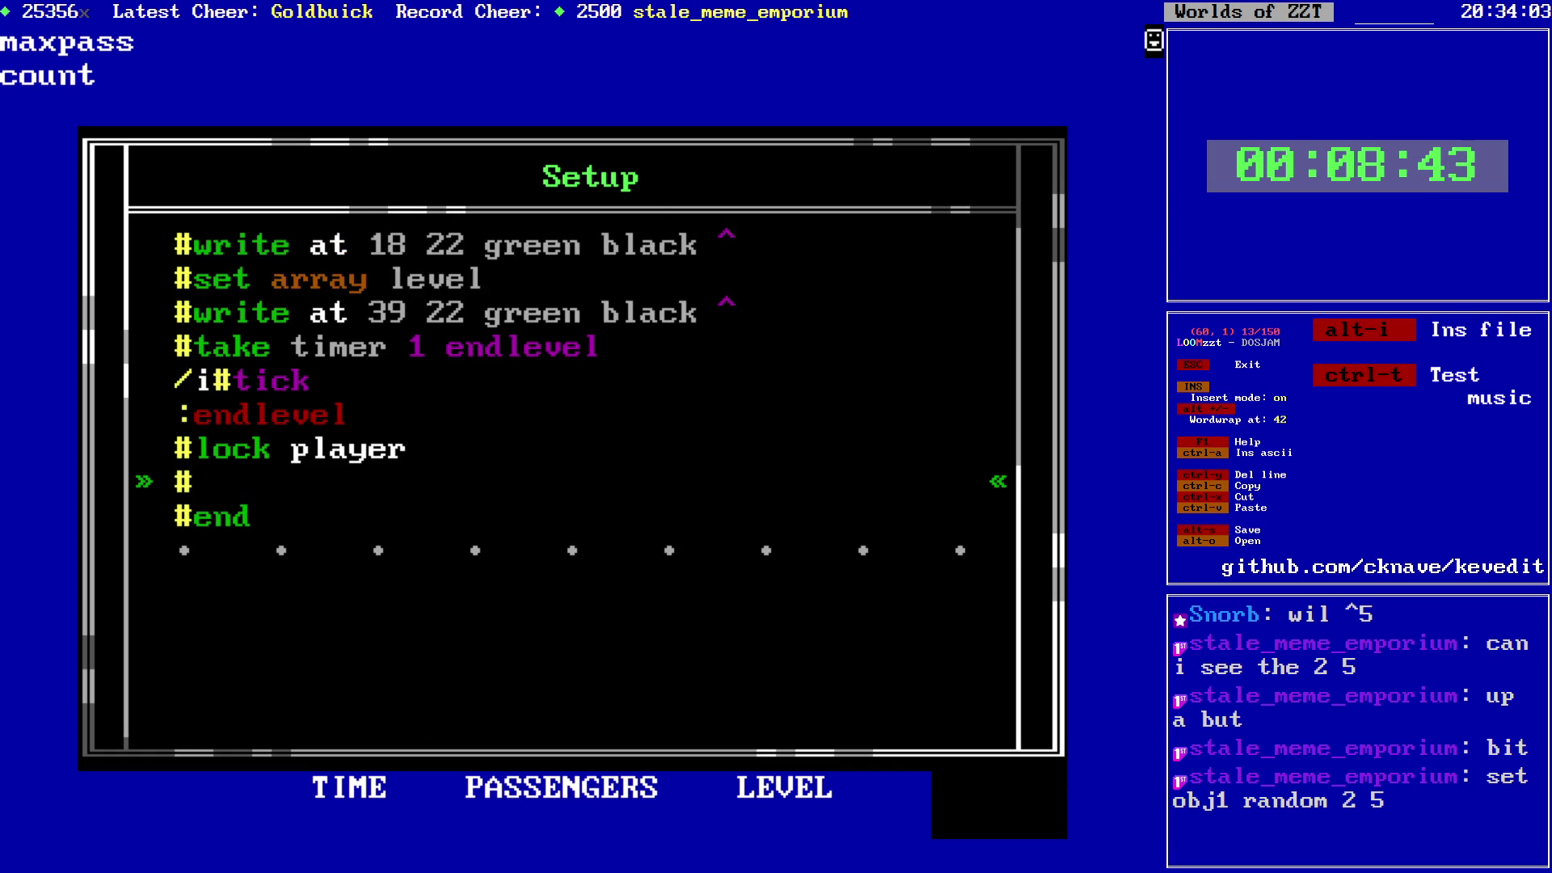
text(:phase2)
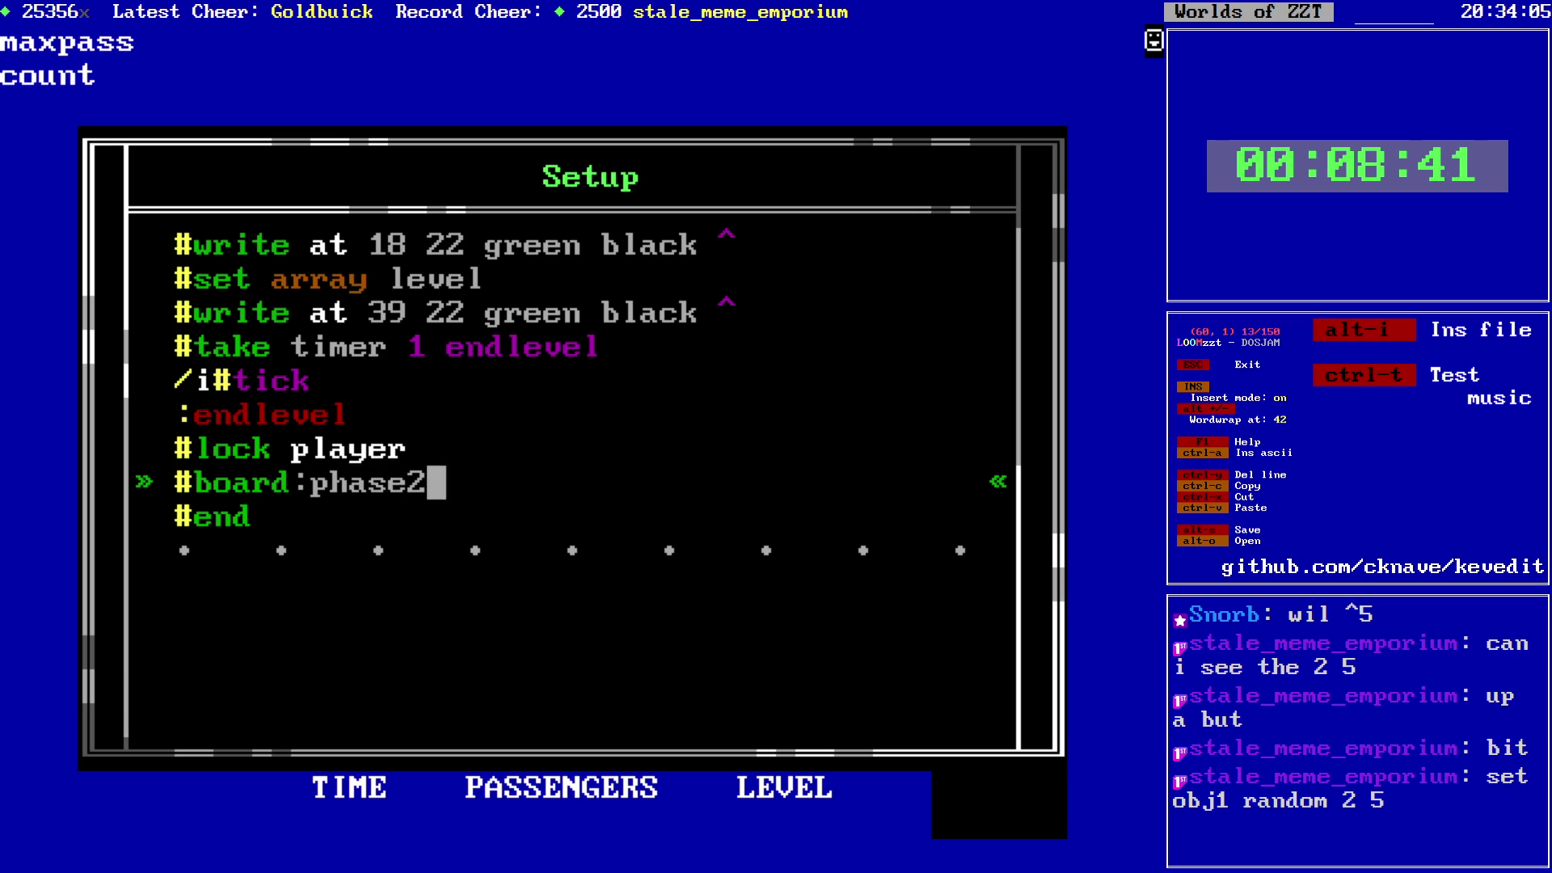
- Add a '#tick' line after '#set hp 10'
key(Page_Up)
key(Page_Up)
key(Page_Up)
key(Page_Down)
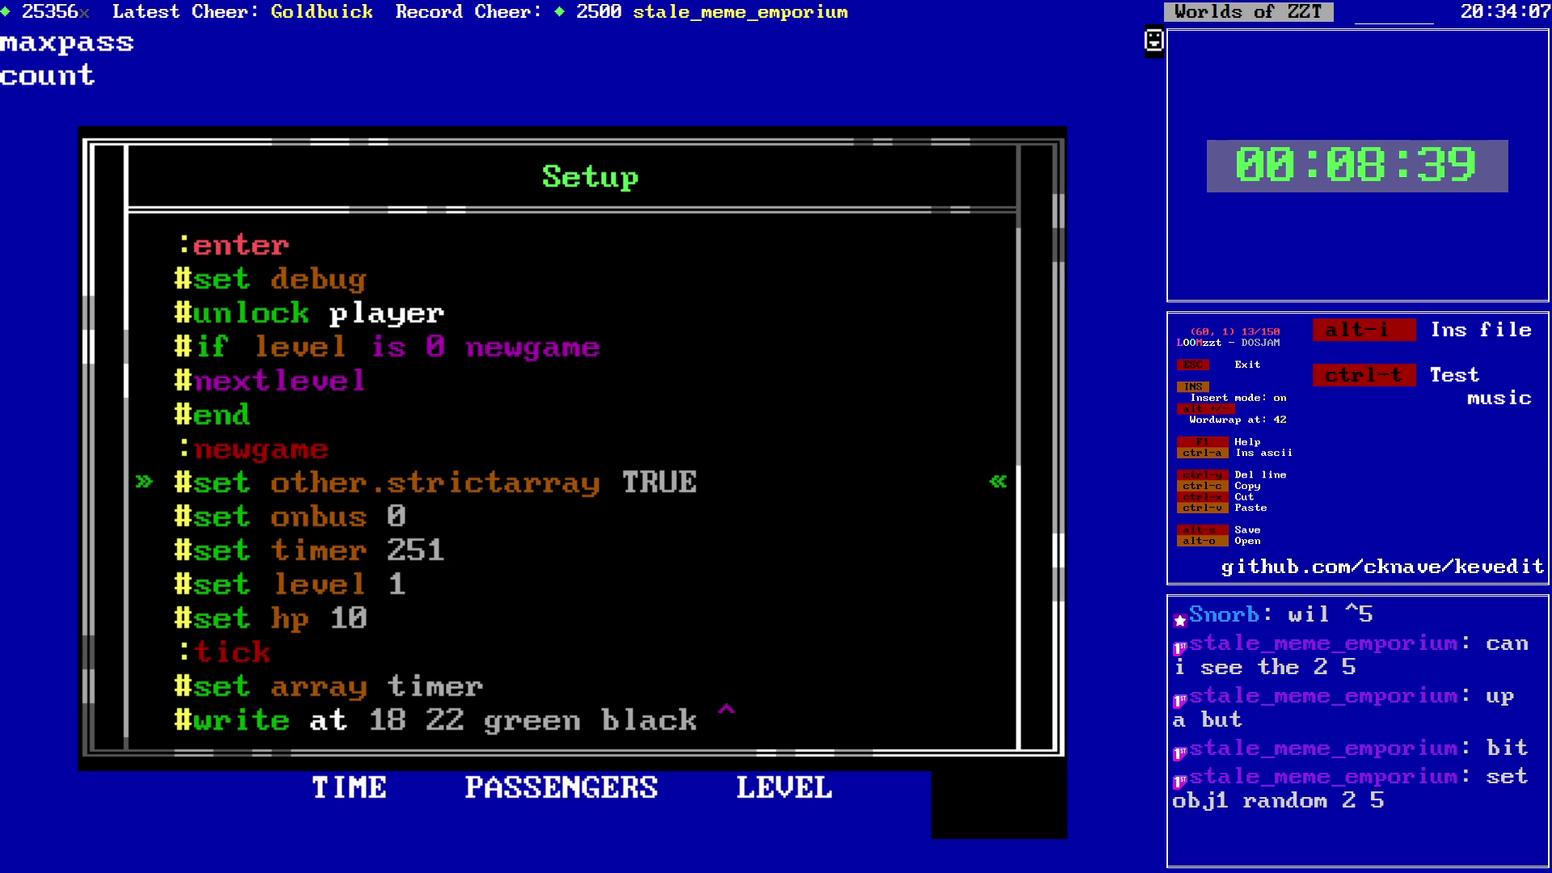
key(Down)
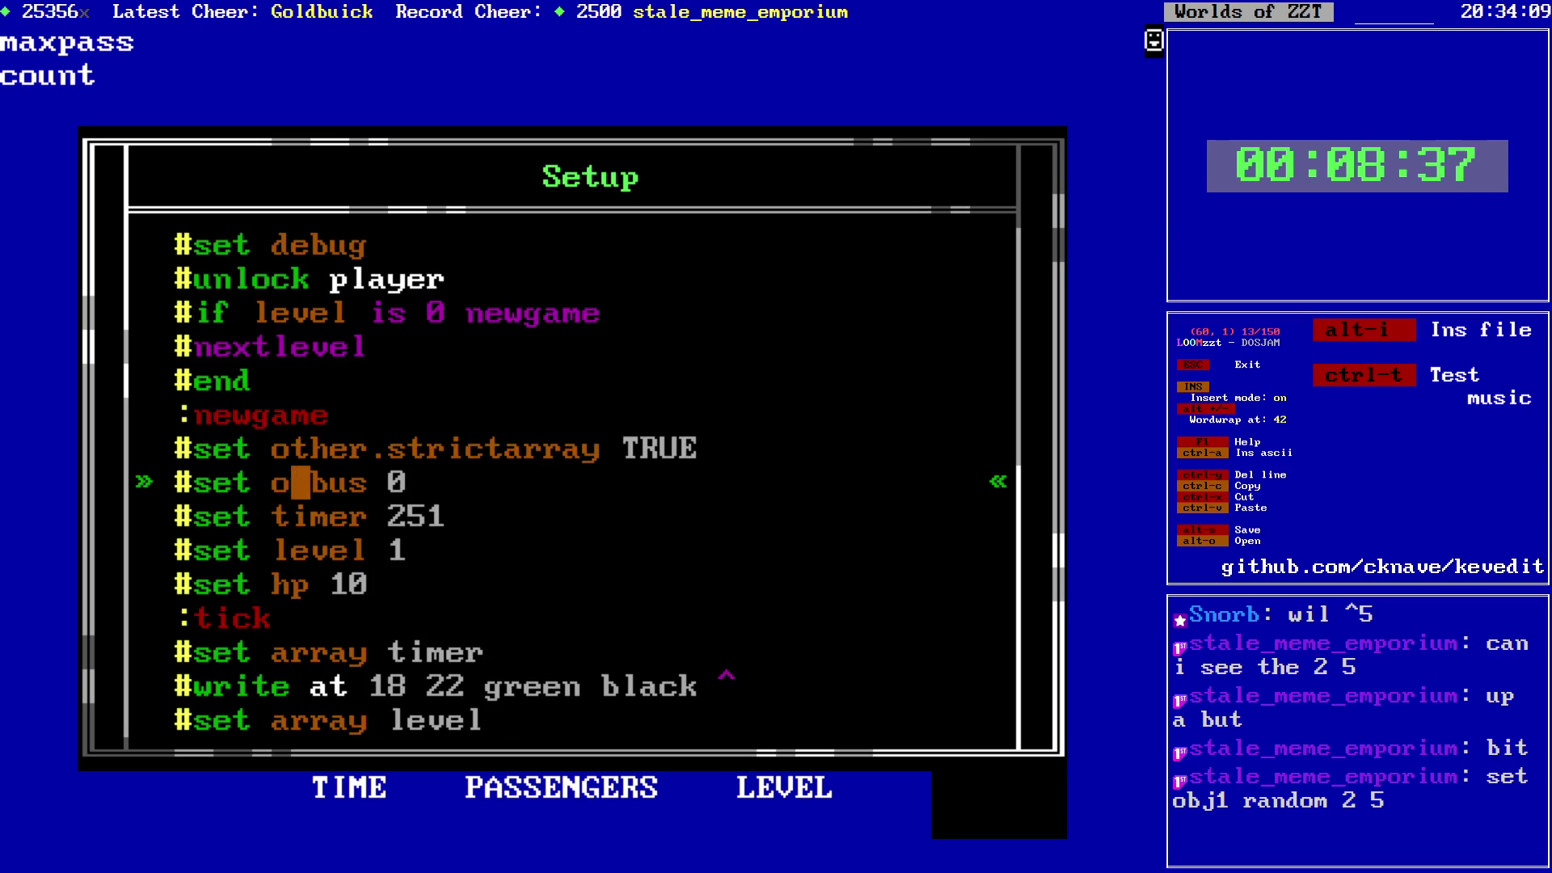
key(Page_Up)
key(Page_Down)
key(Page_Down)
key(Page_Down)
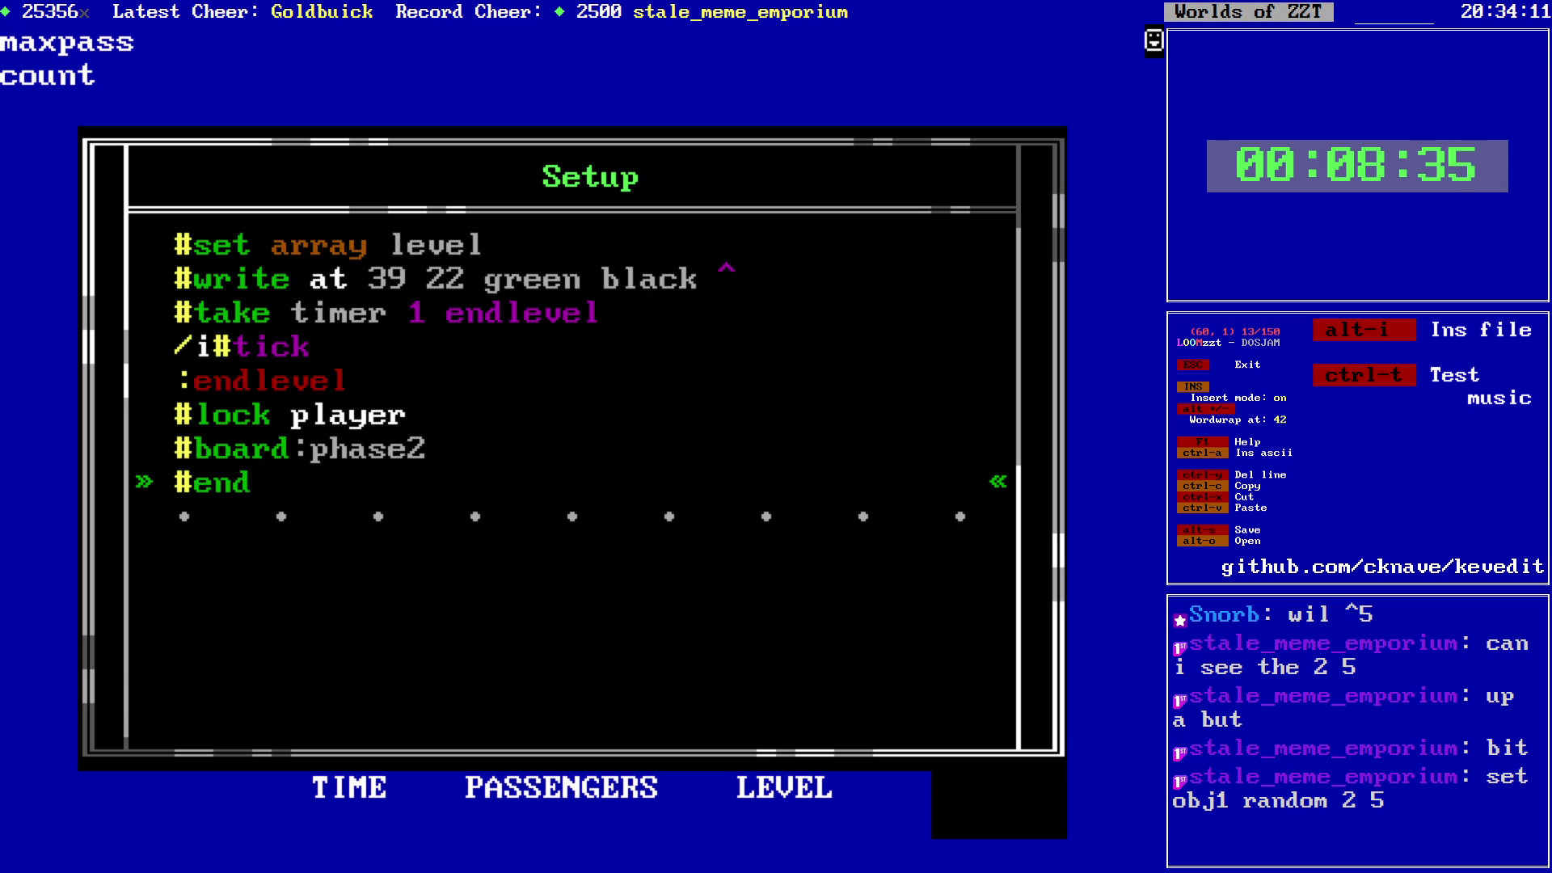
key(Page_Up)
key(Page_Up)
key(Page_Up)
key(Down)
key(Down)
key(Down)
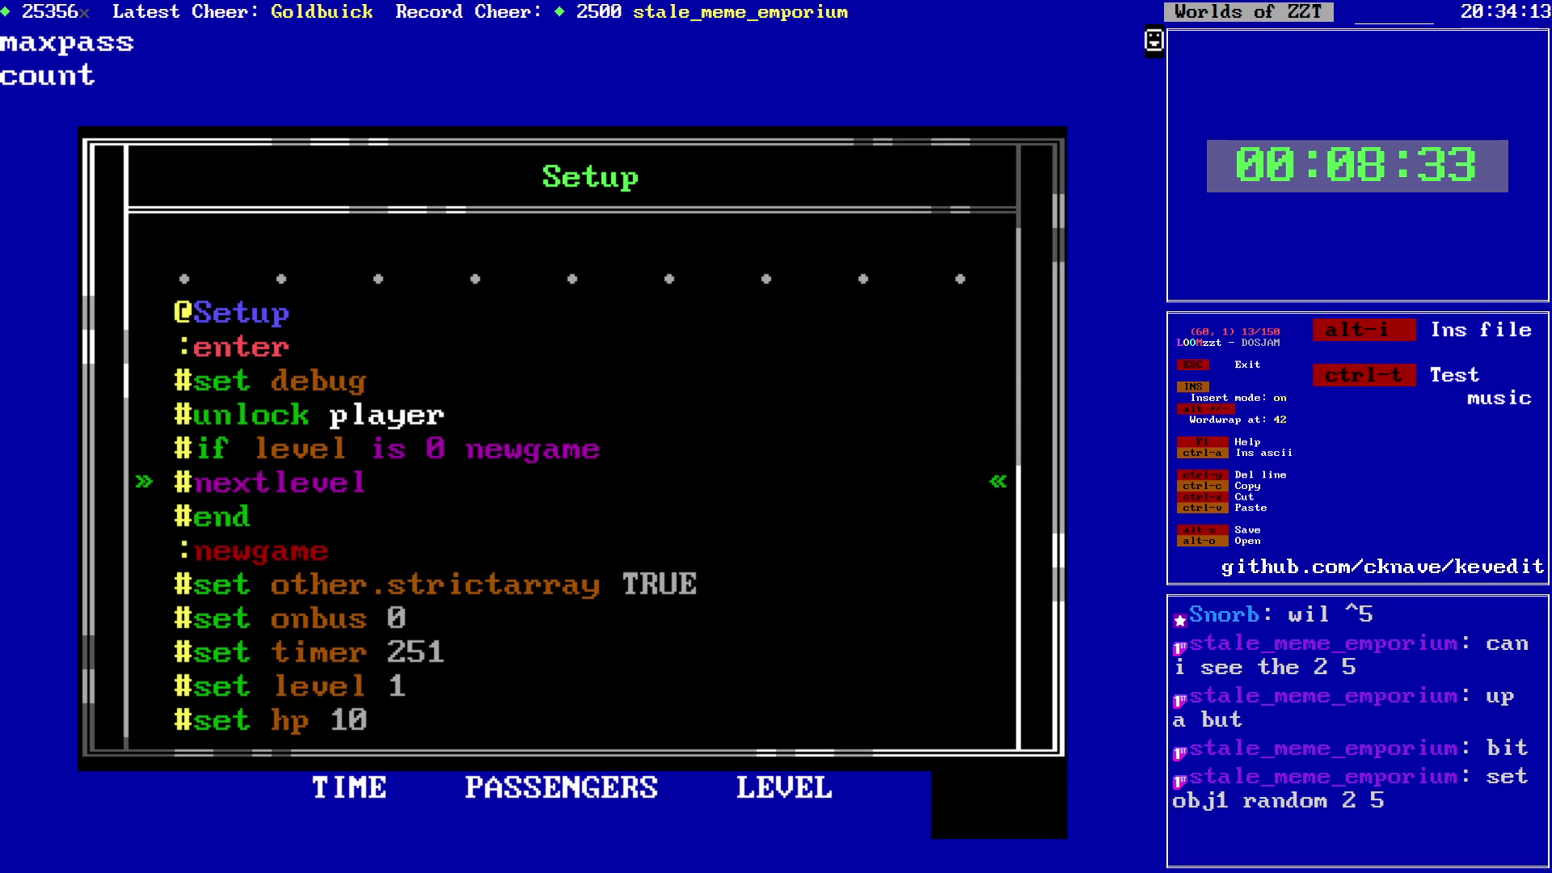
key(Down)
key(Down)
key(Down)
key(Down)
key(End)
key(Return)
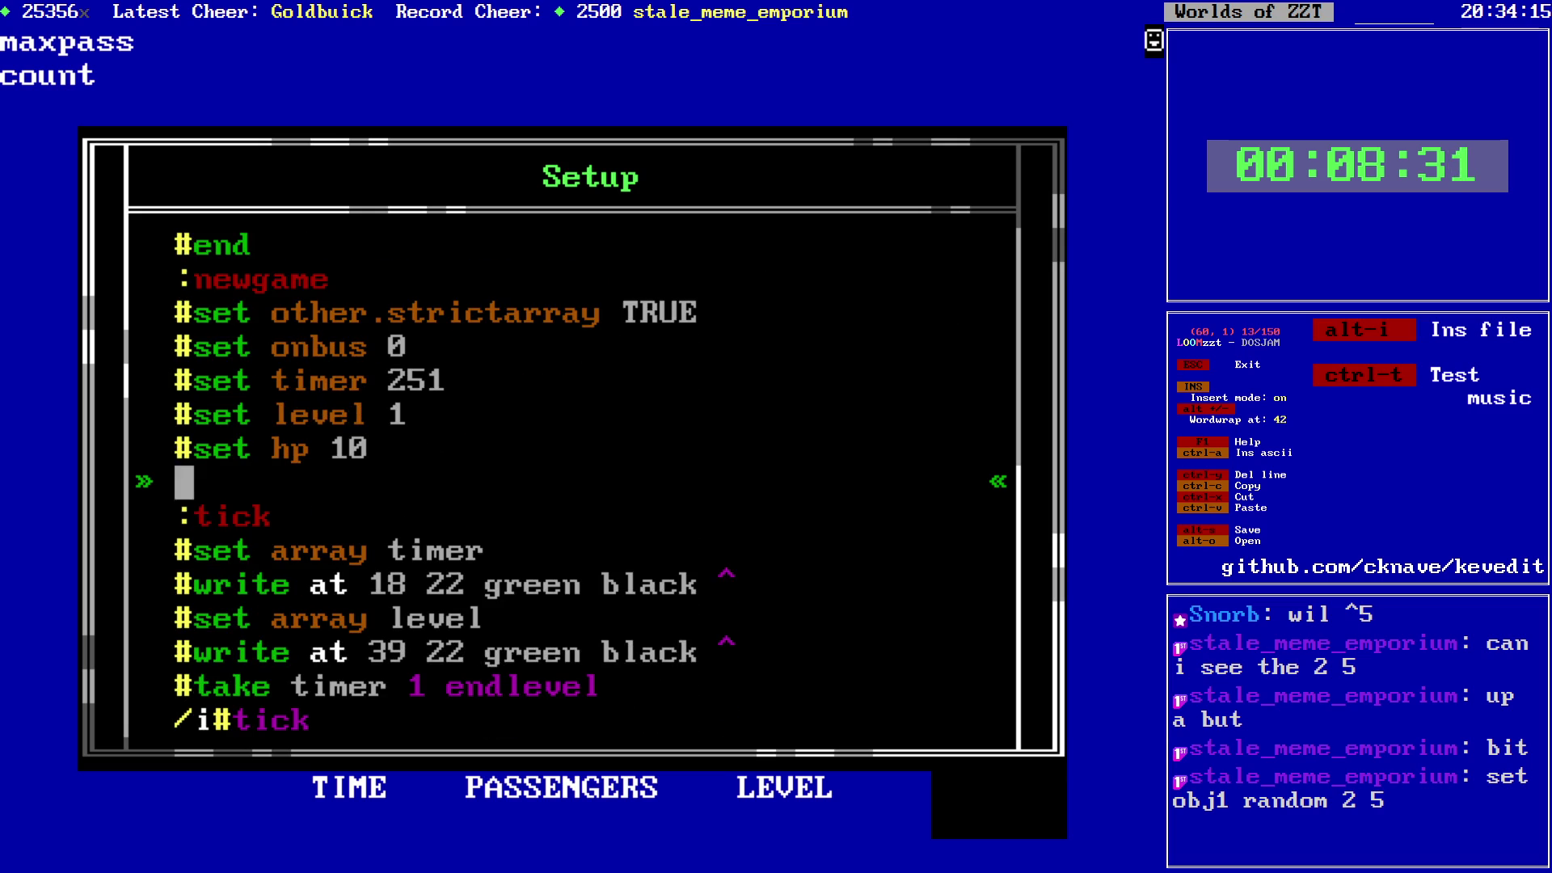
text(#tick)
- Add a ':nextlevel' block setting onbus 0 and timer 251, giving level 1, and ending with '#tick'
key(Return)
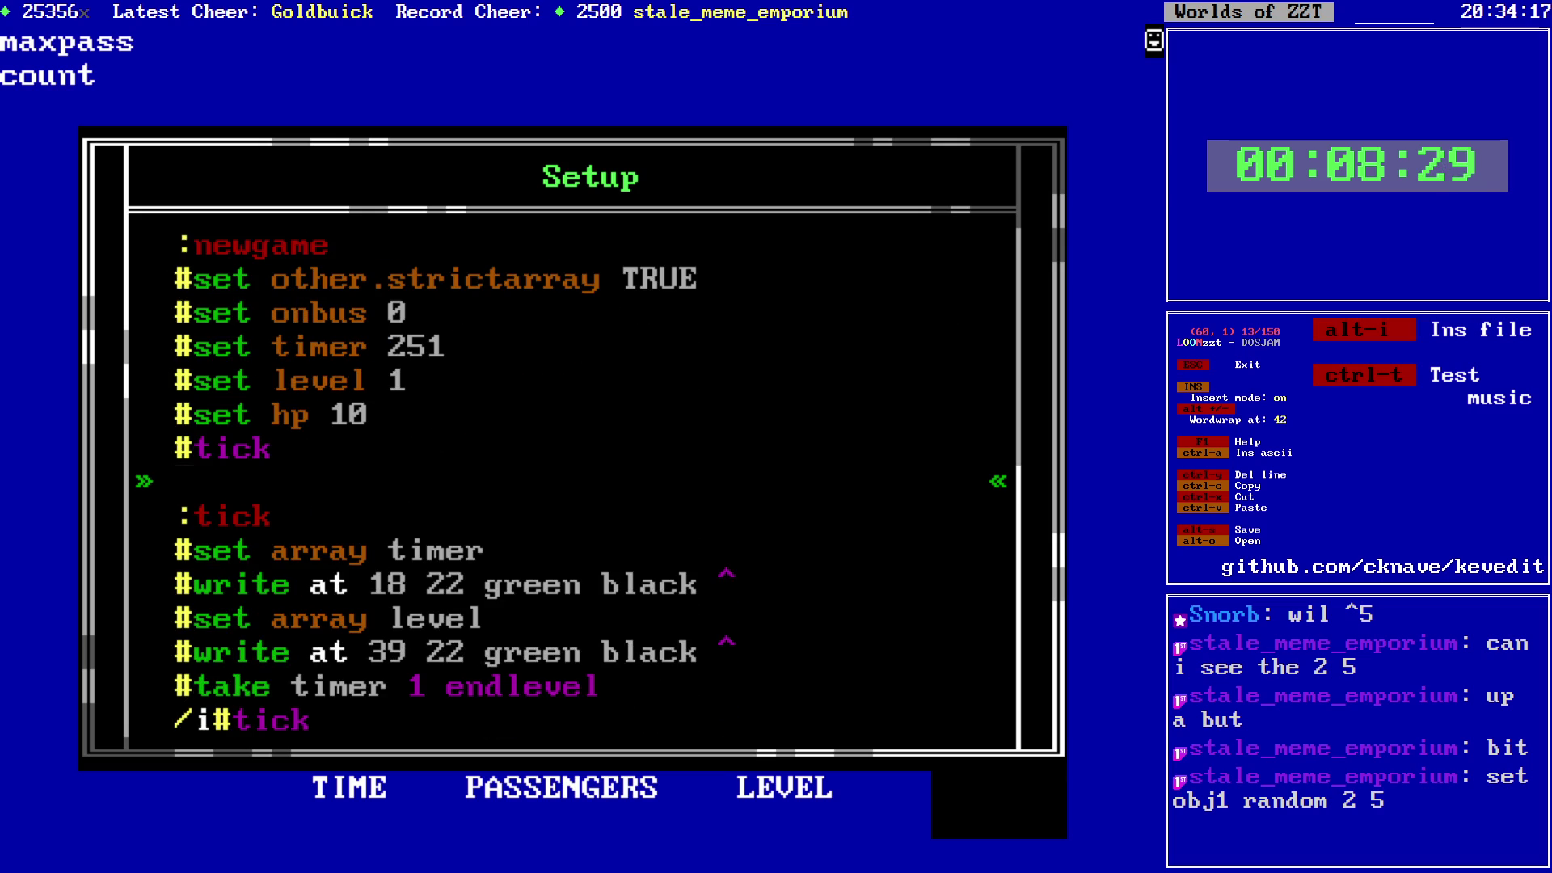
text(extlevel)
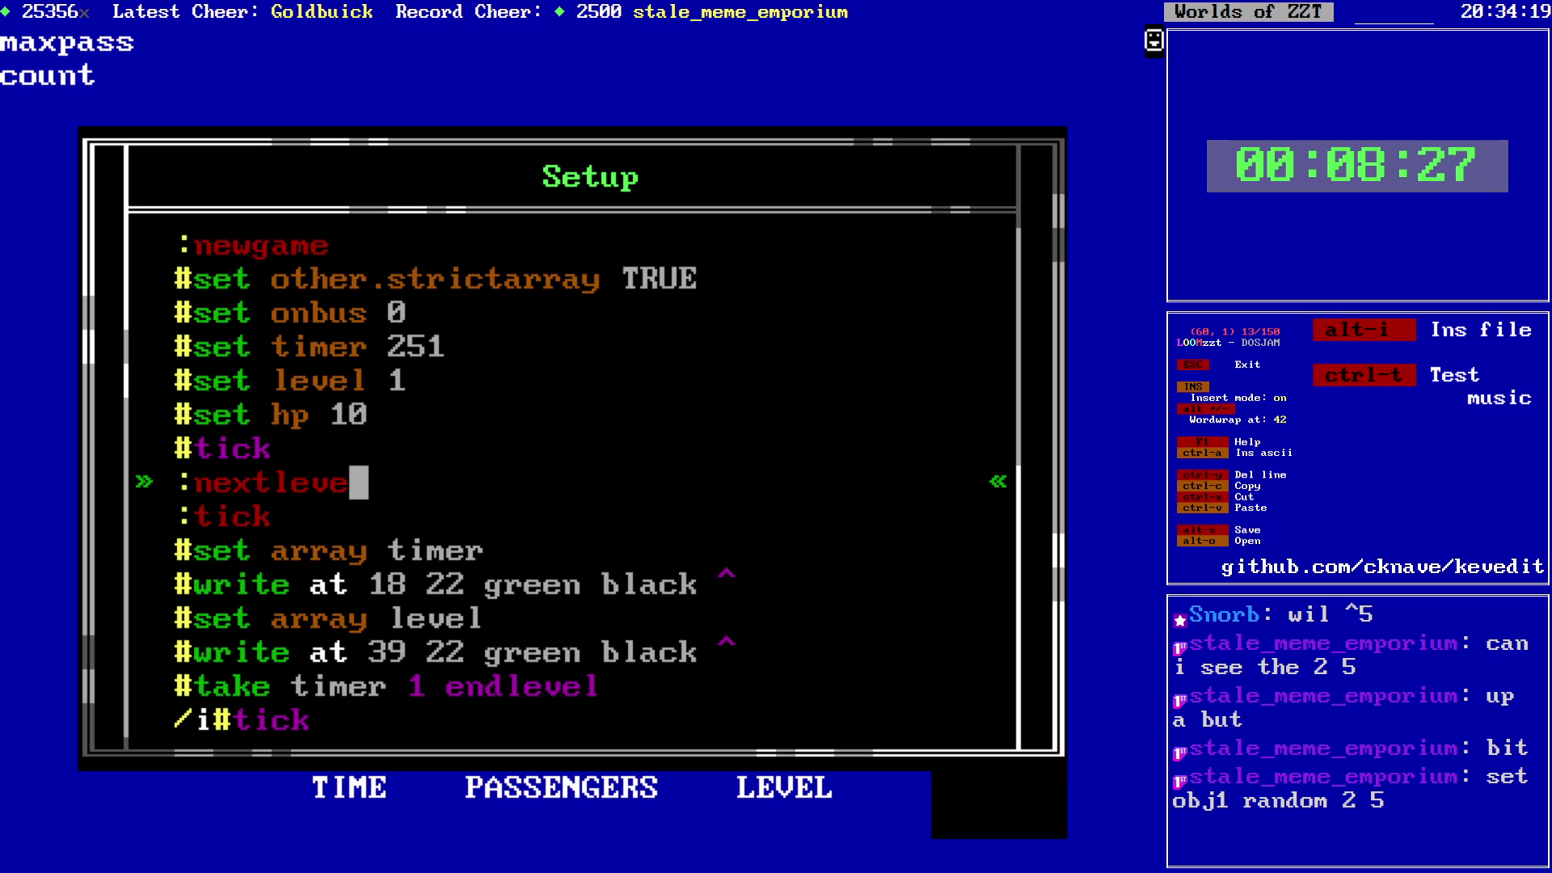
key(Return)
text(#set onbus 0)
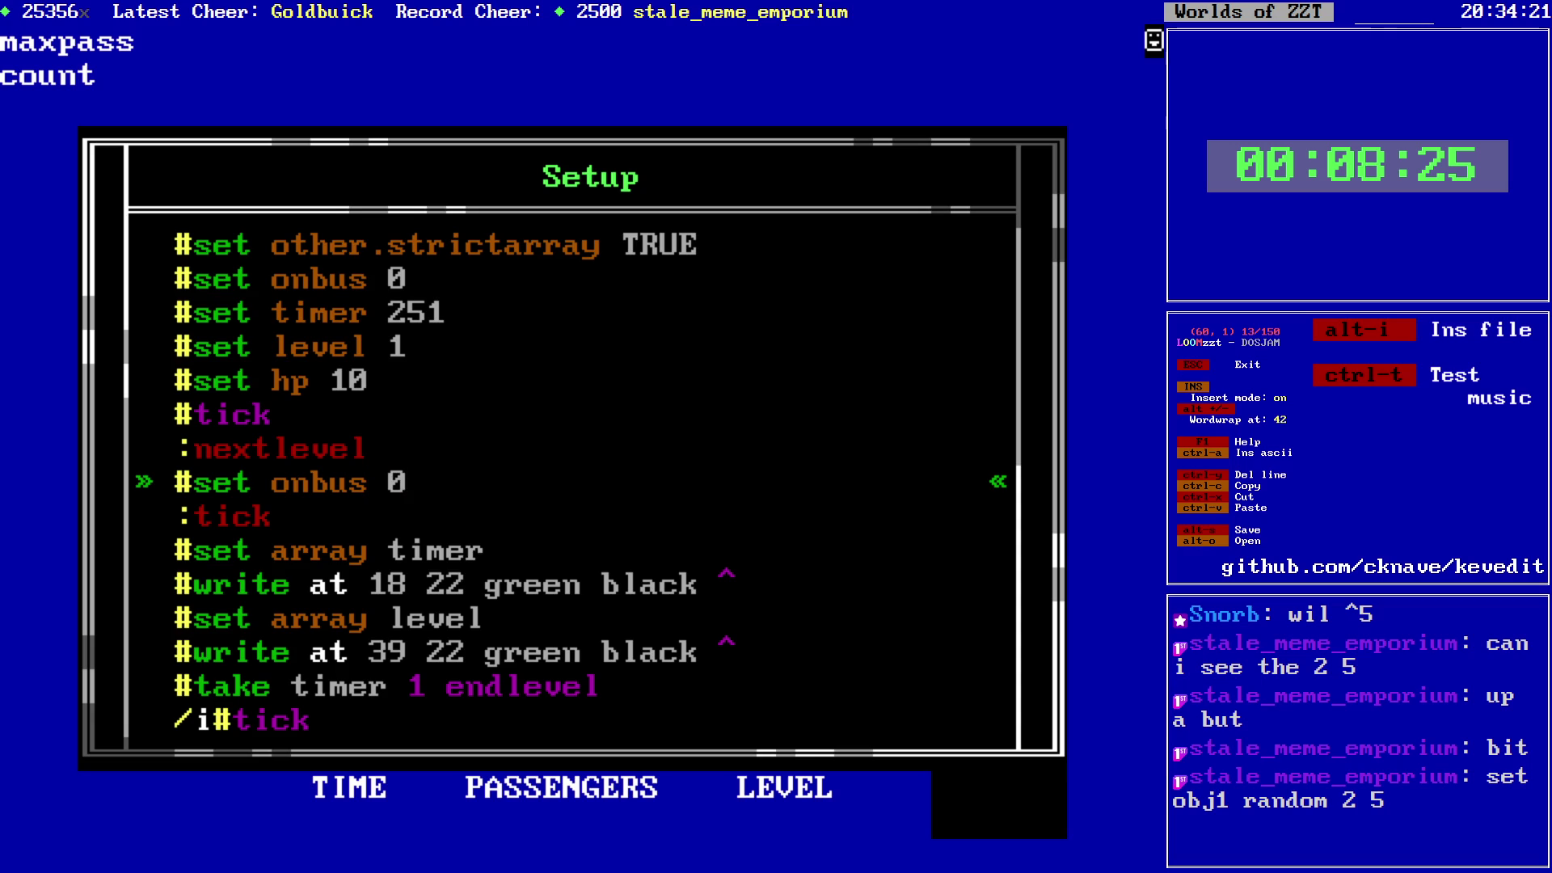
key(Return)
text(set timer)
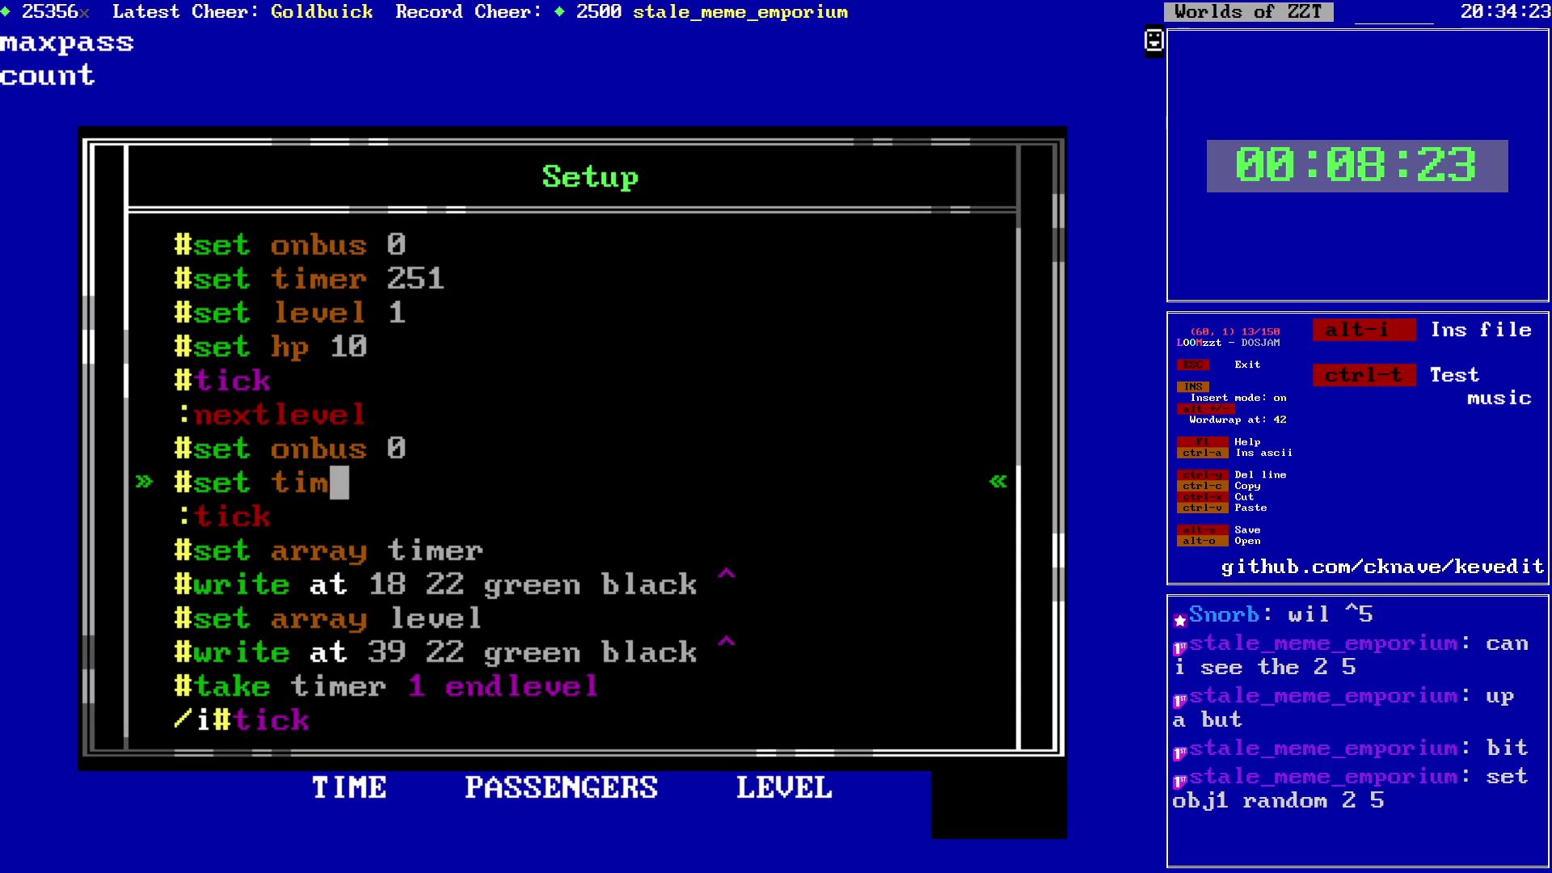
key(Return)
text(#s)
key(BackSpace)
text(give level 1)
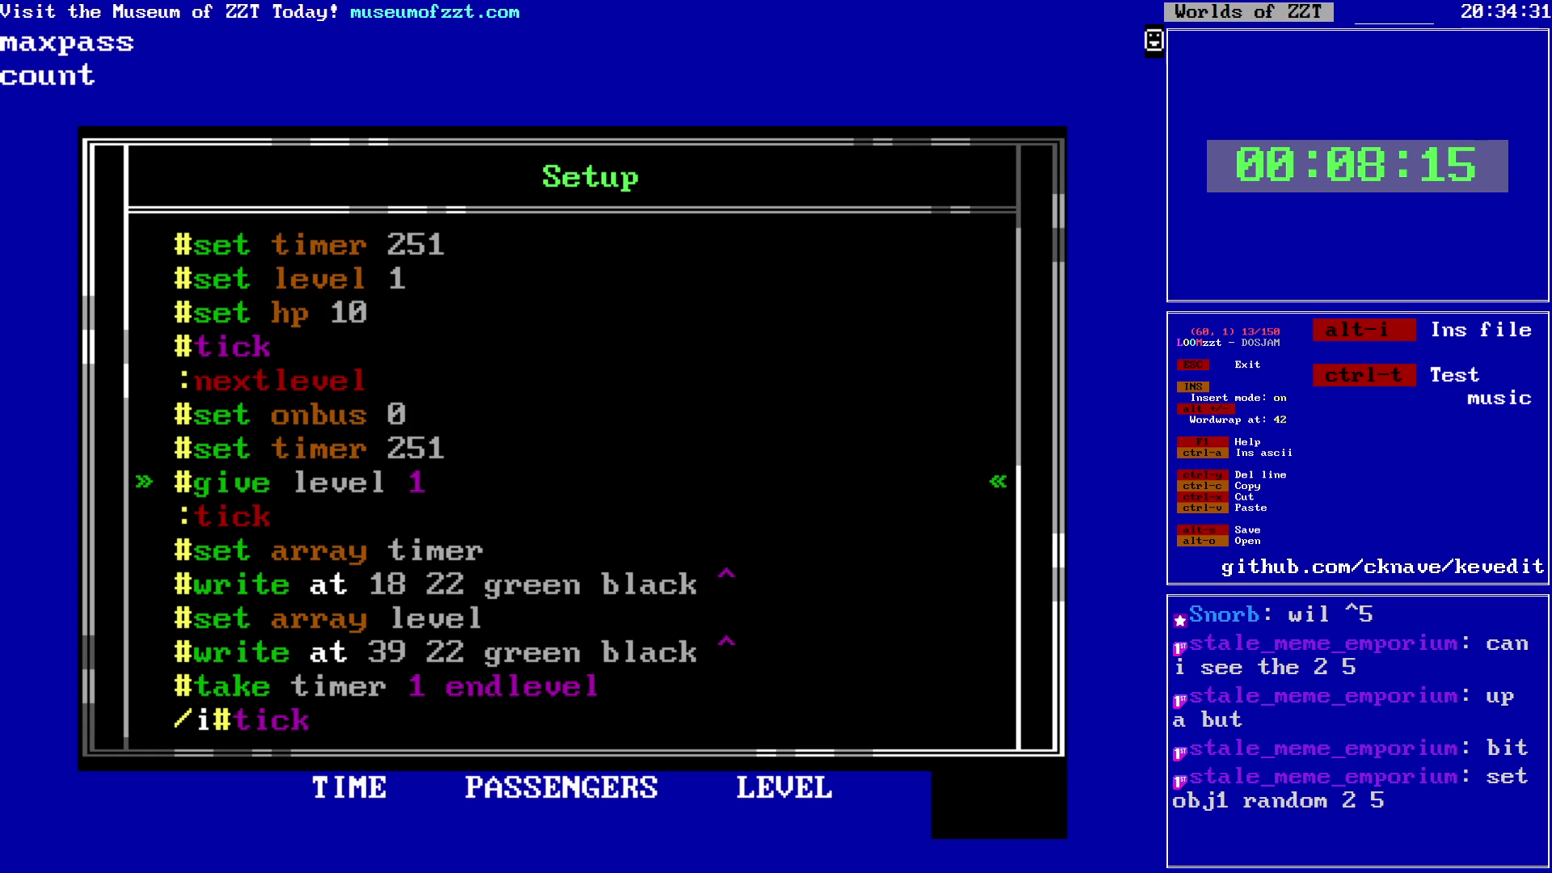
key(Return)
text(#tick)
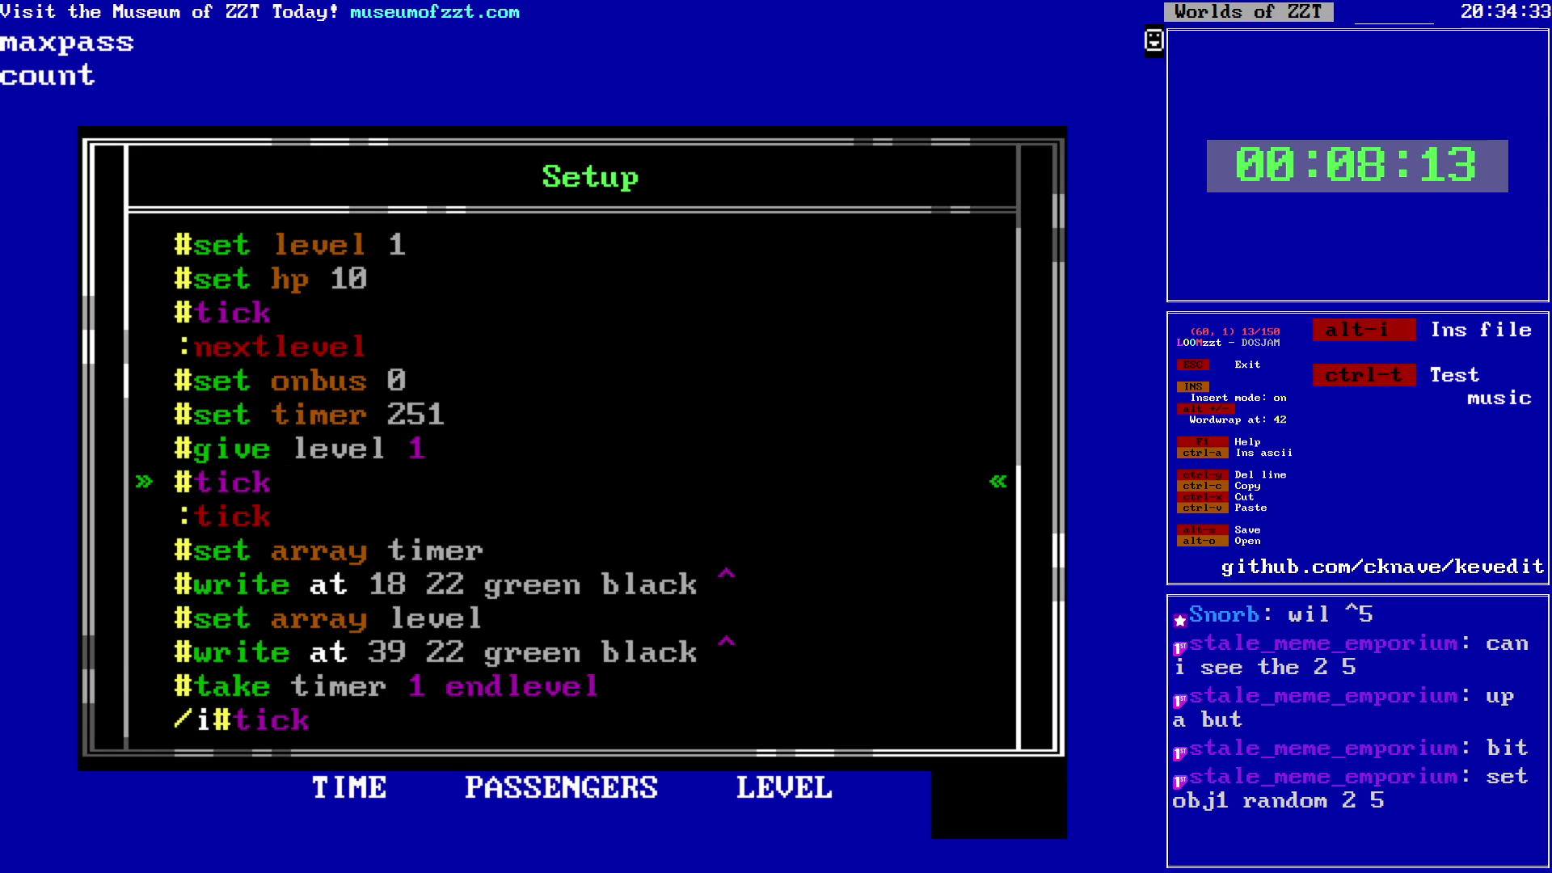
key(Escape)
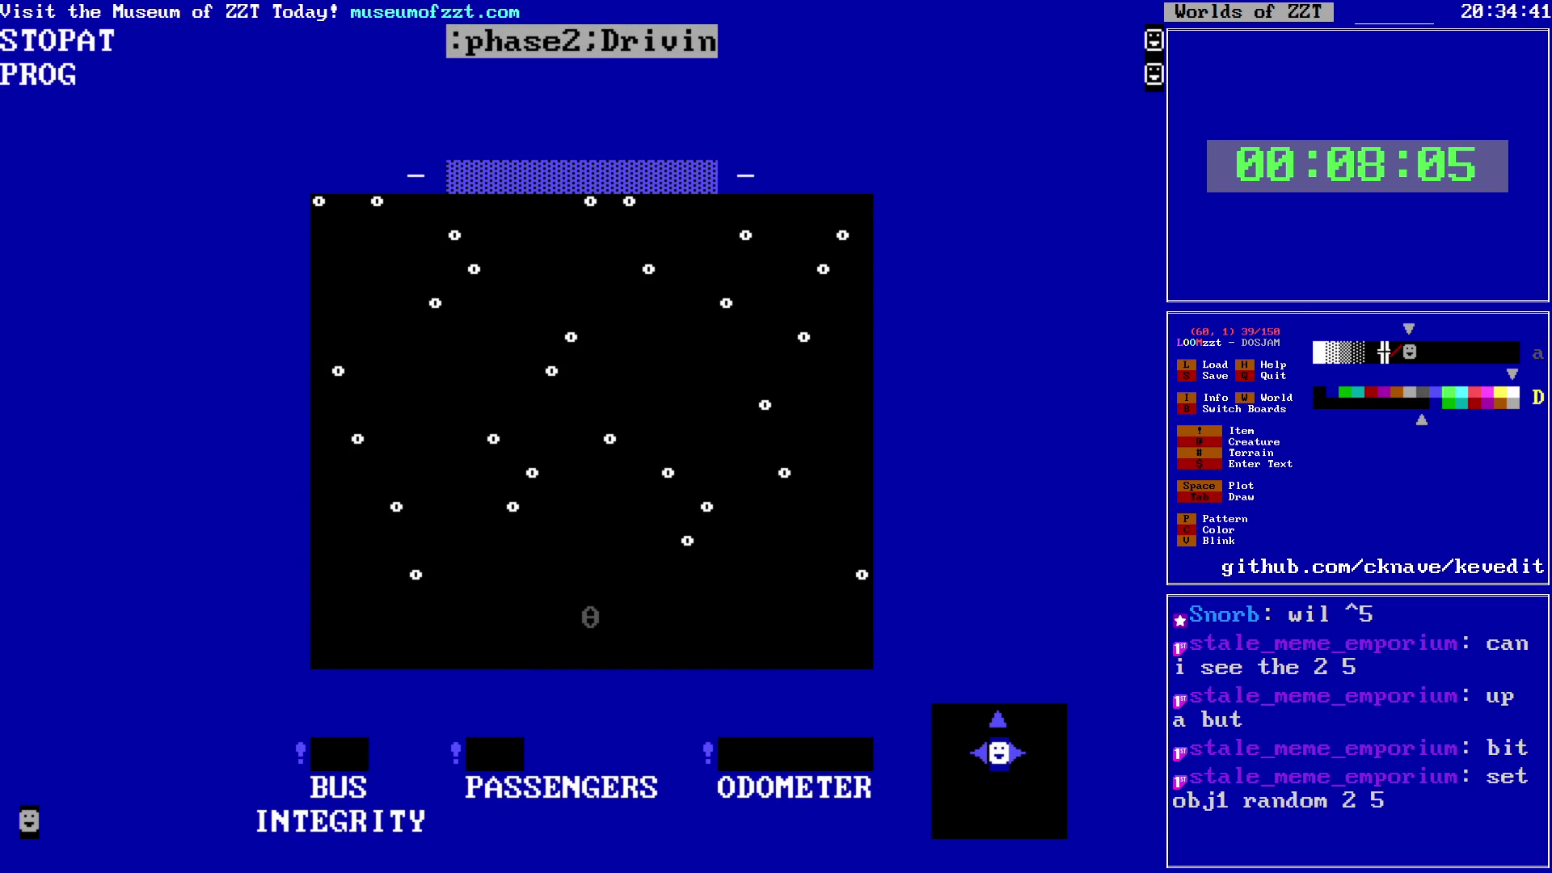
- Review the Setup and score object scripts on the phase2 driving board
key(Page_Up)
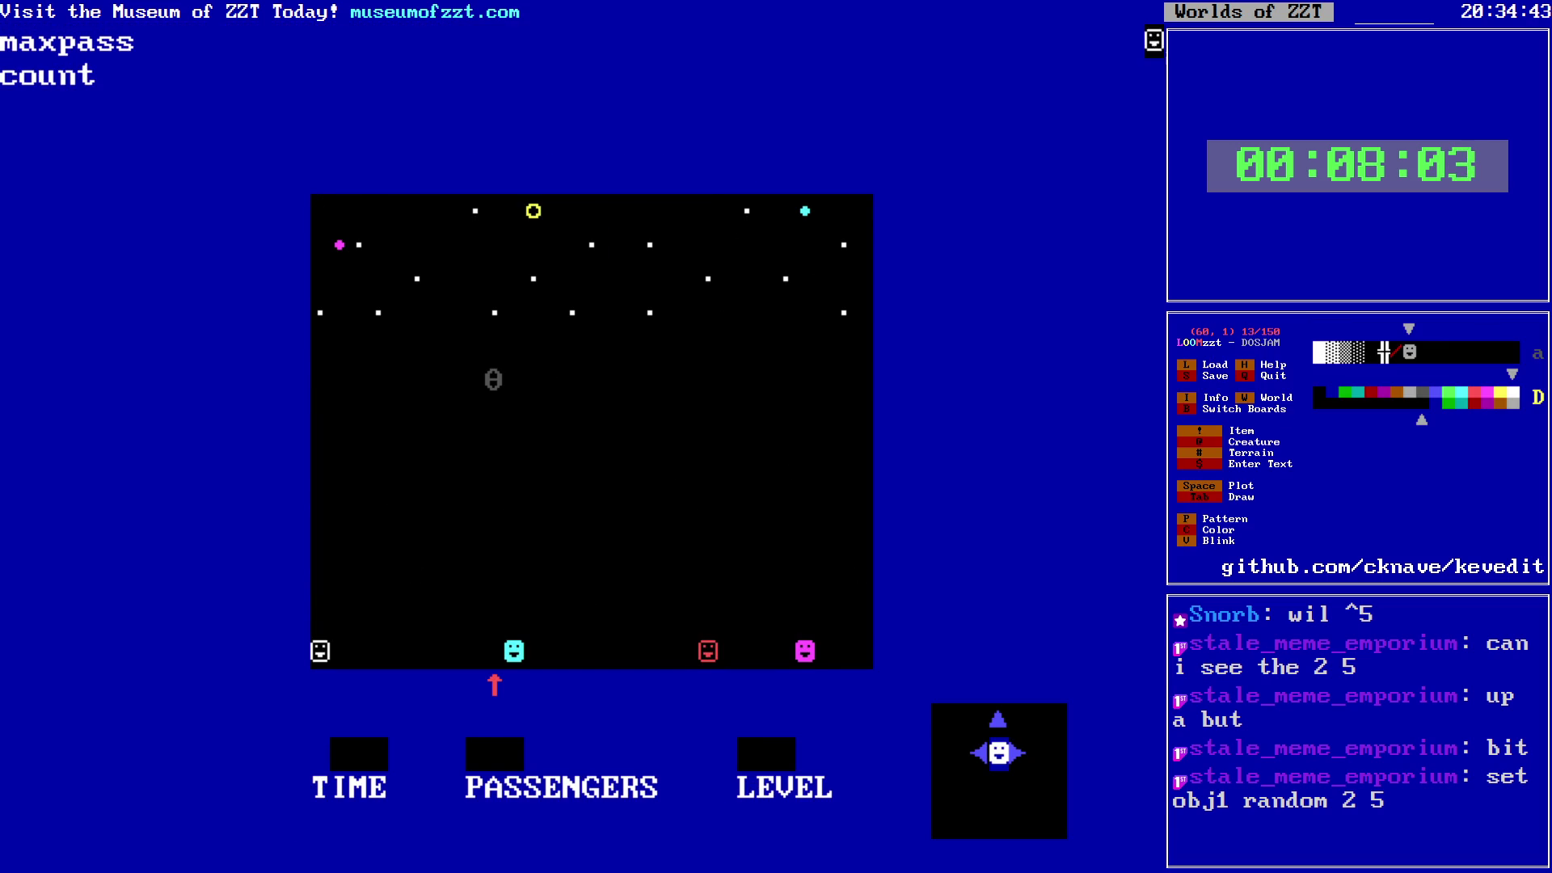
key(Page_Down)
key(Return)
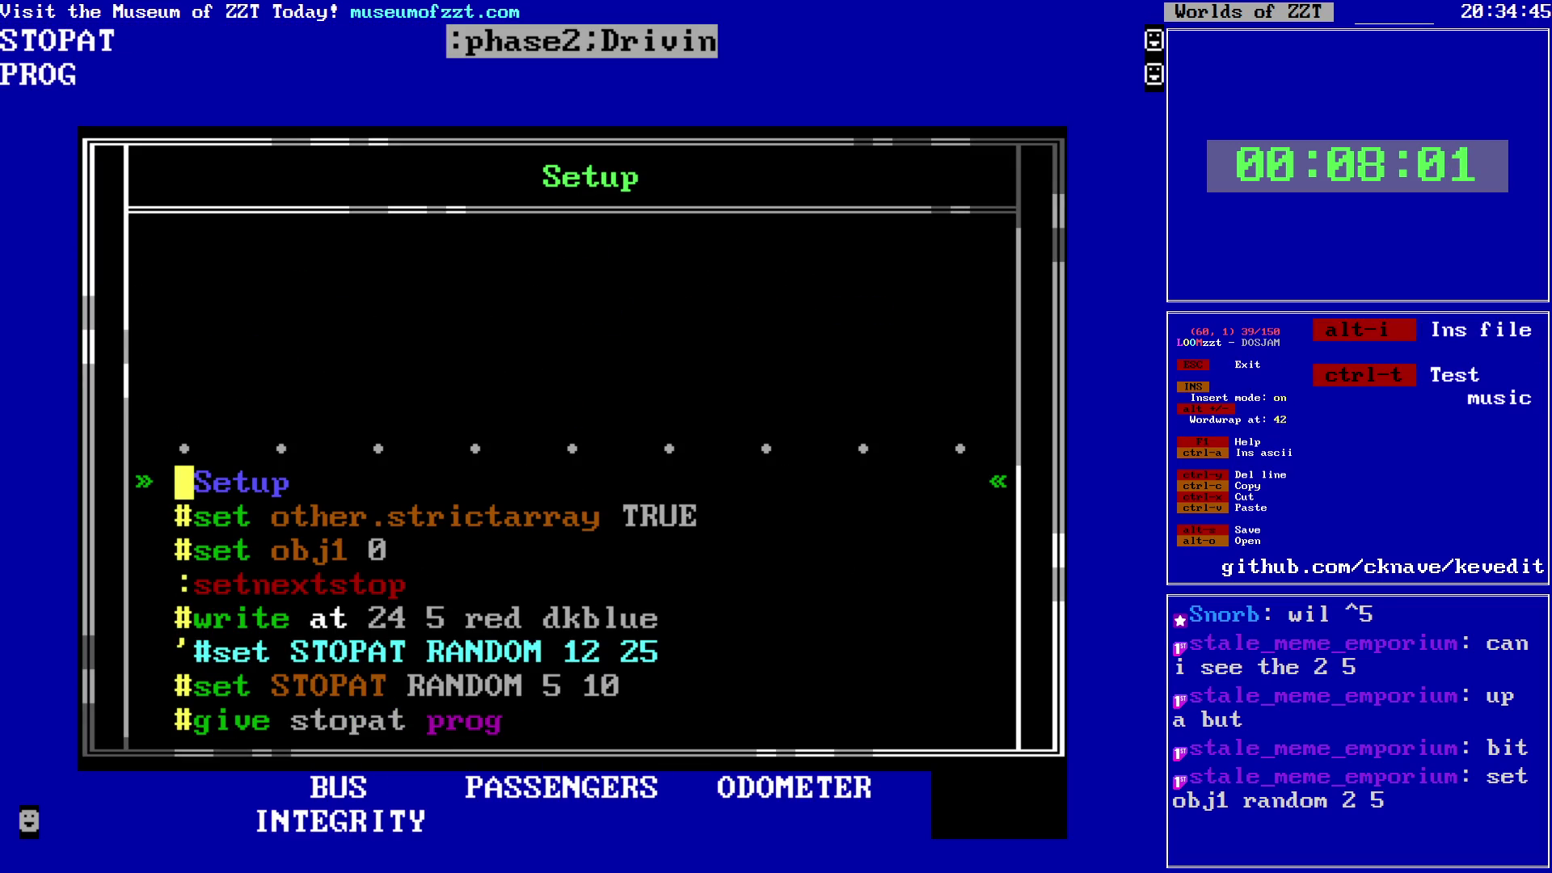
key(Down)
key(Escape)
key(Escape)
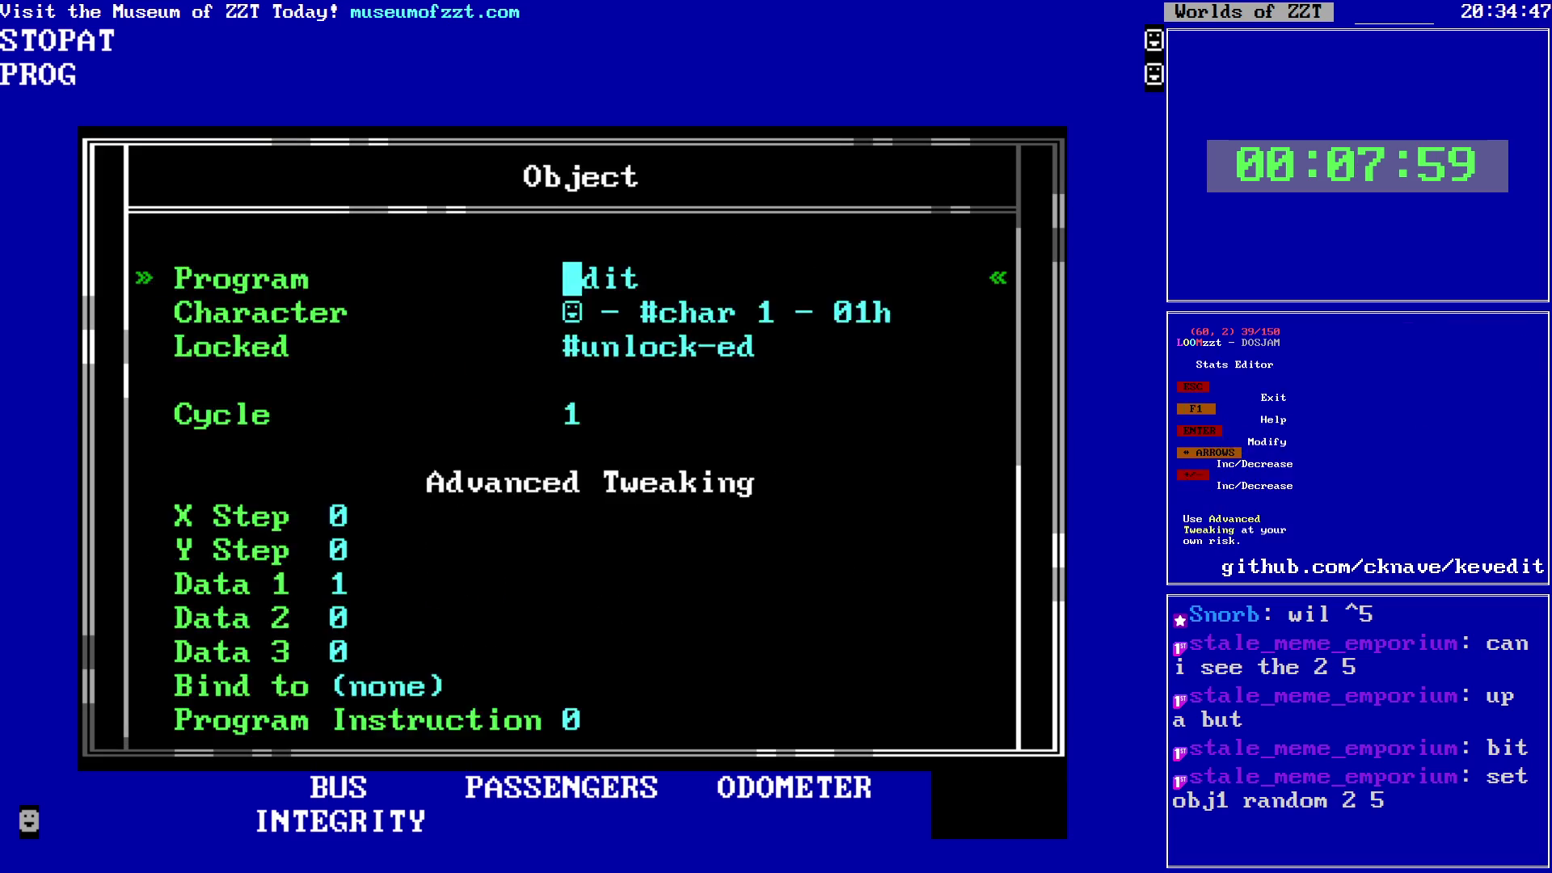
key(Down)
key(Return)
key(Return)
key(Down)
key(Down)
key(Down)
key(Escape)
key(Escape)
key(shift+Left)
key(shift+Down)
- Read through the Ship object's code in the driving area
key(shift+Left)
key(Down)
key(Down)
key(Down)
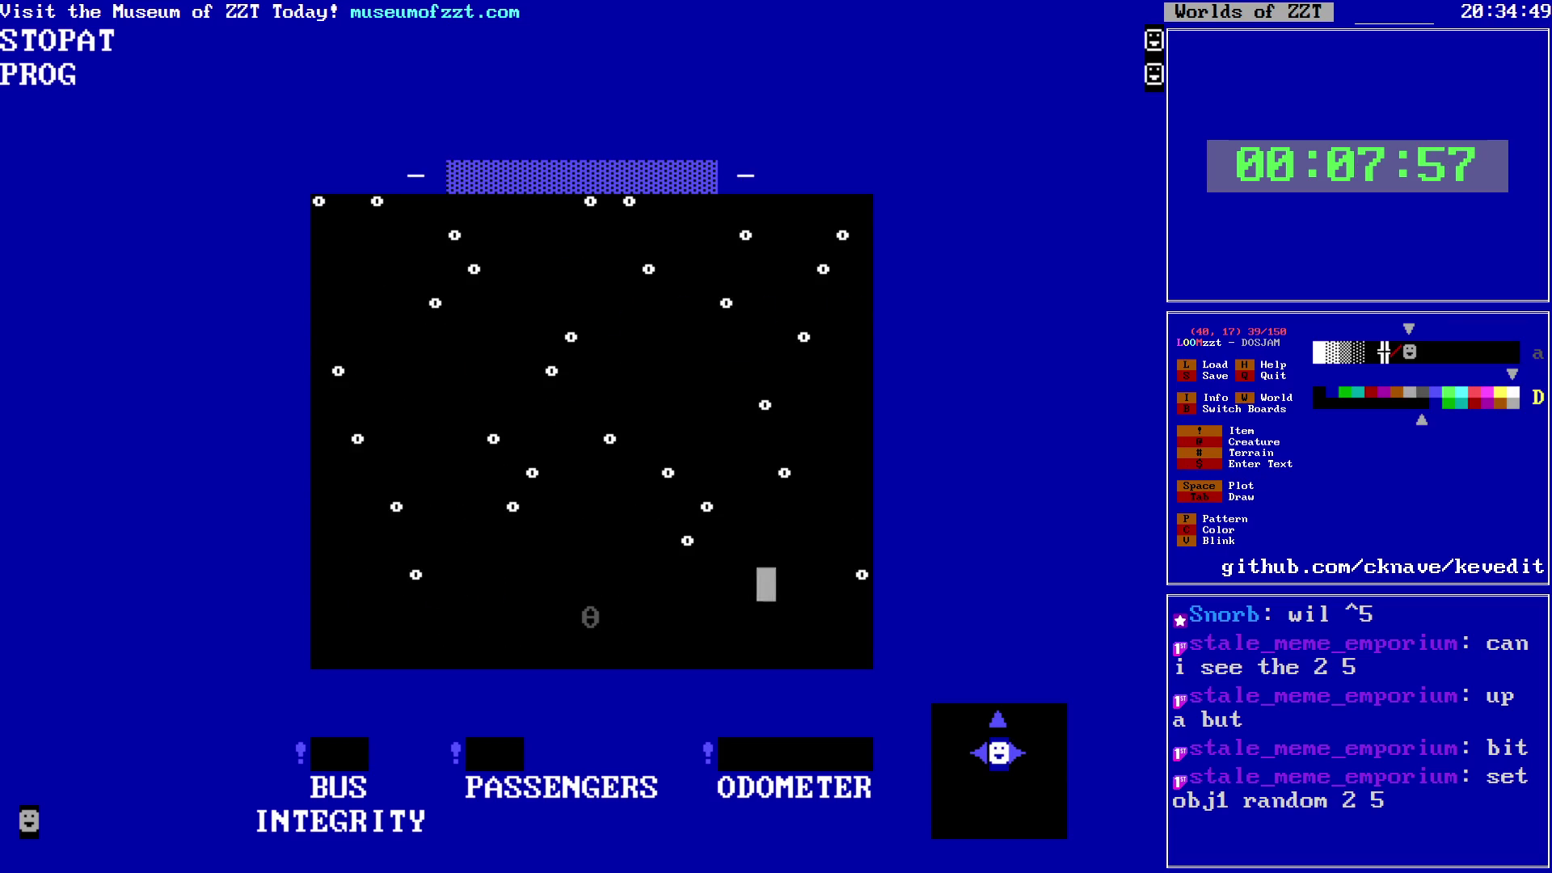
key(shift+Left)
key(Down)
key(Right)
key(Return)
key(Return)
key(Down)
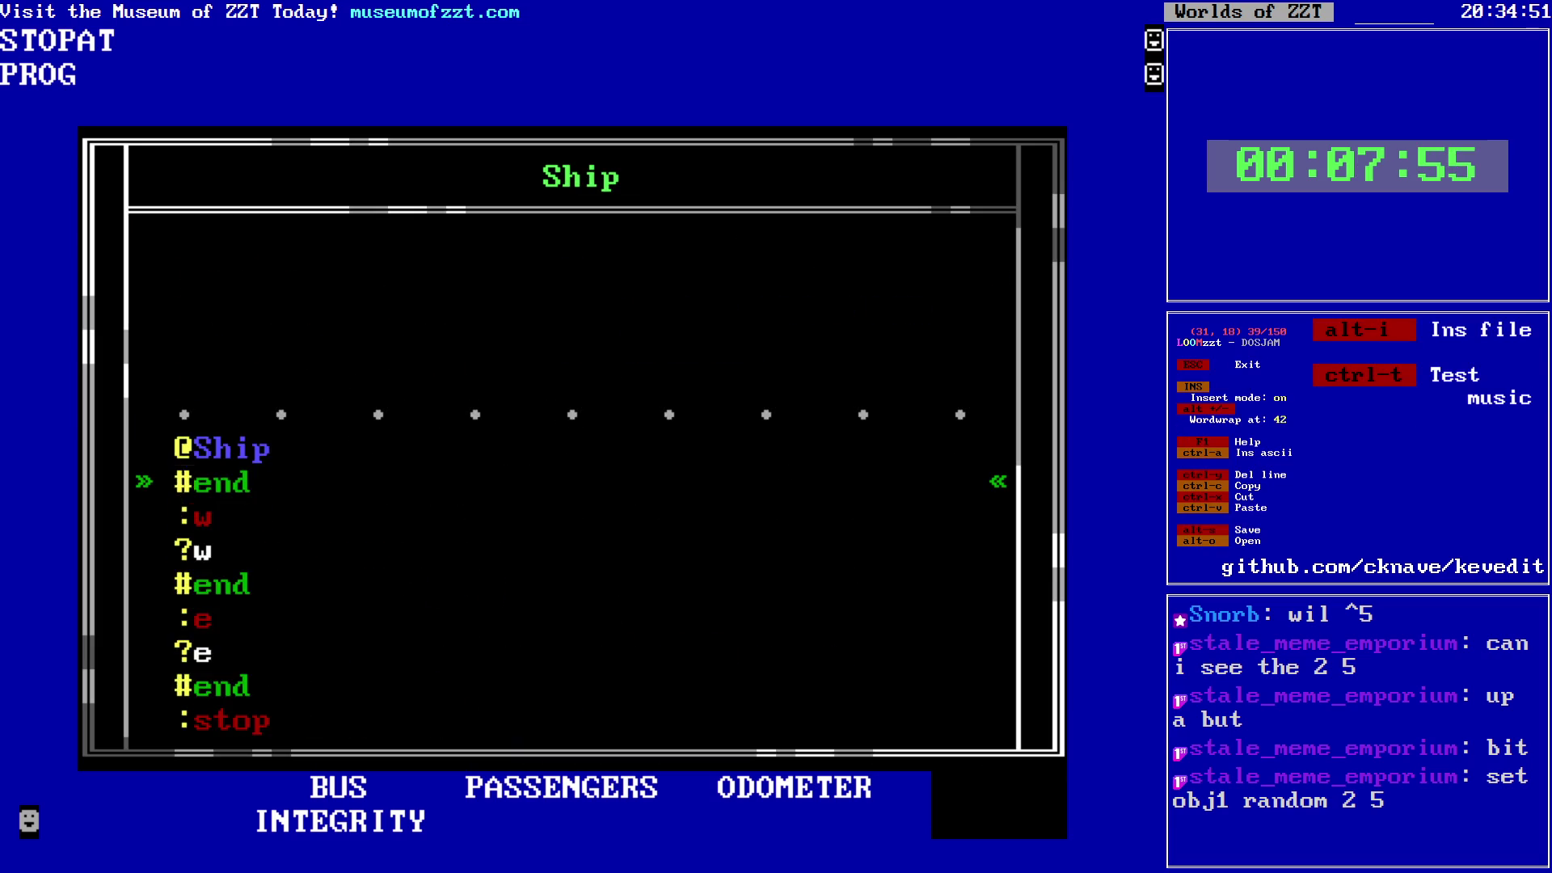
key(Page_Down)
key(Page_Down)
key(Page_Down)
key(Escape)
key(Escape)
key(Down)
key(Down)
key(Down)
key(shift+Left)
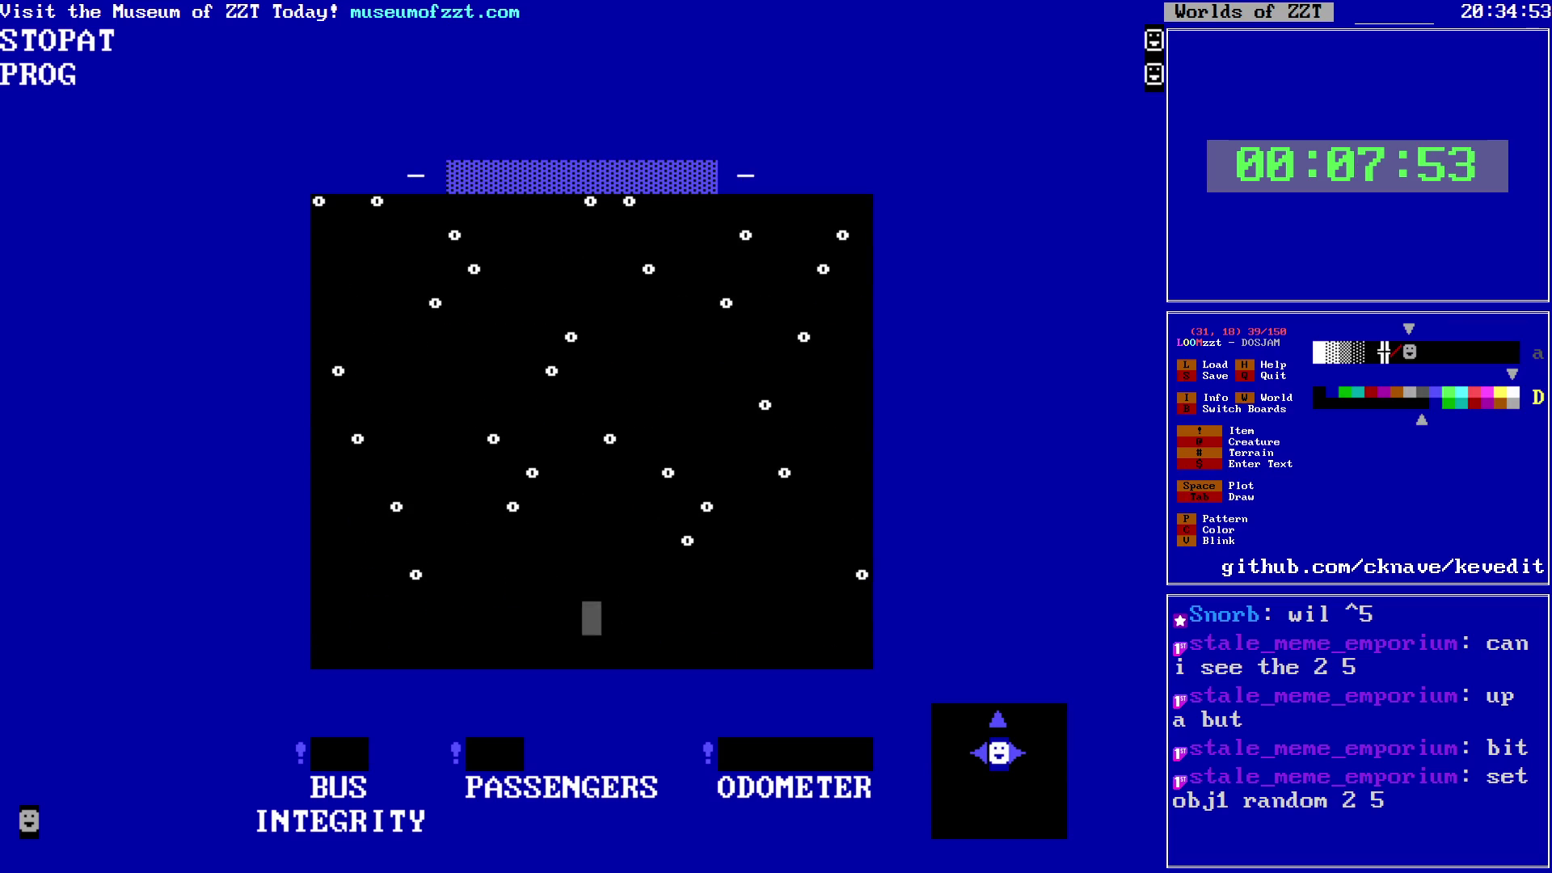
key(Down)
key(Down)
key(shift+Left)
key(shift+Left)
- Inspect the X status object's code along the bottom row
key(shift+Right)
key(shift+Right)
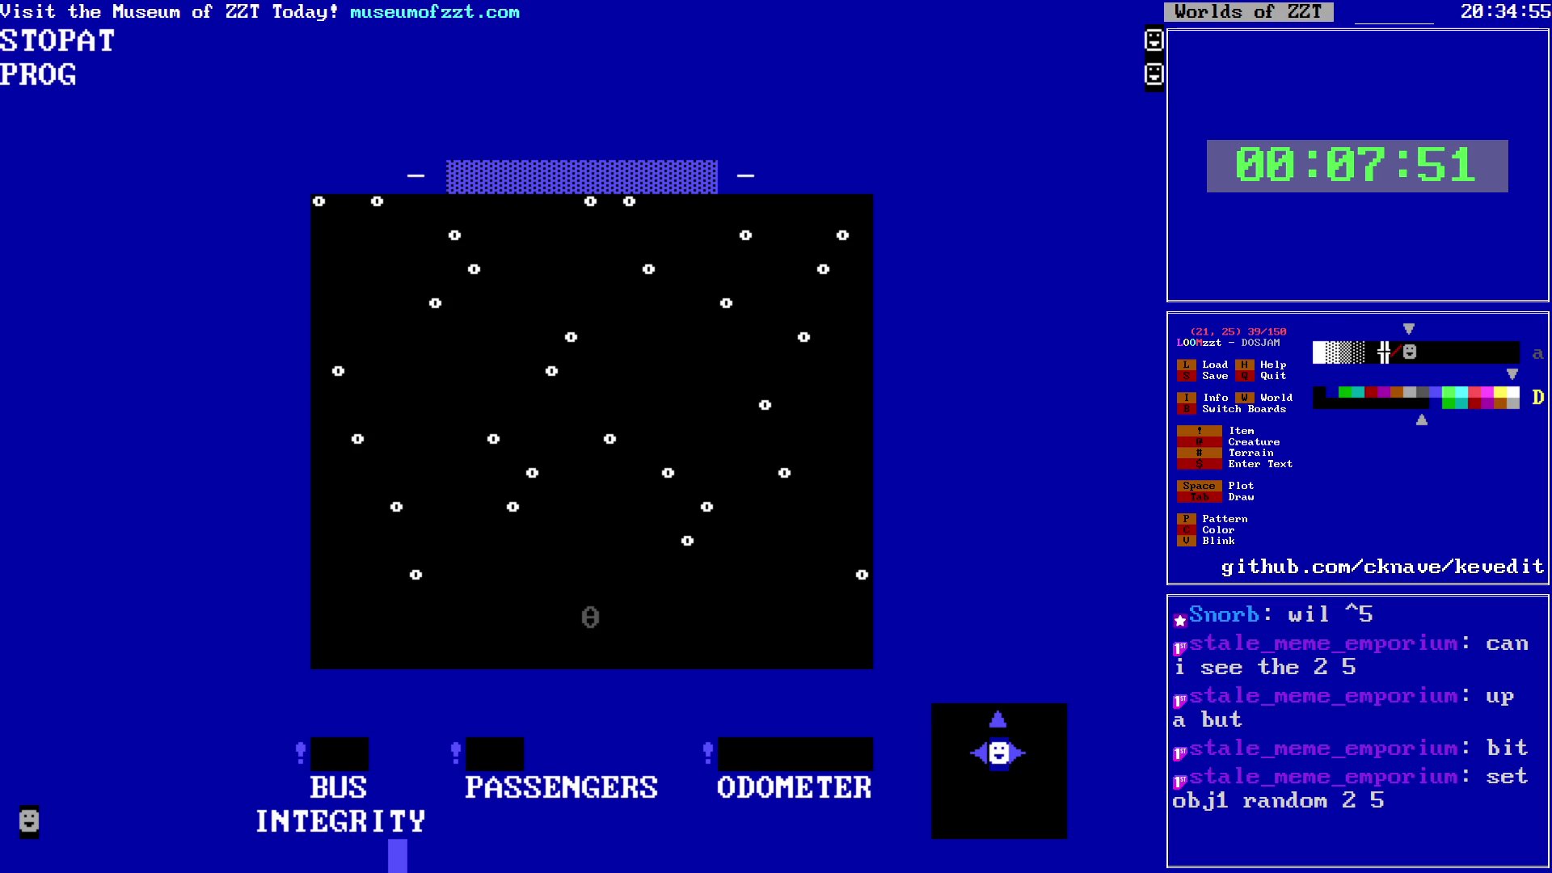
key(Up)
key(Up)
key(Right)
key(Right)
key(Return)
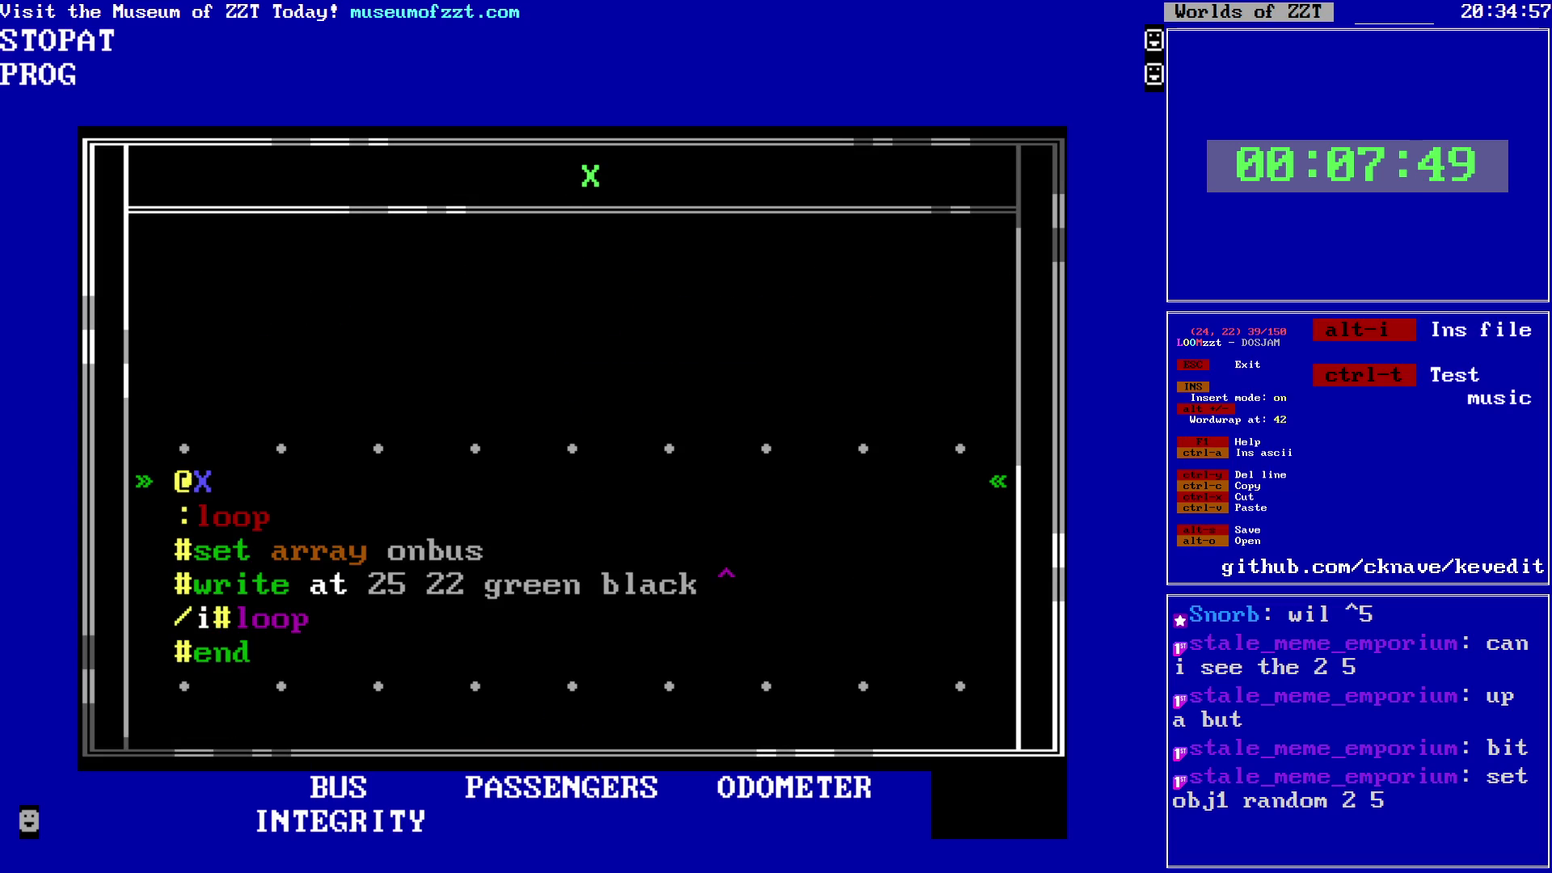
key(Escape)
key(Left)
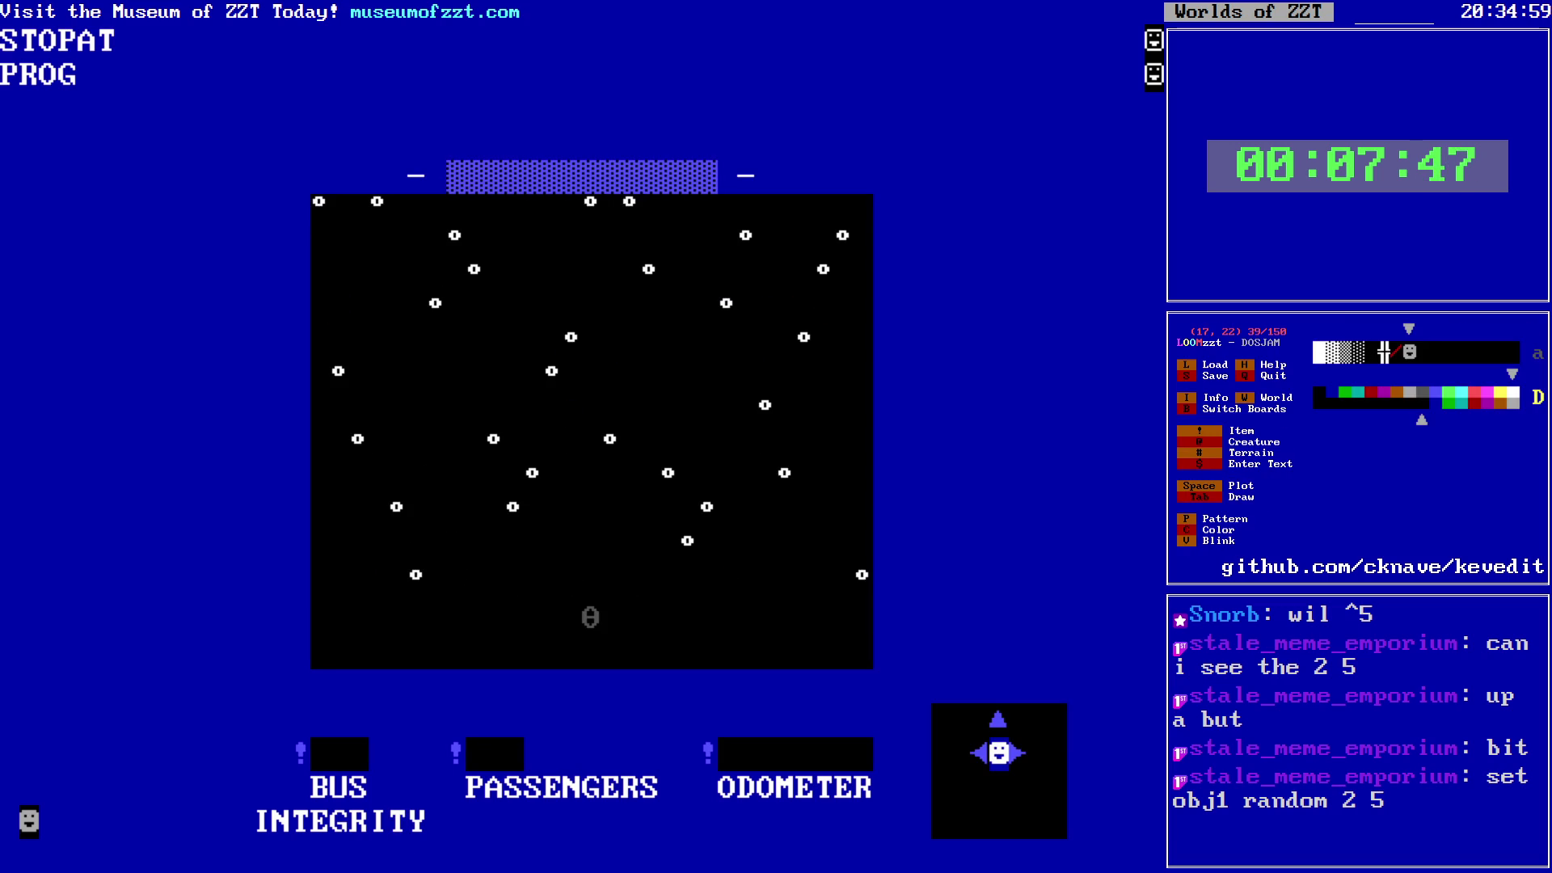
- Prefix '#set hp 10', '#set onbus 10' and 'DEBUG STUFF' in the hull object with apostrophes
key(Left)
key(Return)
text(')
key(Left)
key(Down)
text(')
key(Left)
key(Down)
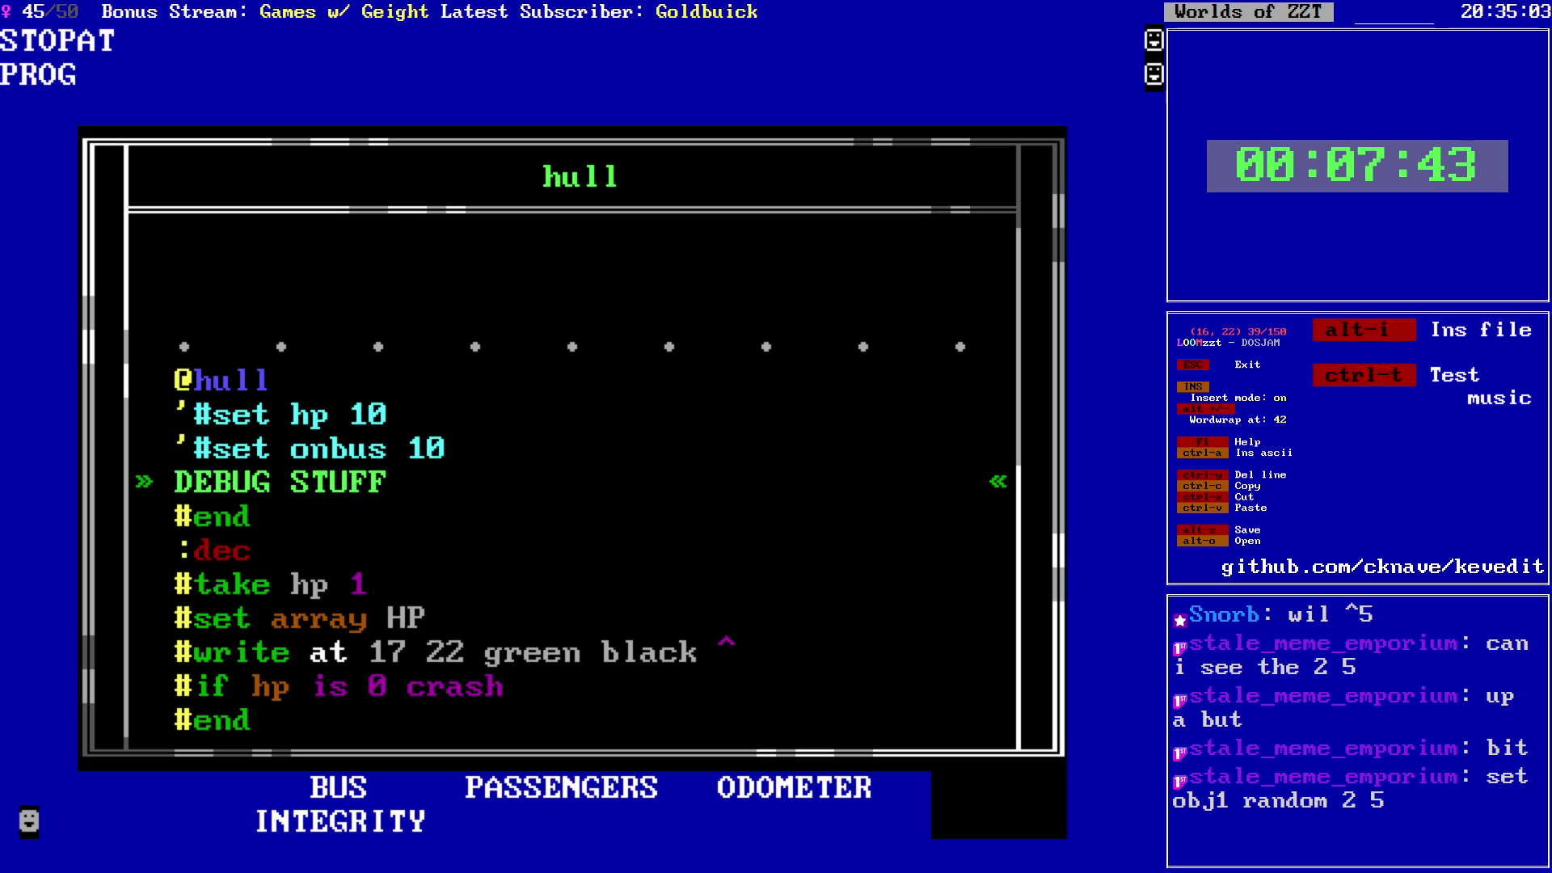
text(')
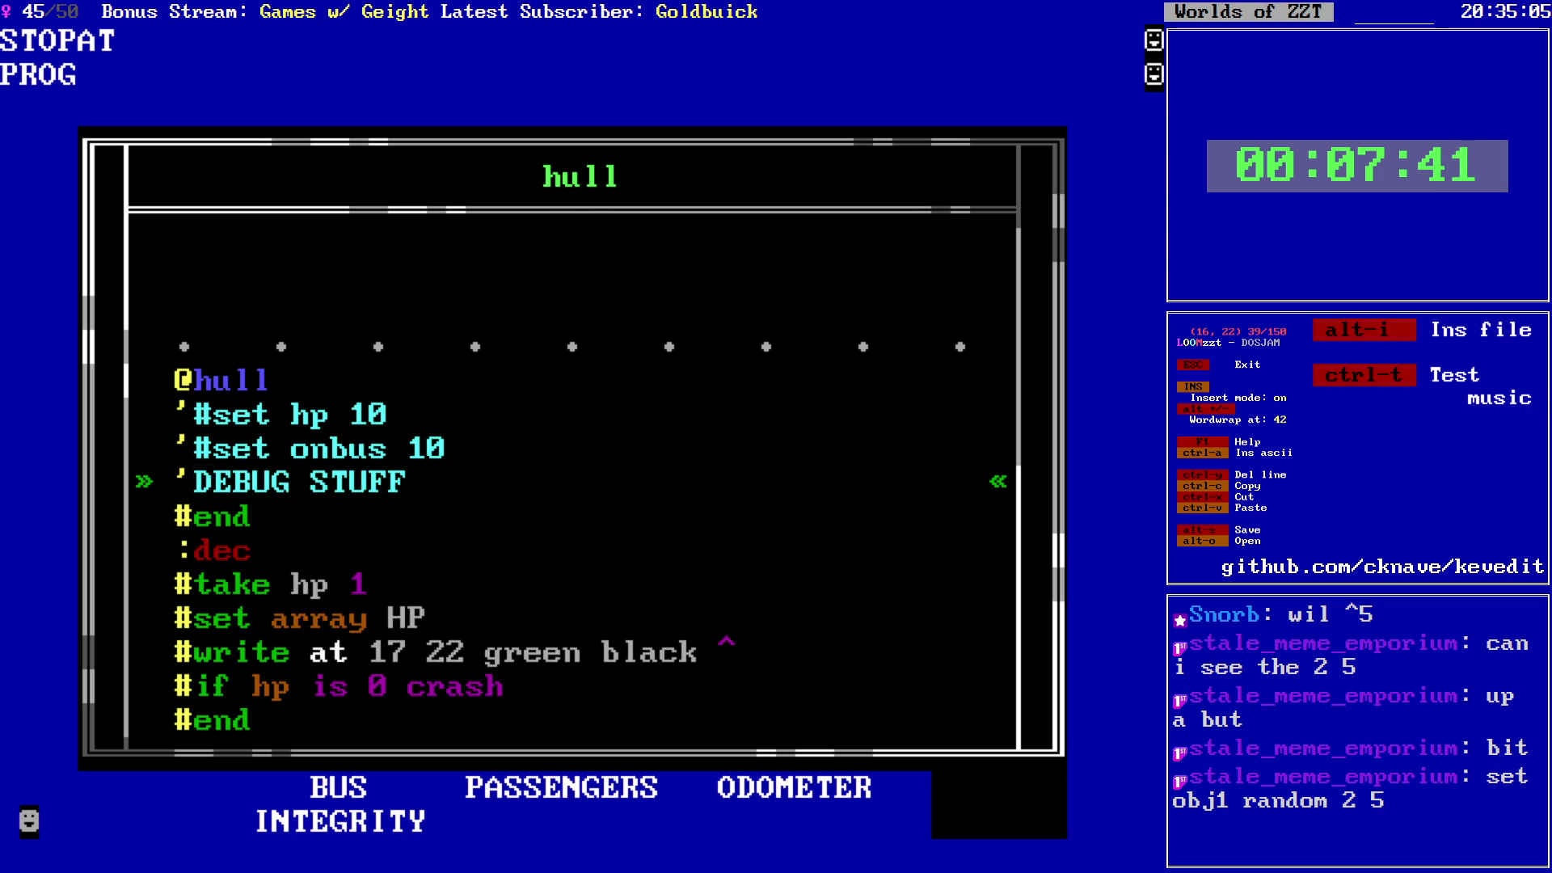
key(Escape)
key(Page_Up)
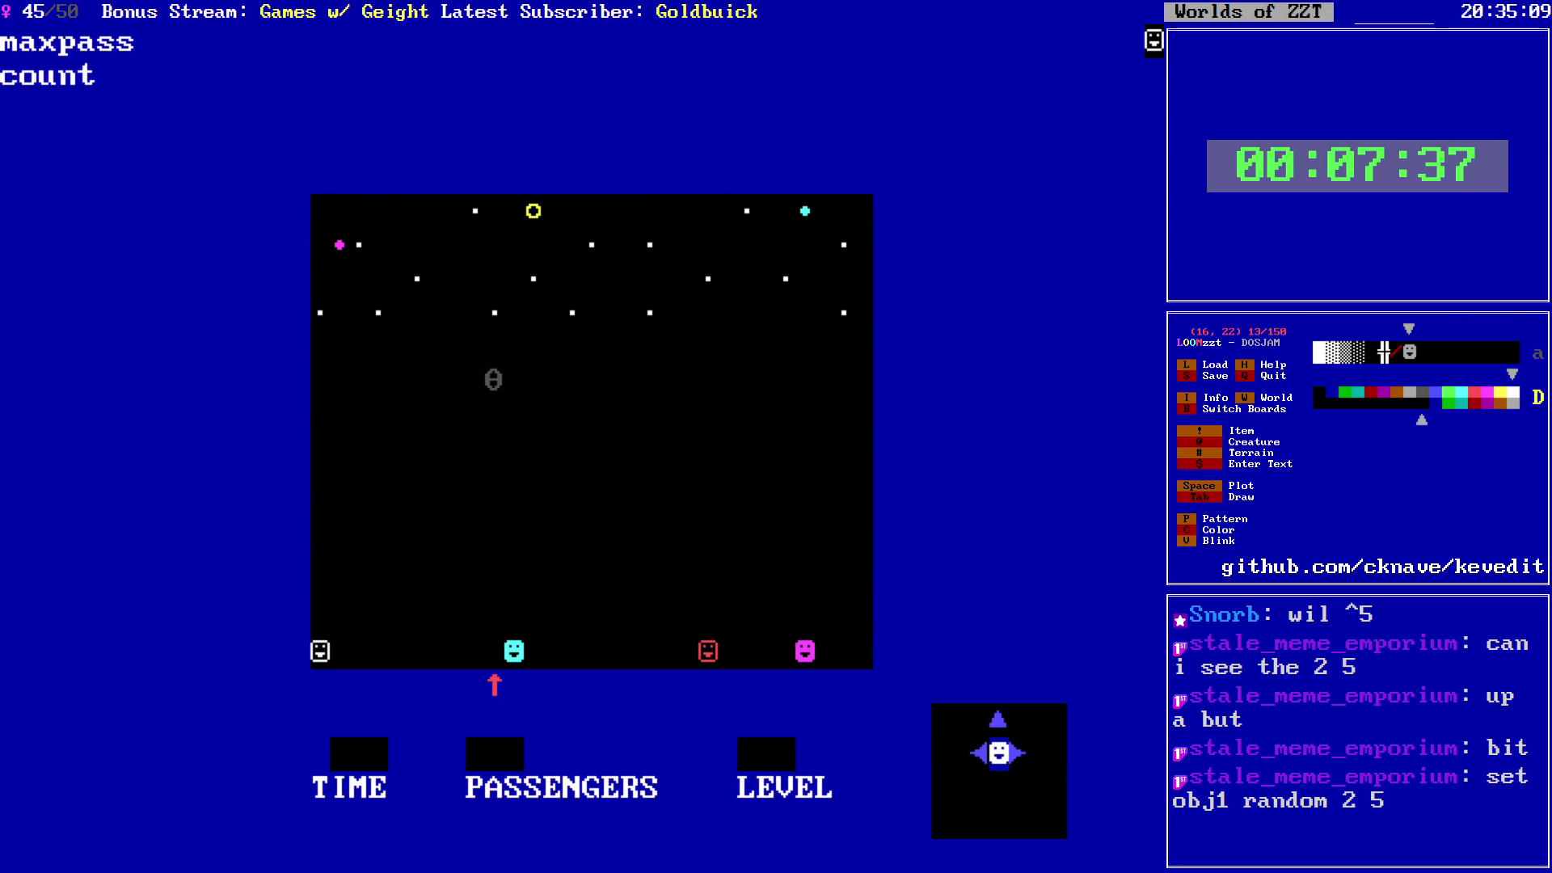
- Launch the world in ZZT and start playing from the title screen
key(Escape)
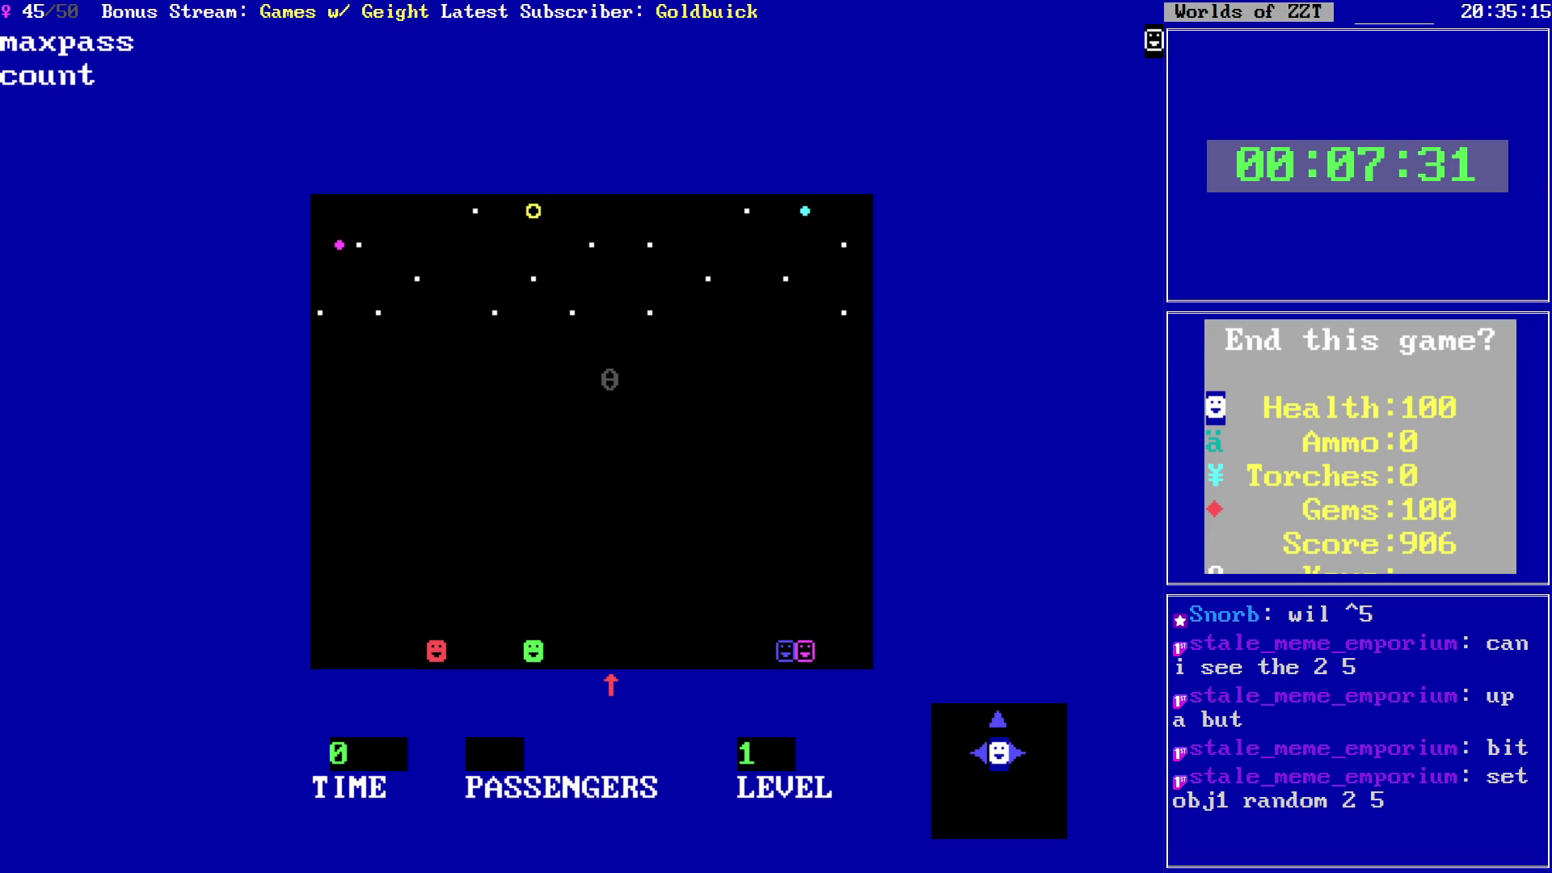
key(y)
key(w)
key(Return)
key(p)
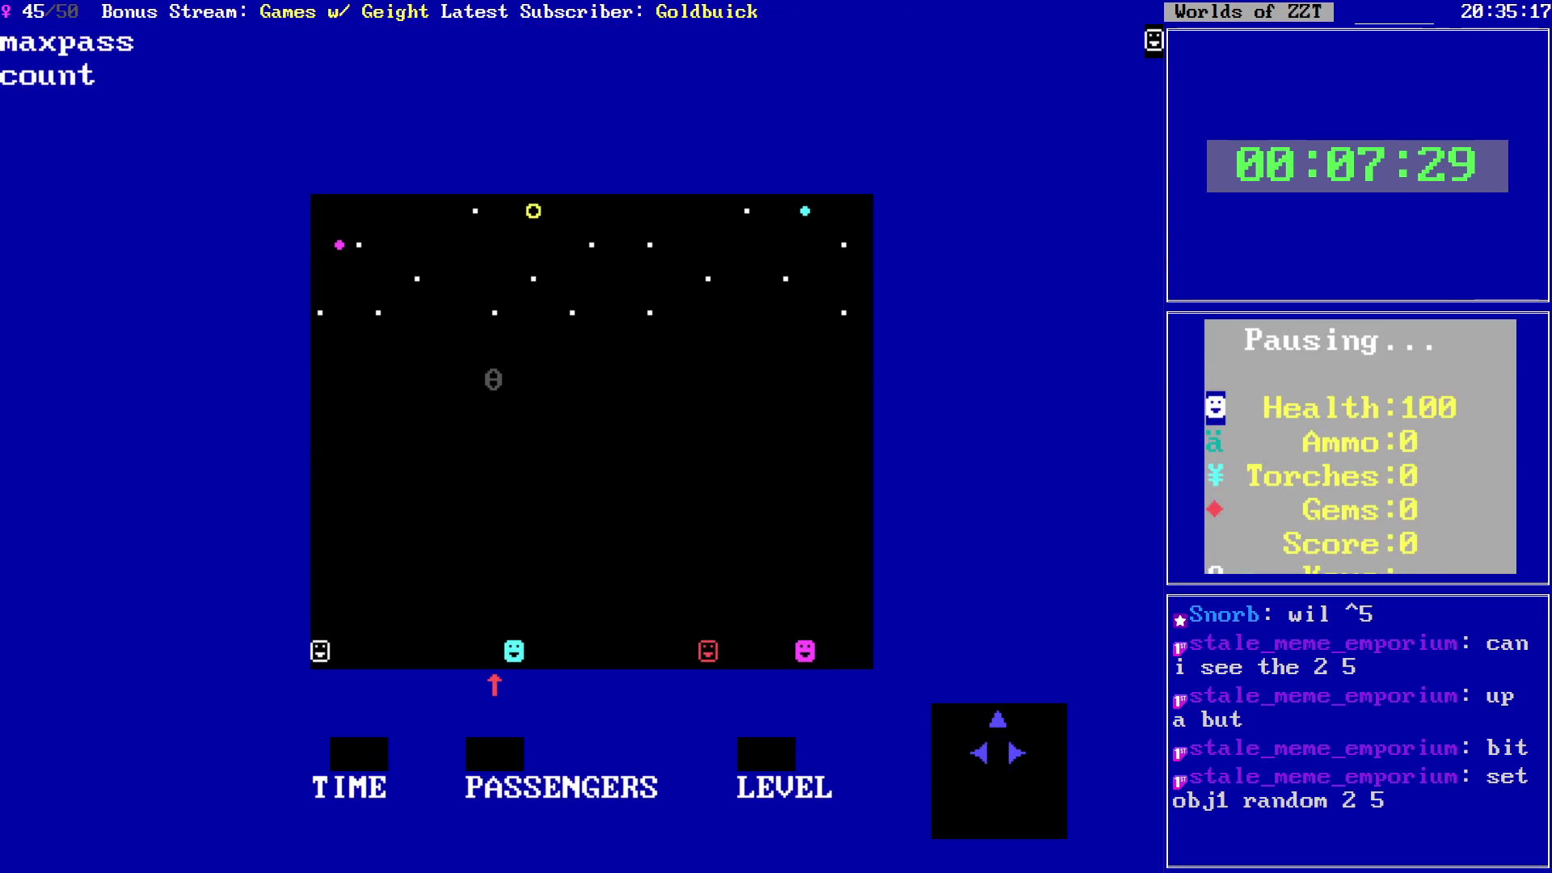
key(Up)
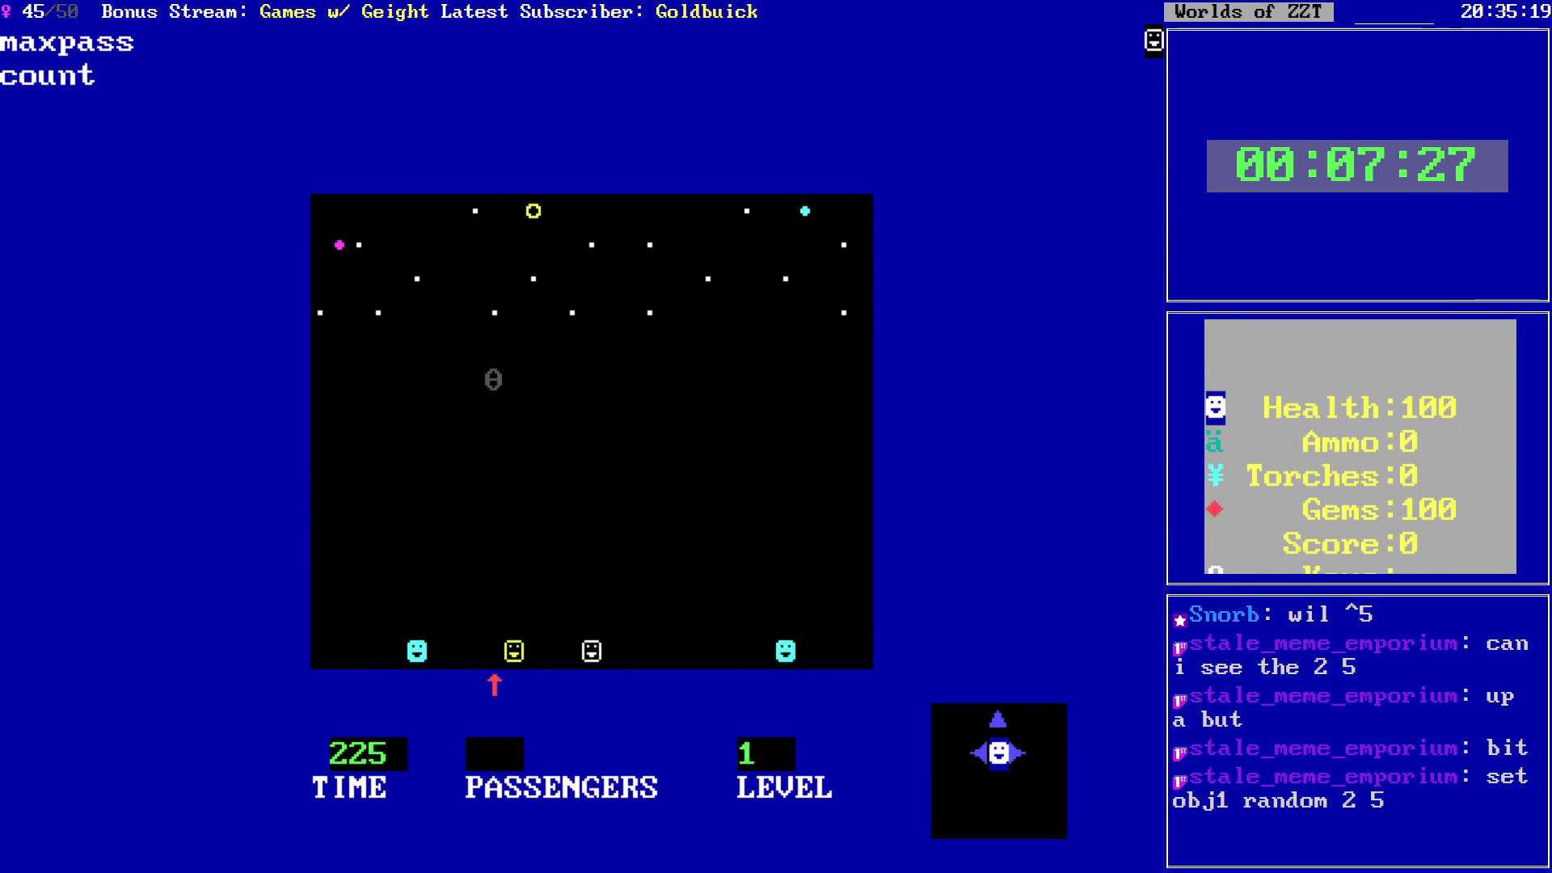
- Fire beams upward at the passengers while shifting the bus left and right
key(Up)
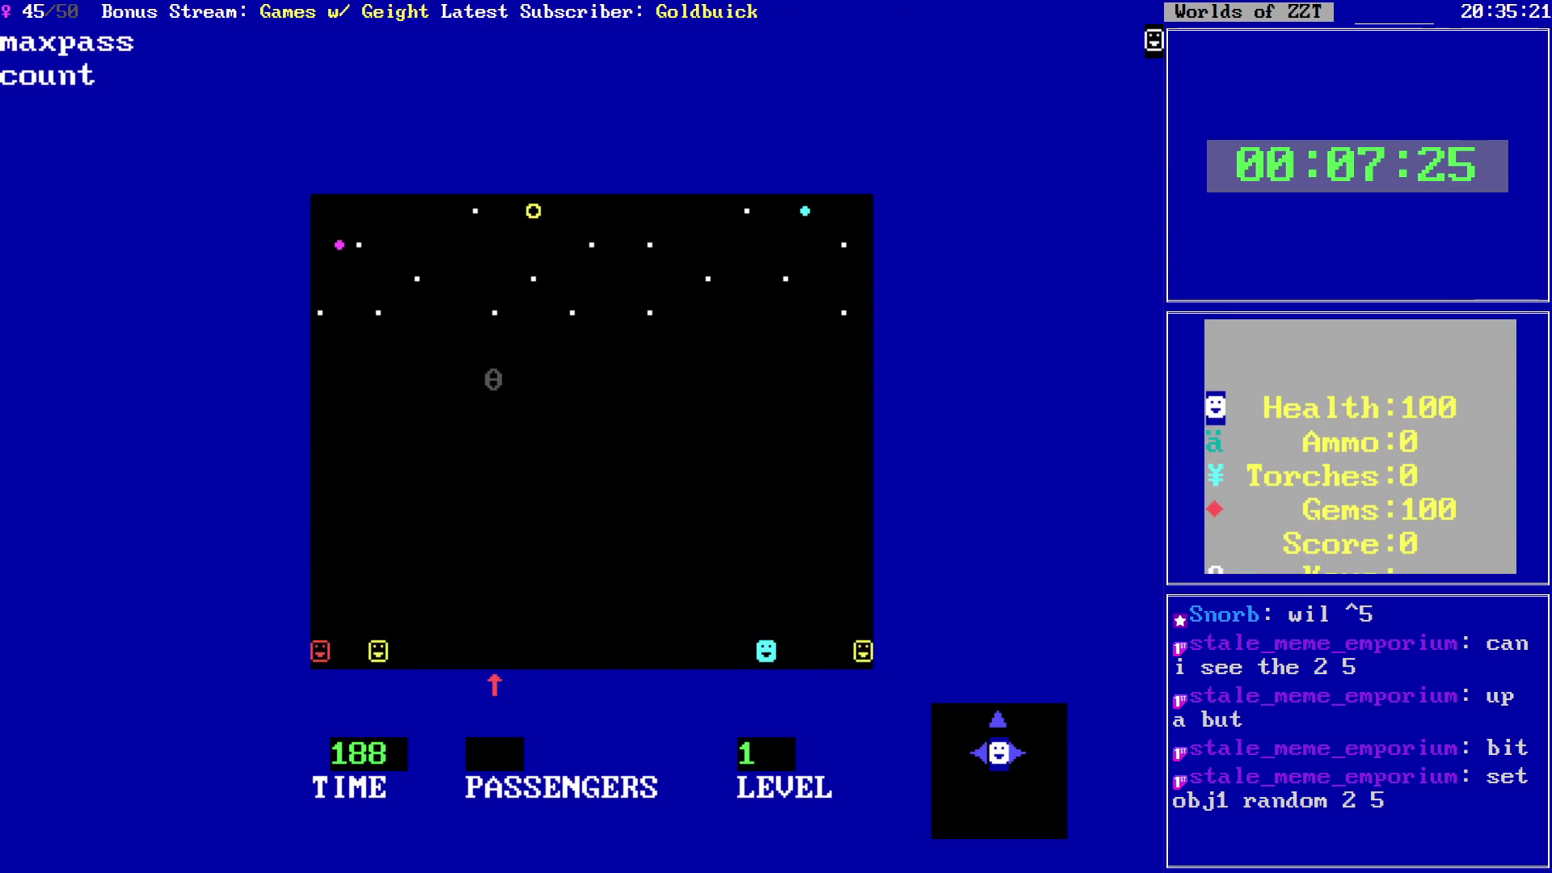
key(Right)
key(Up)
key(Up)
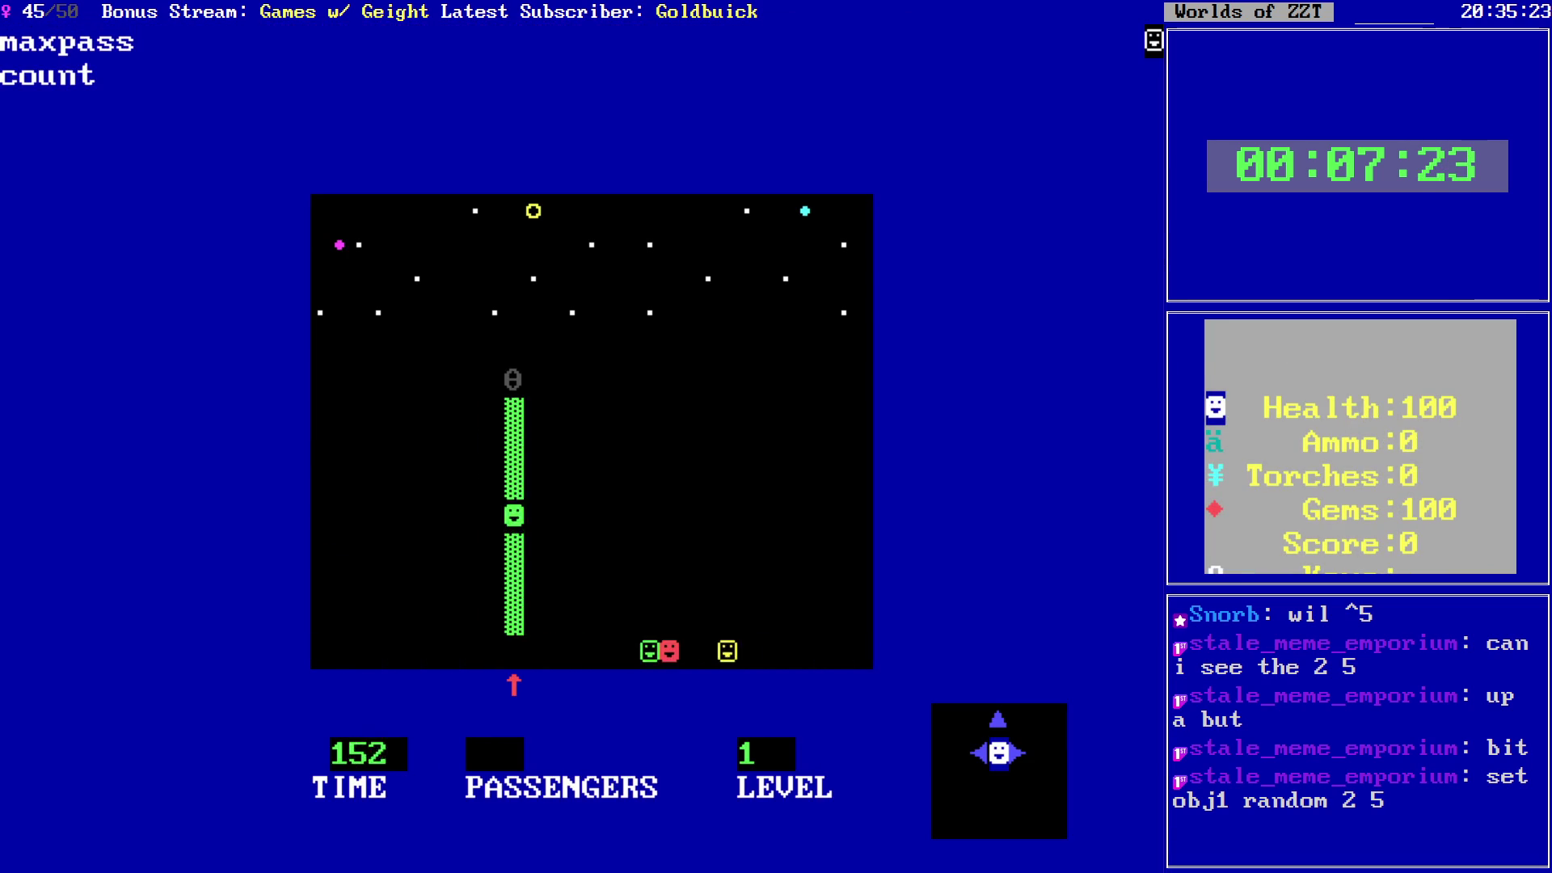
key(Right)
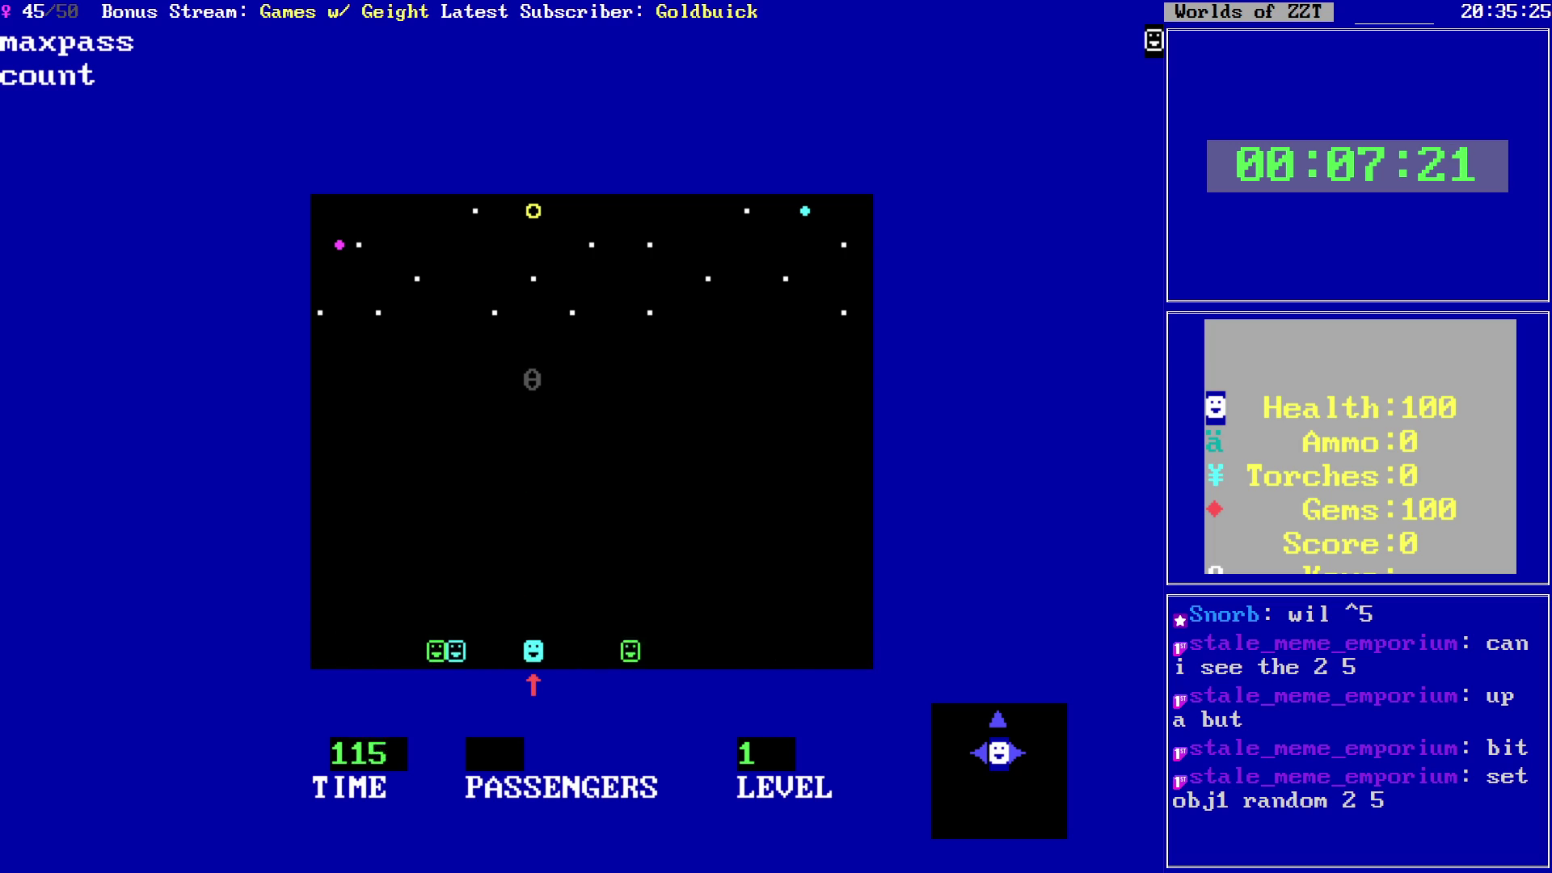
key(Up)
key(Left)
key(Up)
key(Up)
key(Up)
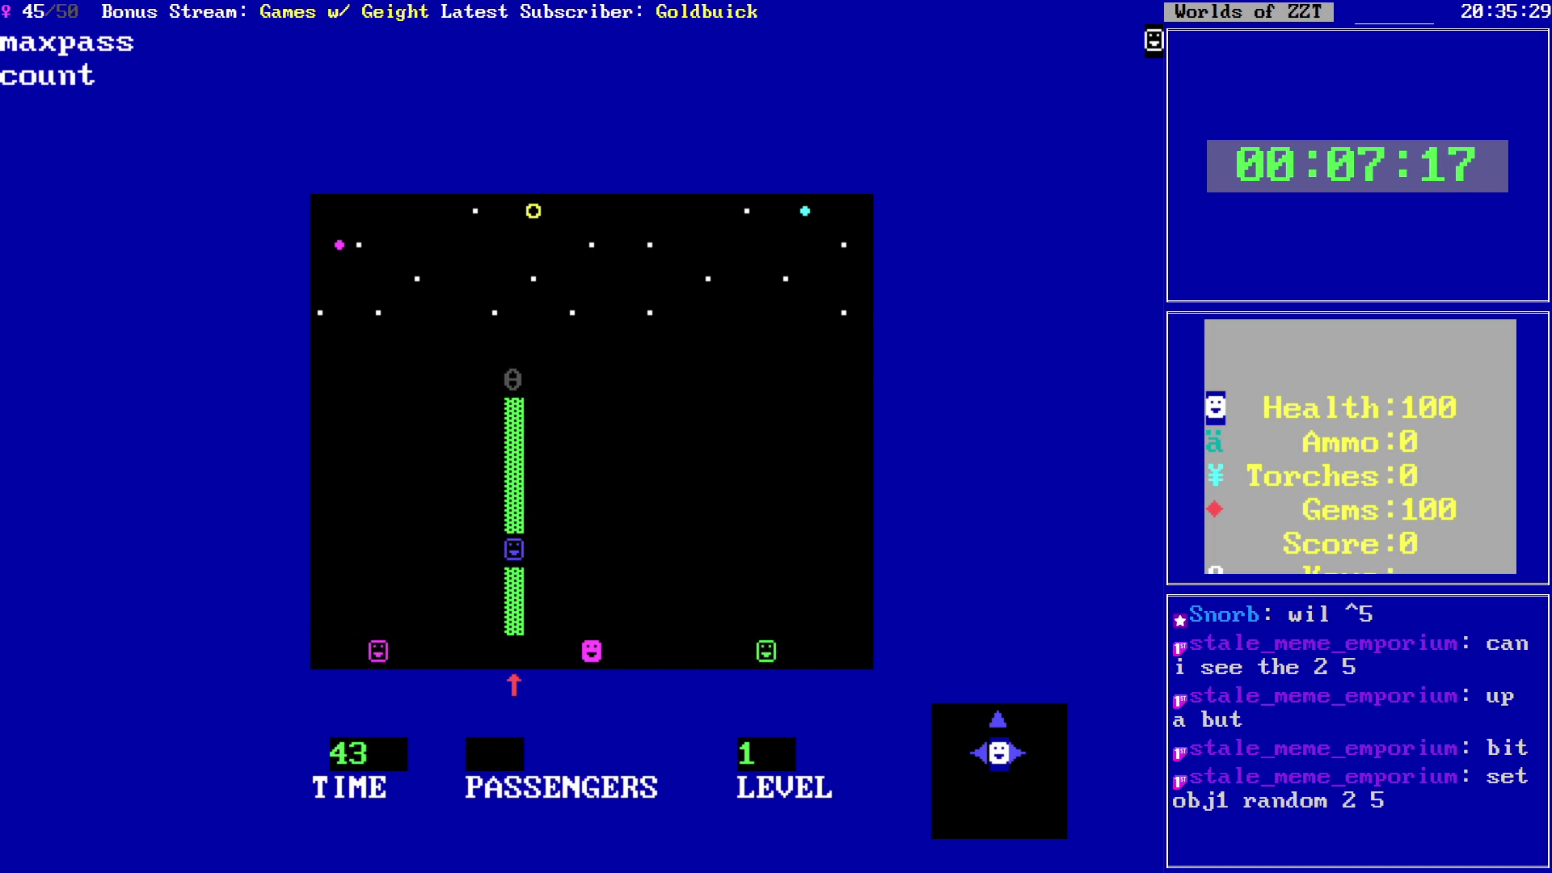
key(Up)
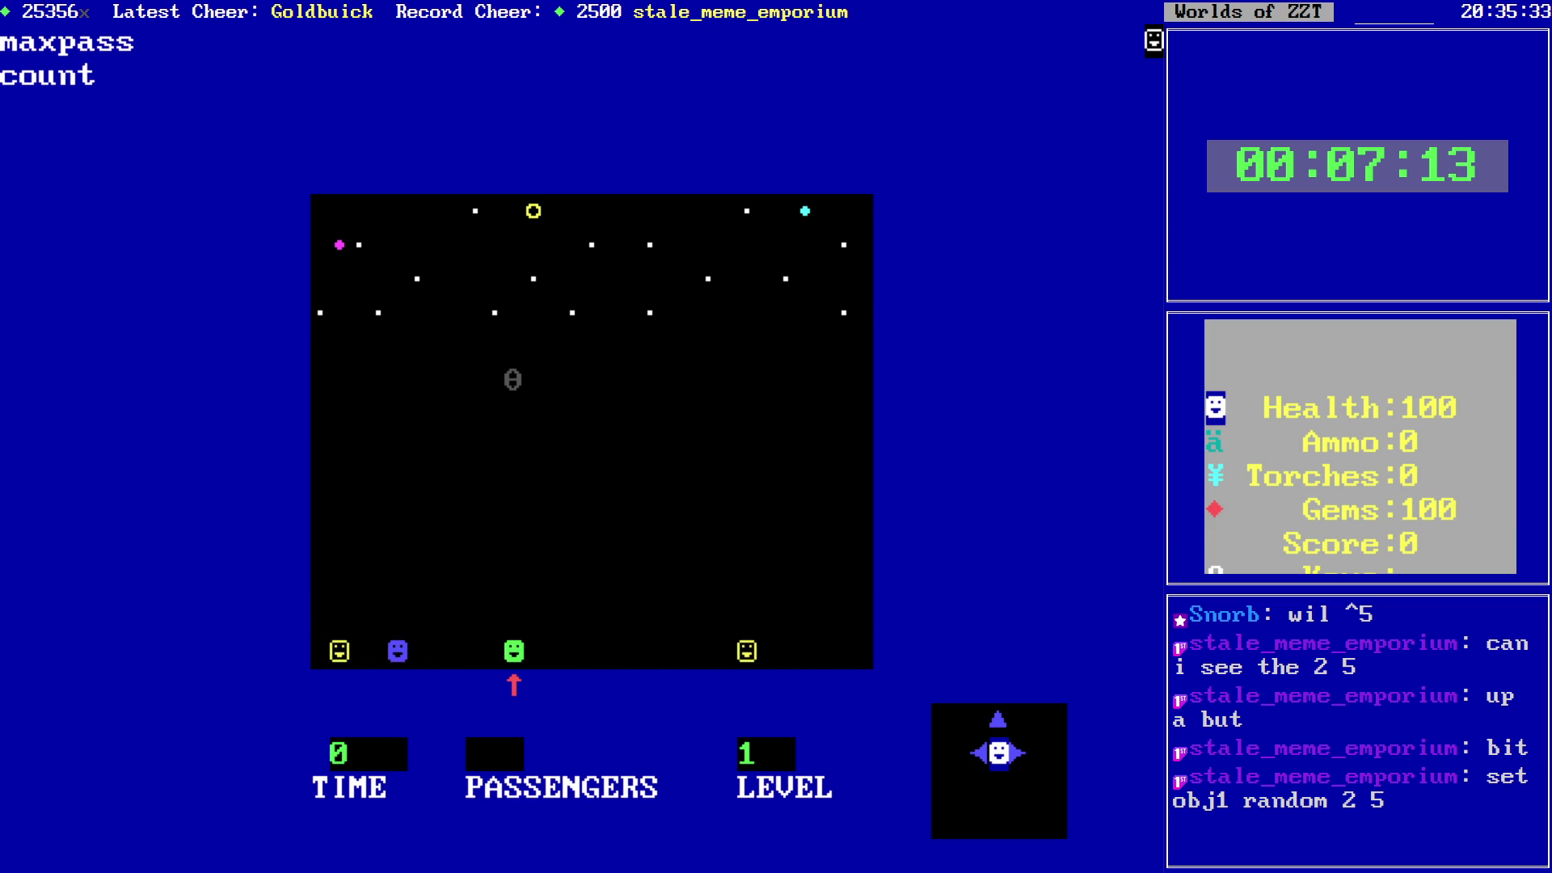
- End the test game once the timer hits 0 and quit ZZT back to the editor
key(Escape)
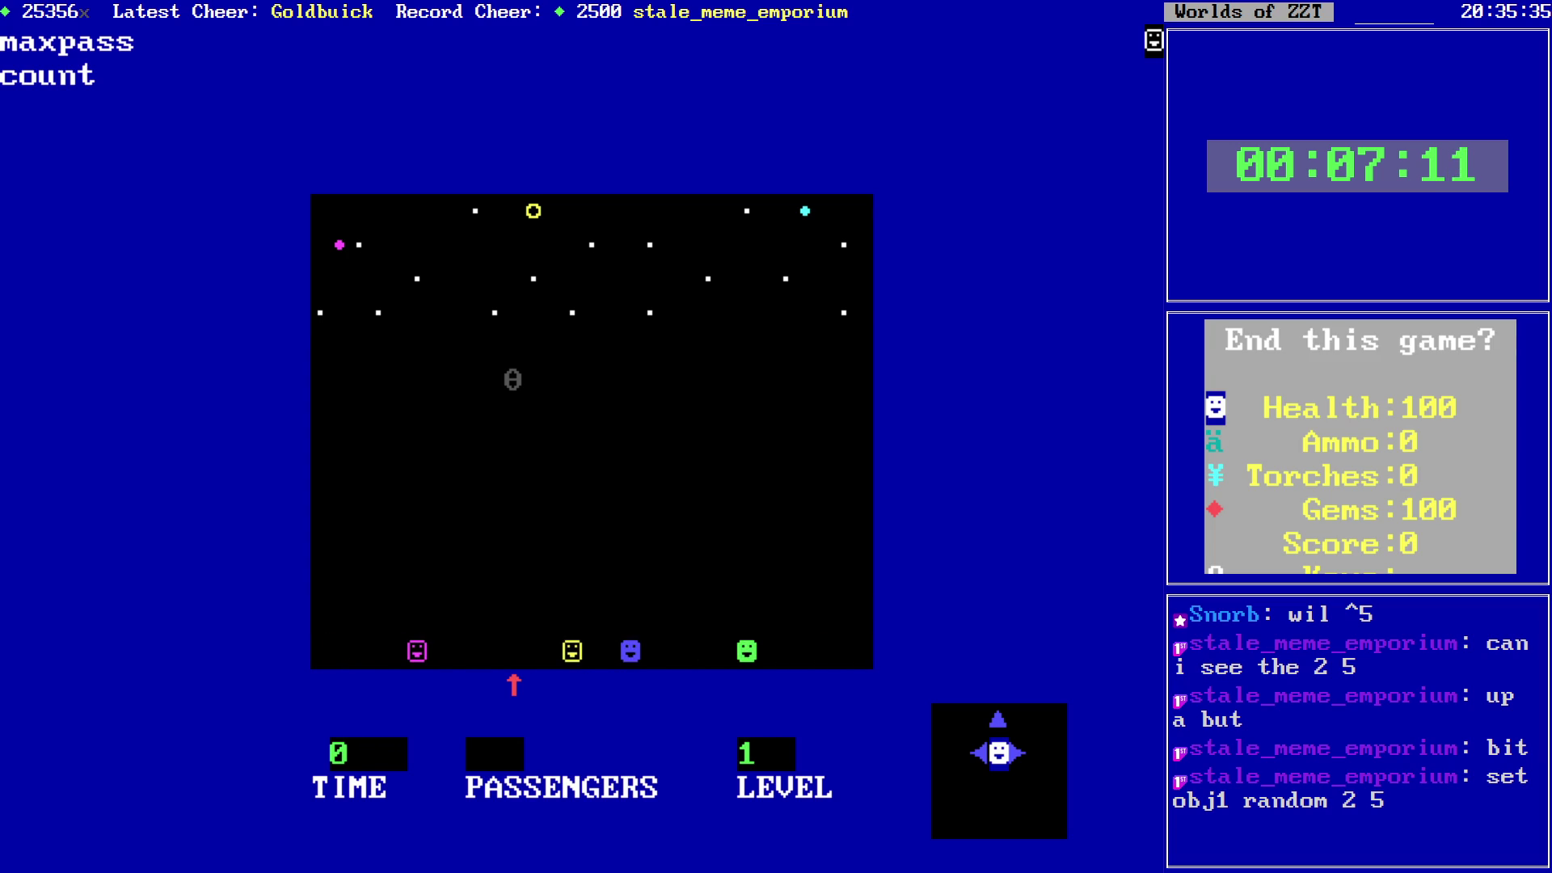
key(y)
key(Escape)
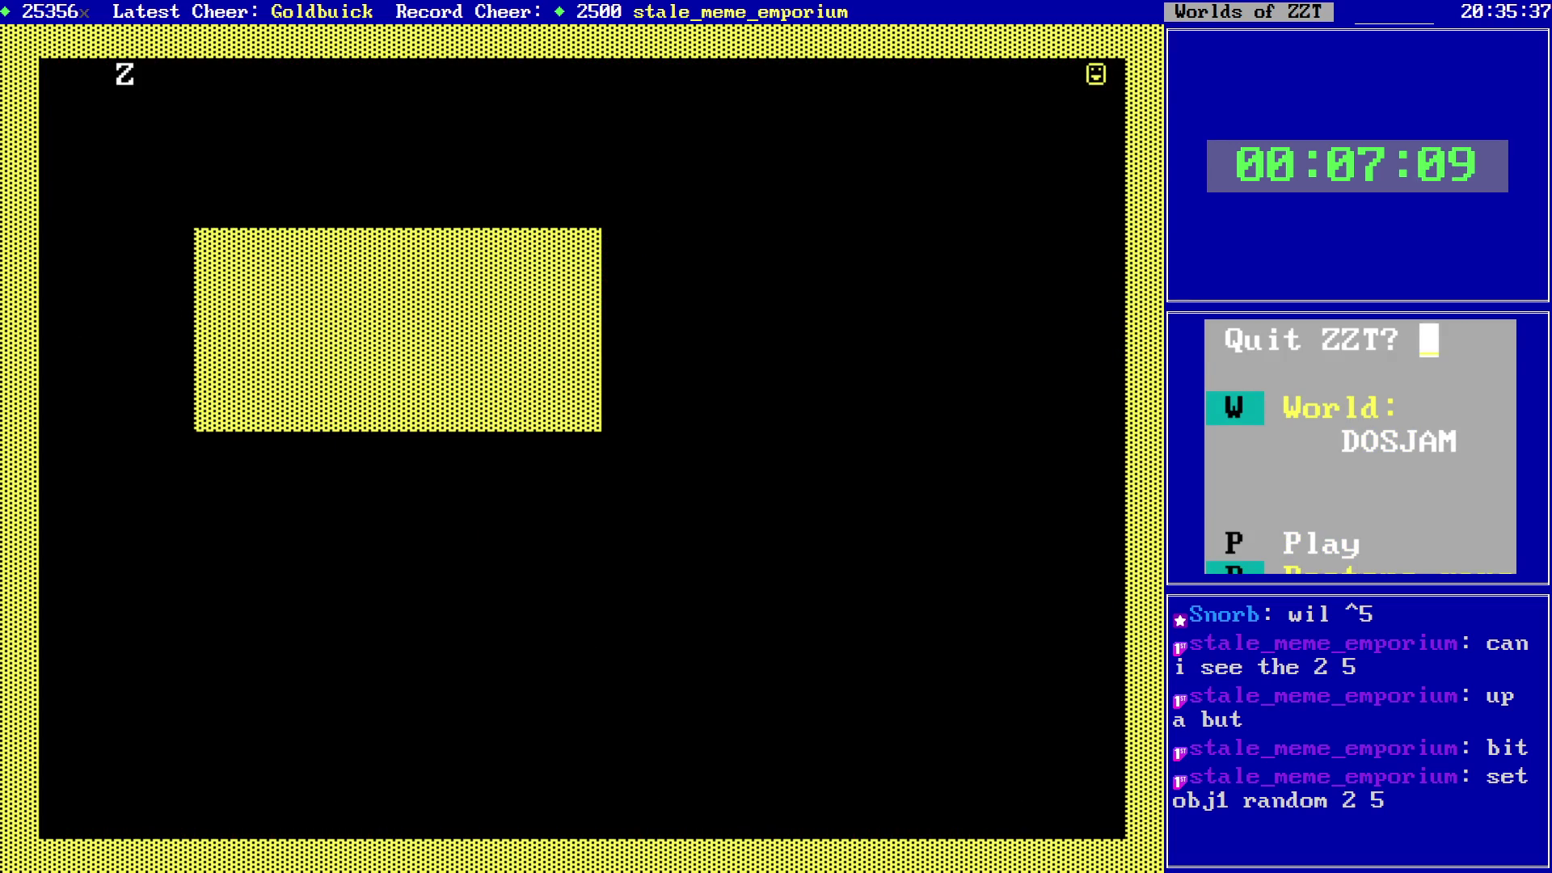
key(y)
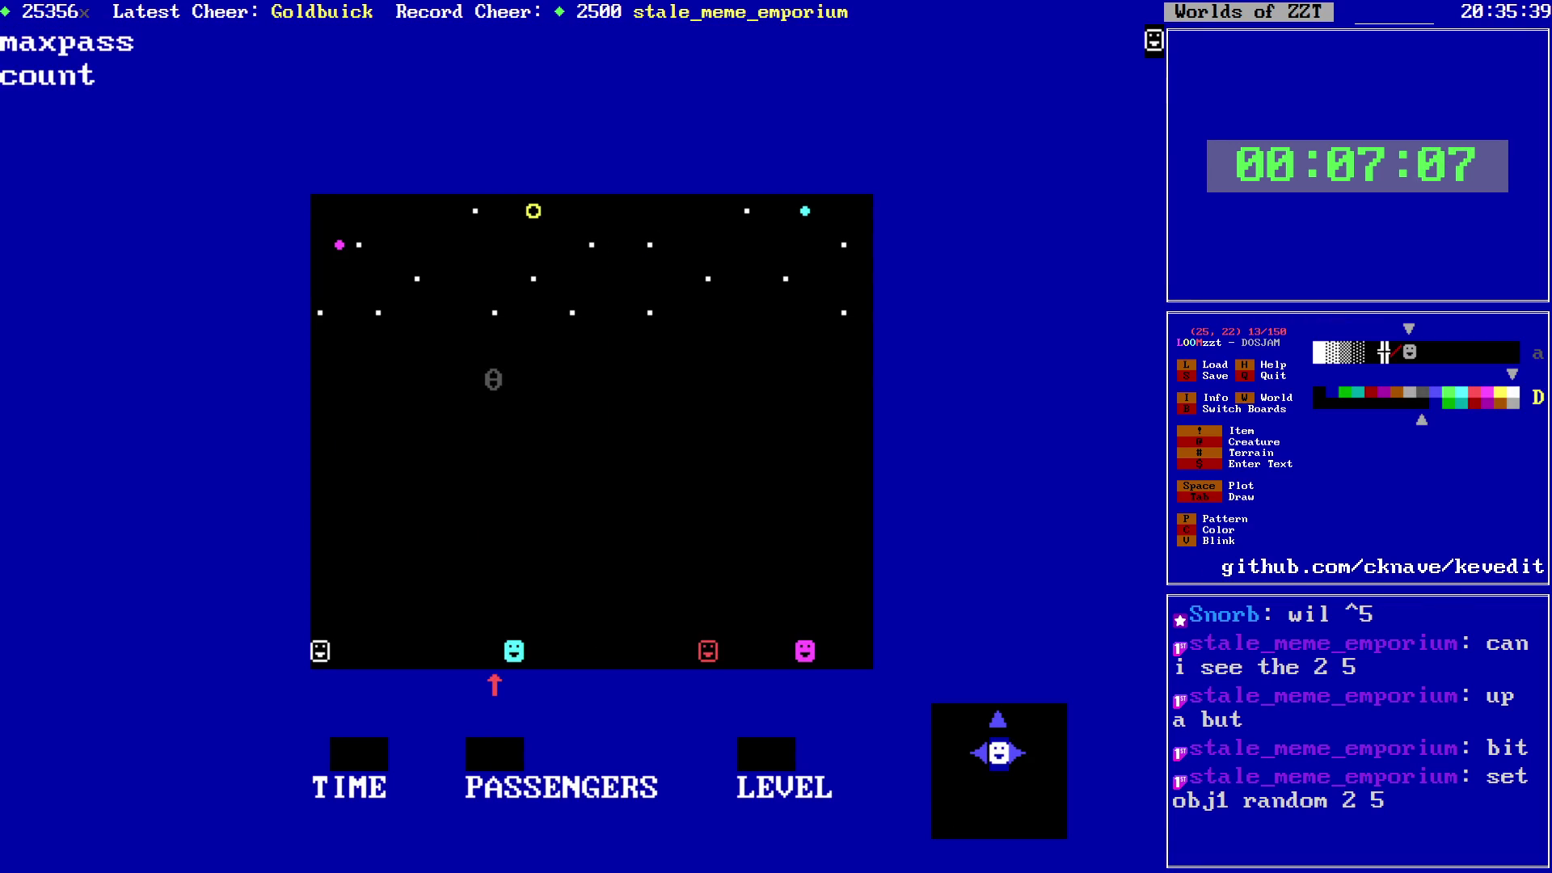
- Duplicate the Setup object's timer display lines and make the copy show the onbus variable
key(Up)
key(Up)
key(Up)
key(Right)
key(Right)
key(Right)
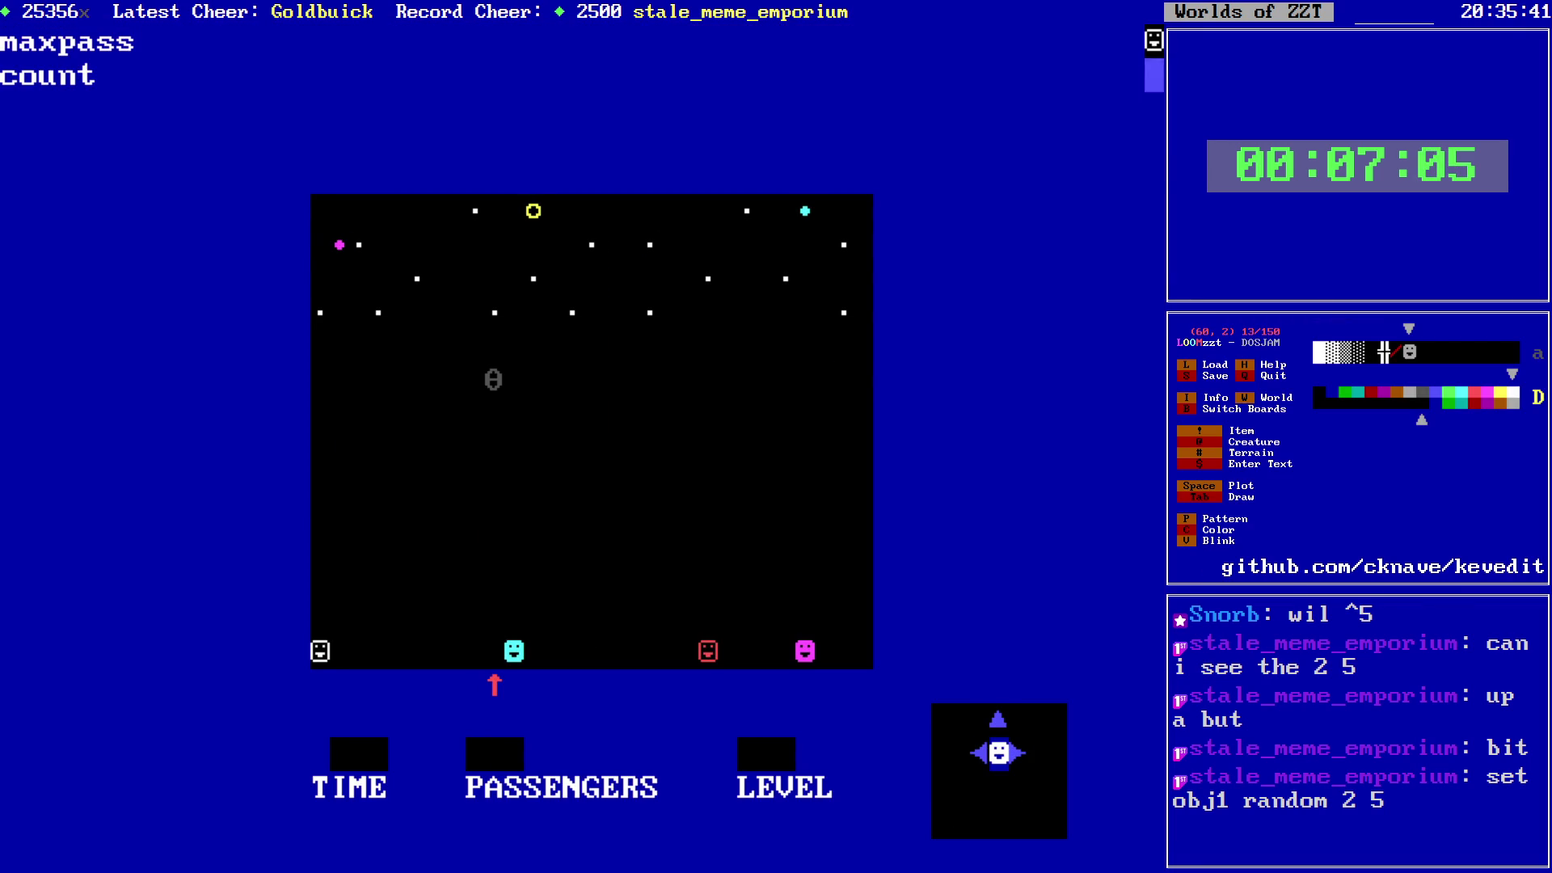
key(Return)
key(Return)
key(Down)
key(Down)
key(Down)
key(Down)
key(Down)
key(Down)
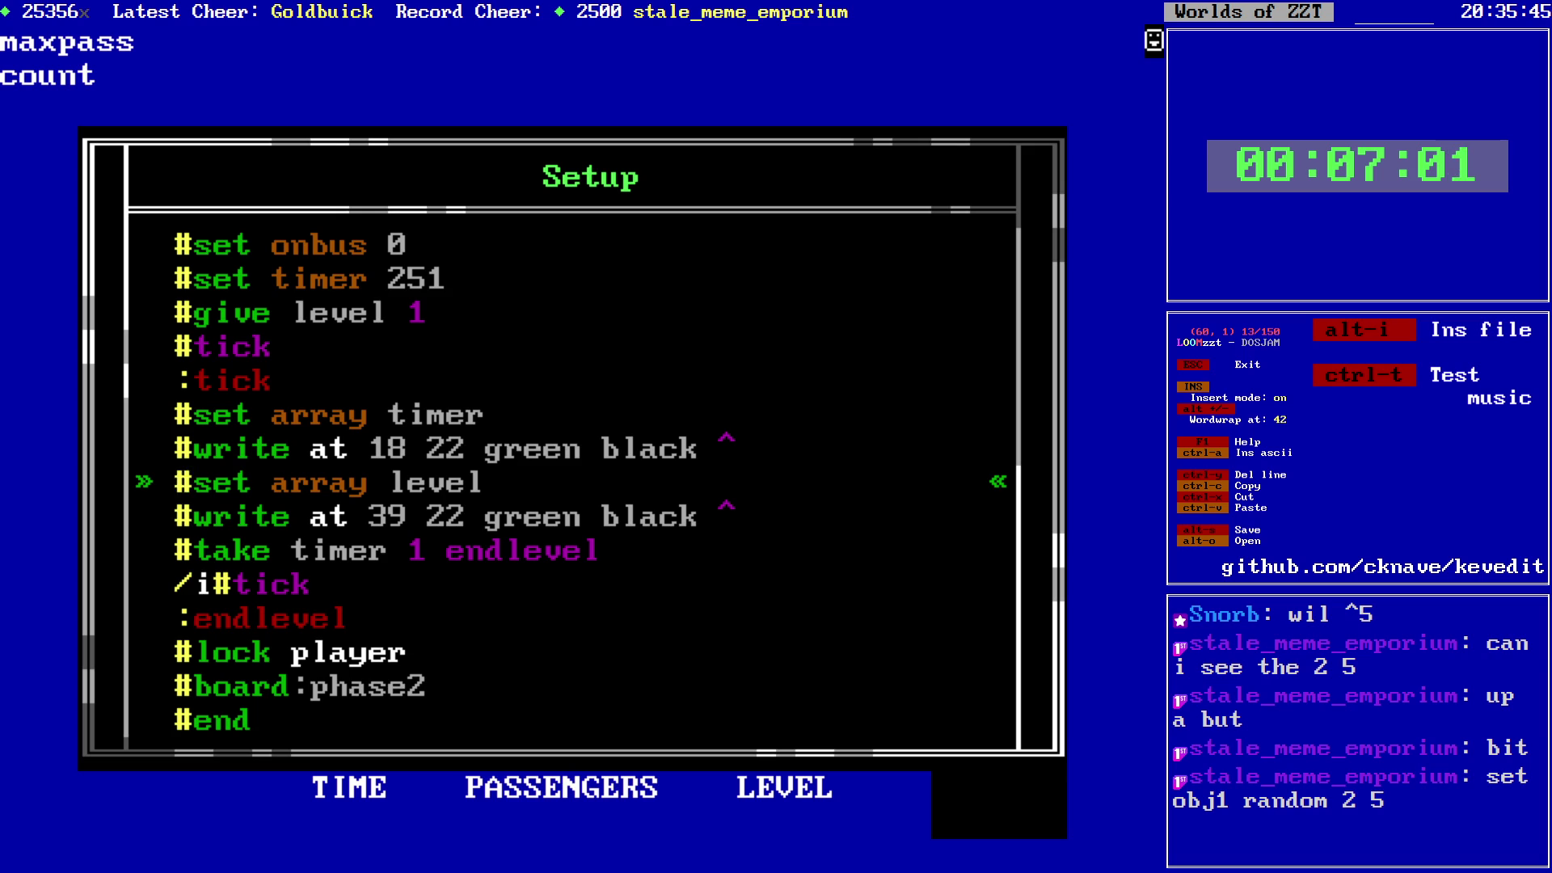
key(Down)
key(Down)
key(Down)
key(Up)
key(Up)
key(Up)
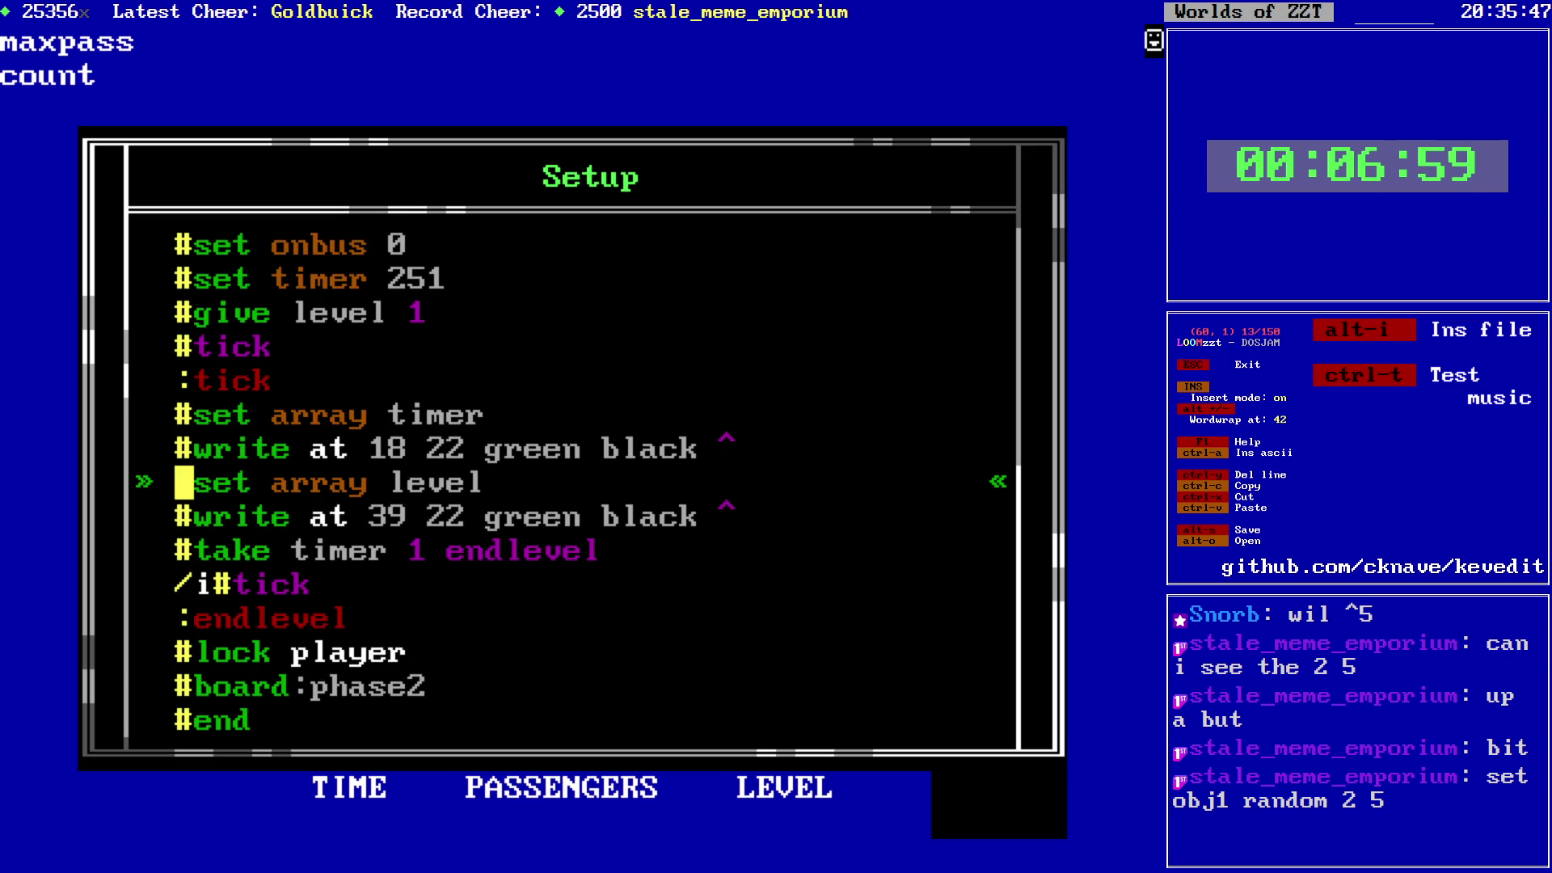
key(Up)
key(shift+Up)
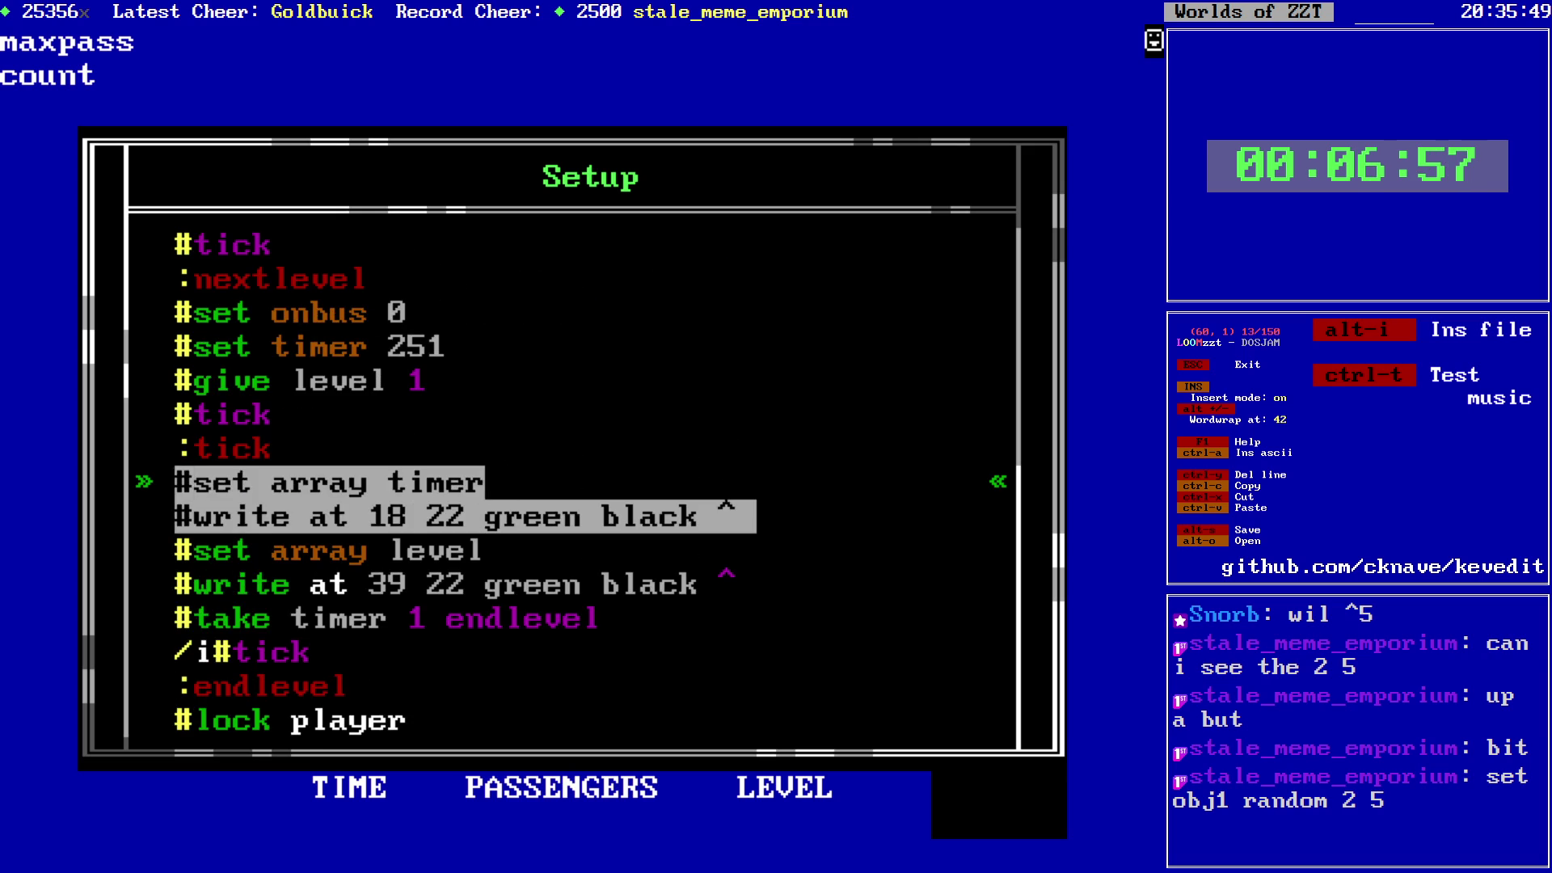
key(ctrl+c)
key(ctrl+v)
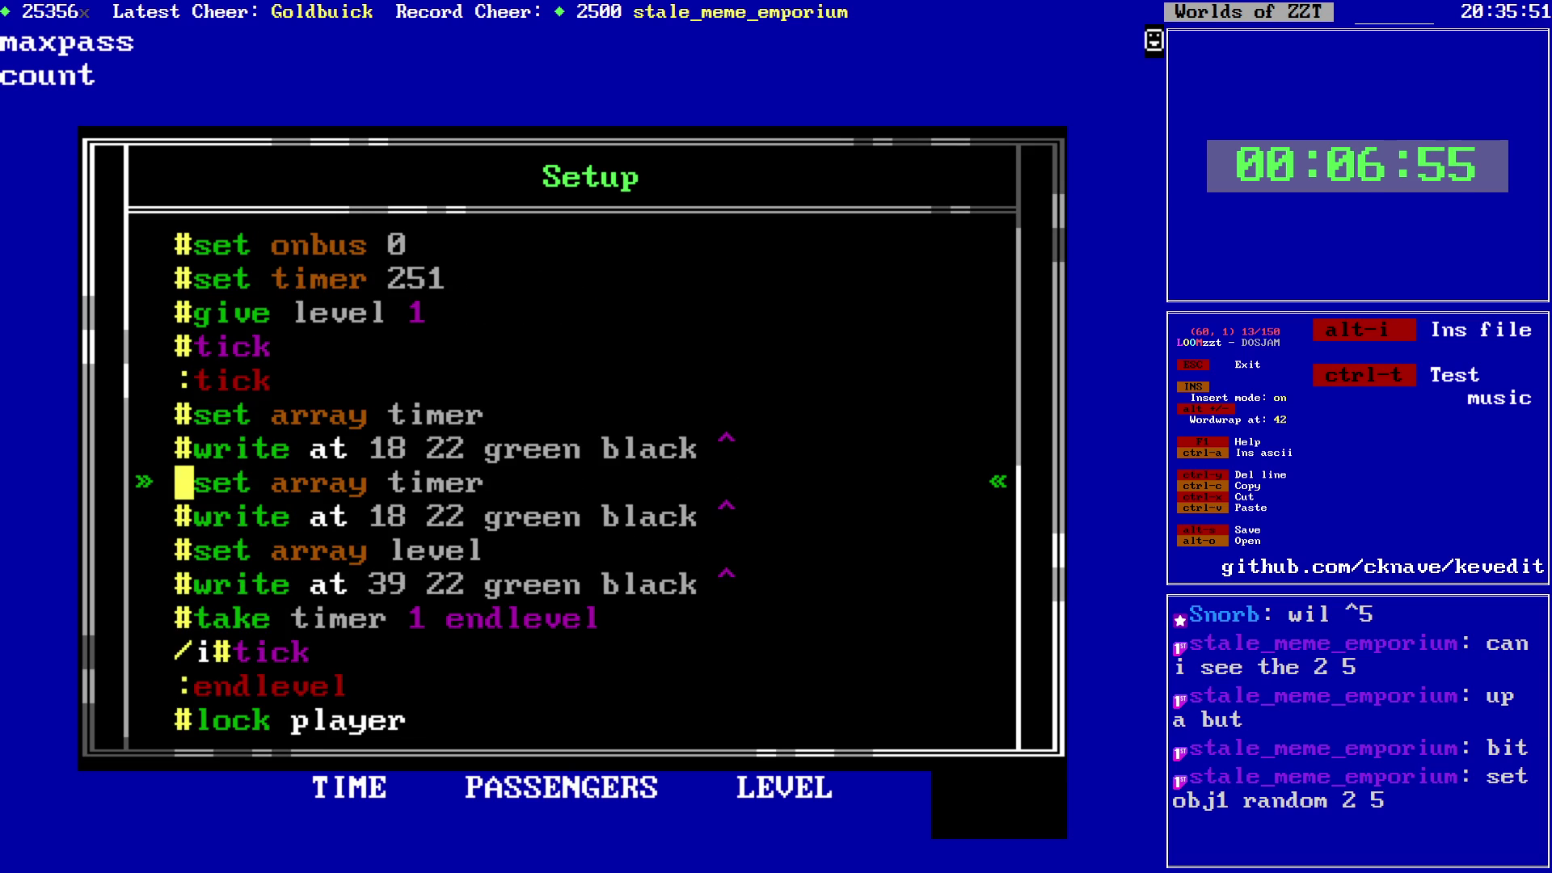
key(End)
key(BackSpace)
key(BackSpace)
key(BackSpace)
text(on)
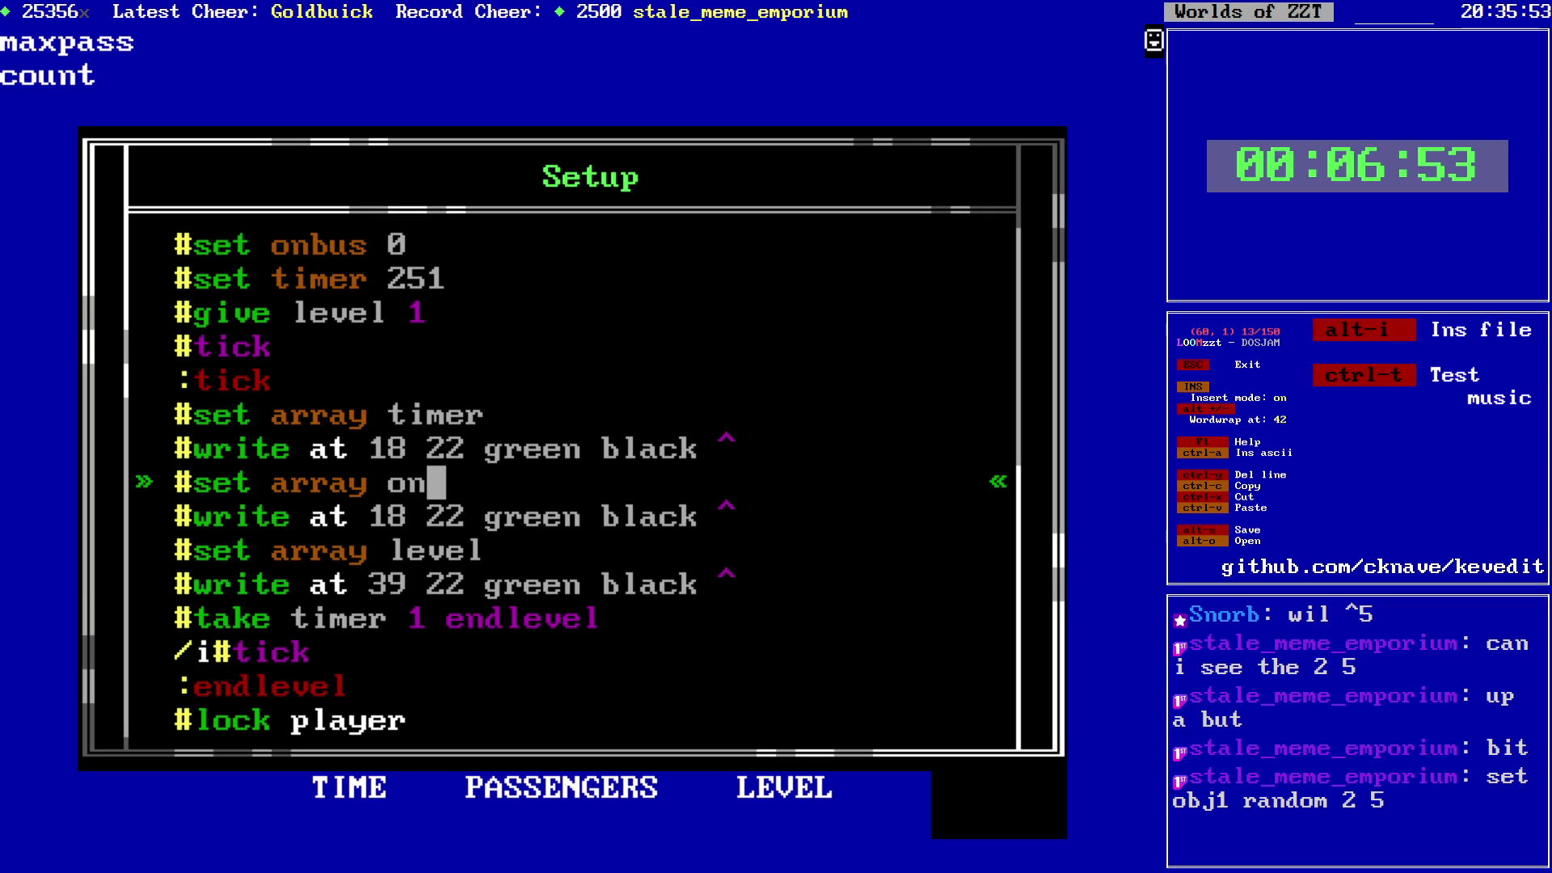
text(bus)
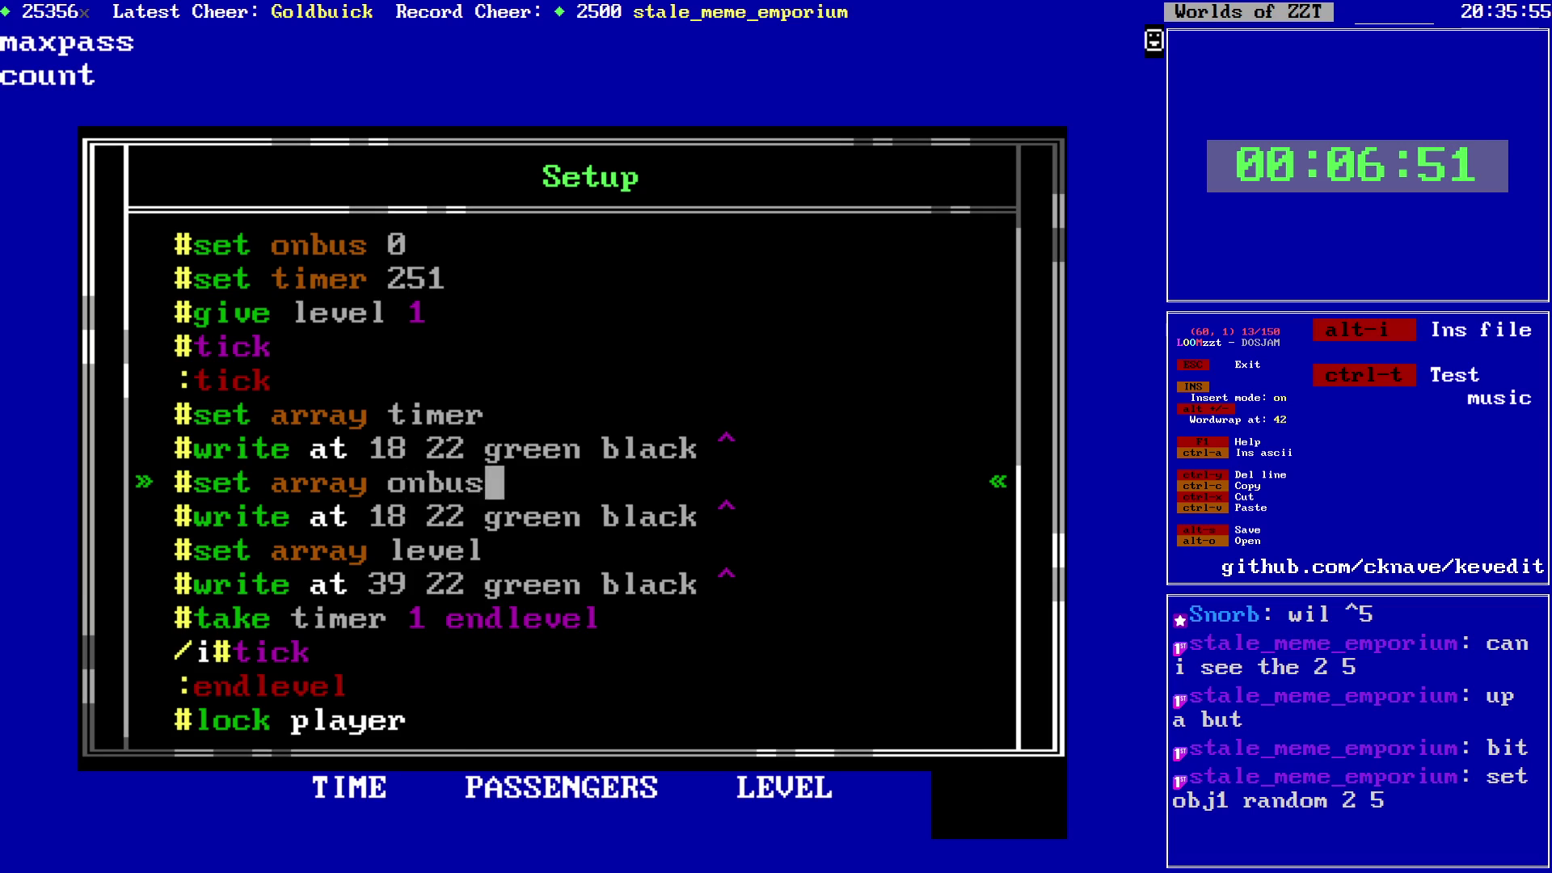
key(Escape)
- Change the copied onbus display line's x-coordinate from 18 to 25, under PASSENGERS
key(Right)
key(Right)
key(Right)
key(Right)
key(Right)
key(Right)
key(Up)
key(Up)
key(Up)
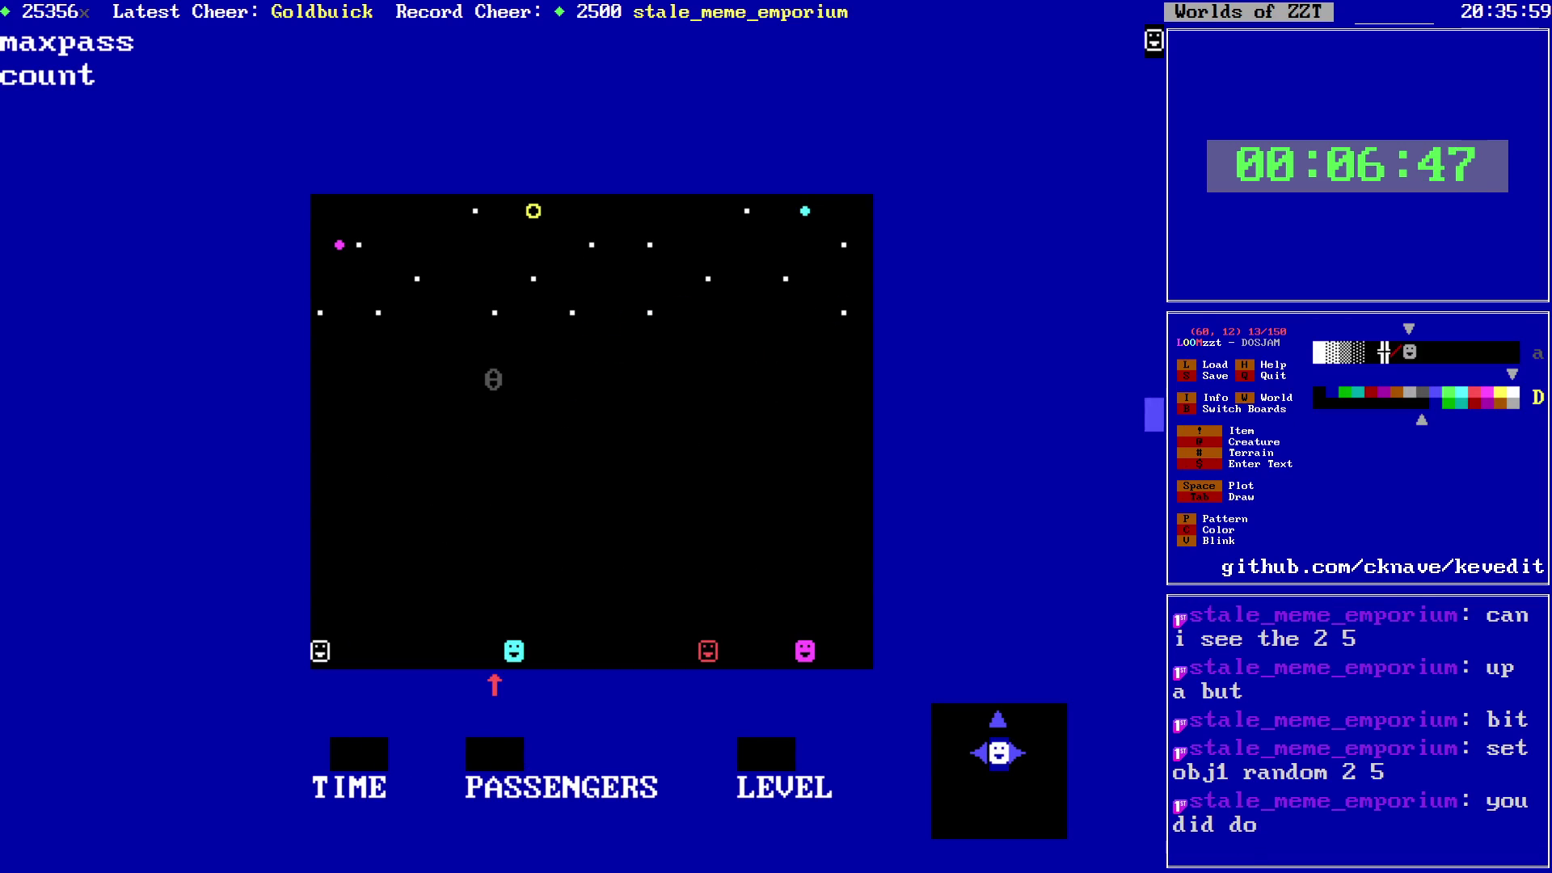
key(Return)
key(Down)
key(Down)
key(Down)
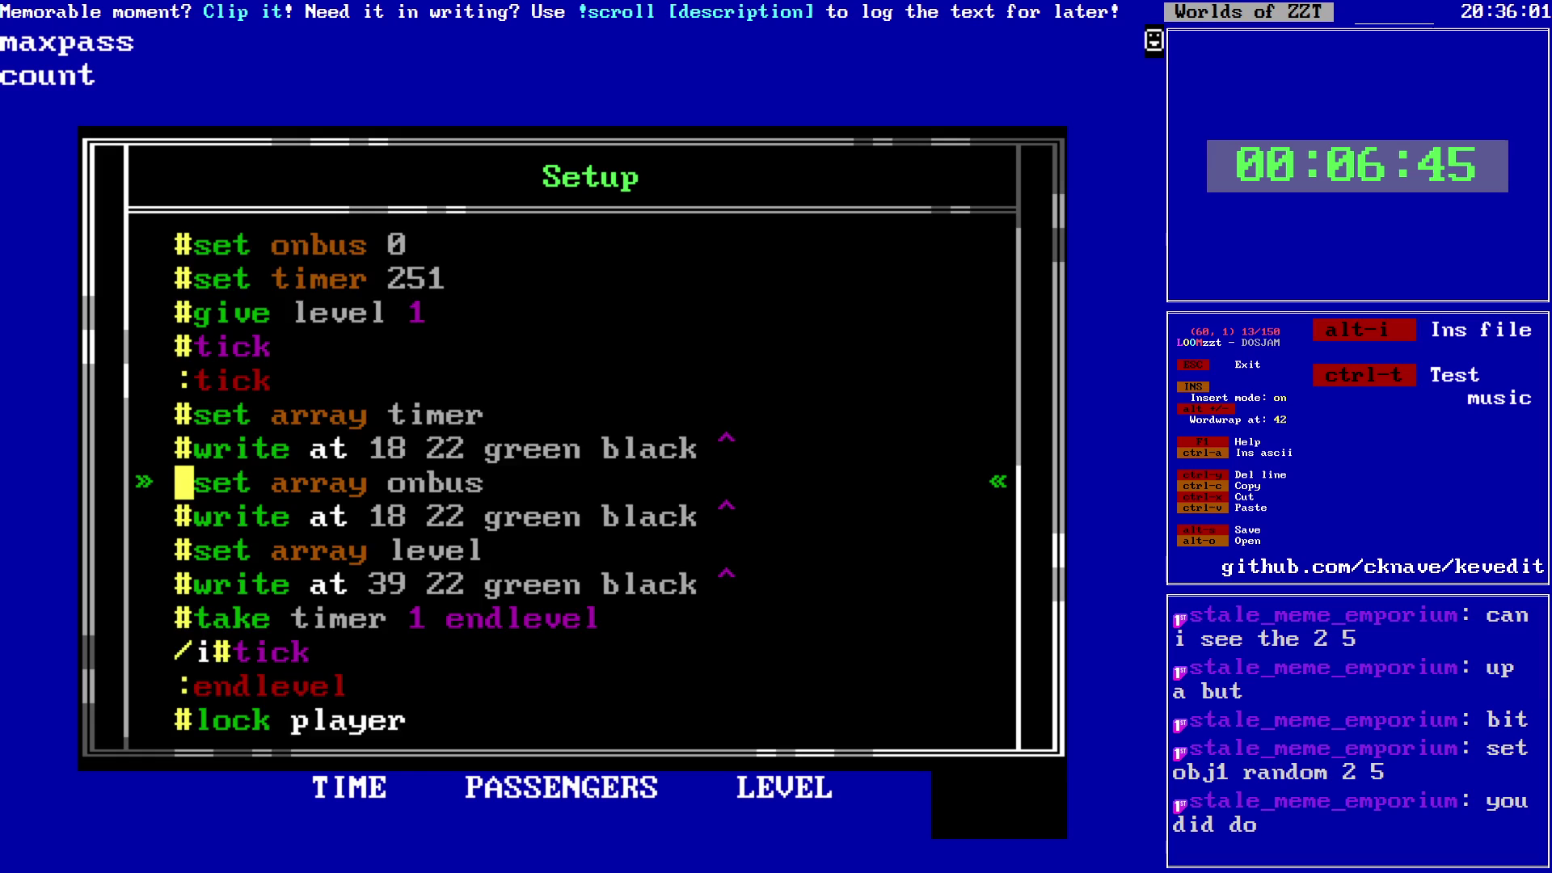
key(Up)
key(Right)
key(Right)
key(Right)
key(Right)
key(Right)
key(Right)
key(Delete)
key(Delete)
text(25)
key(Down)
key(Down)
key(Down)
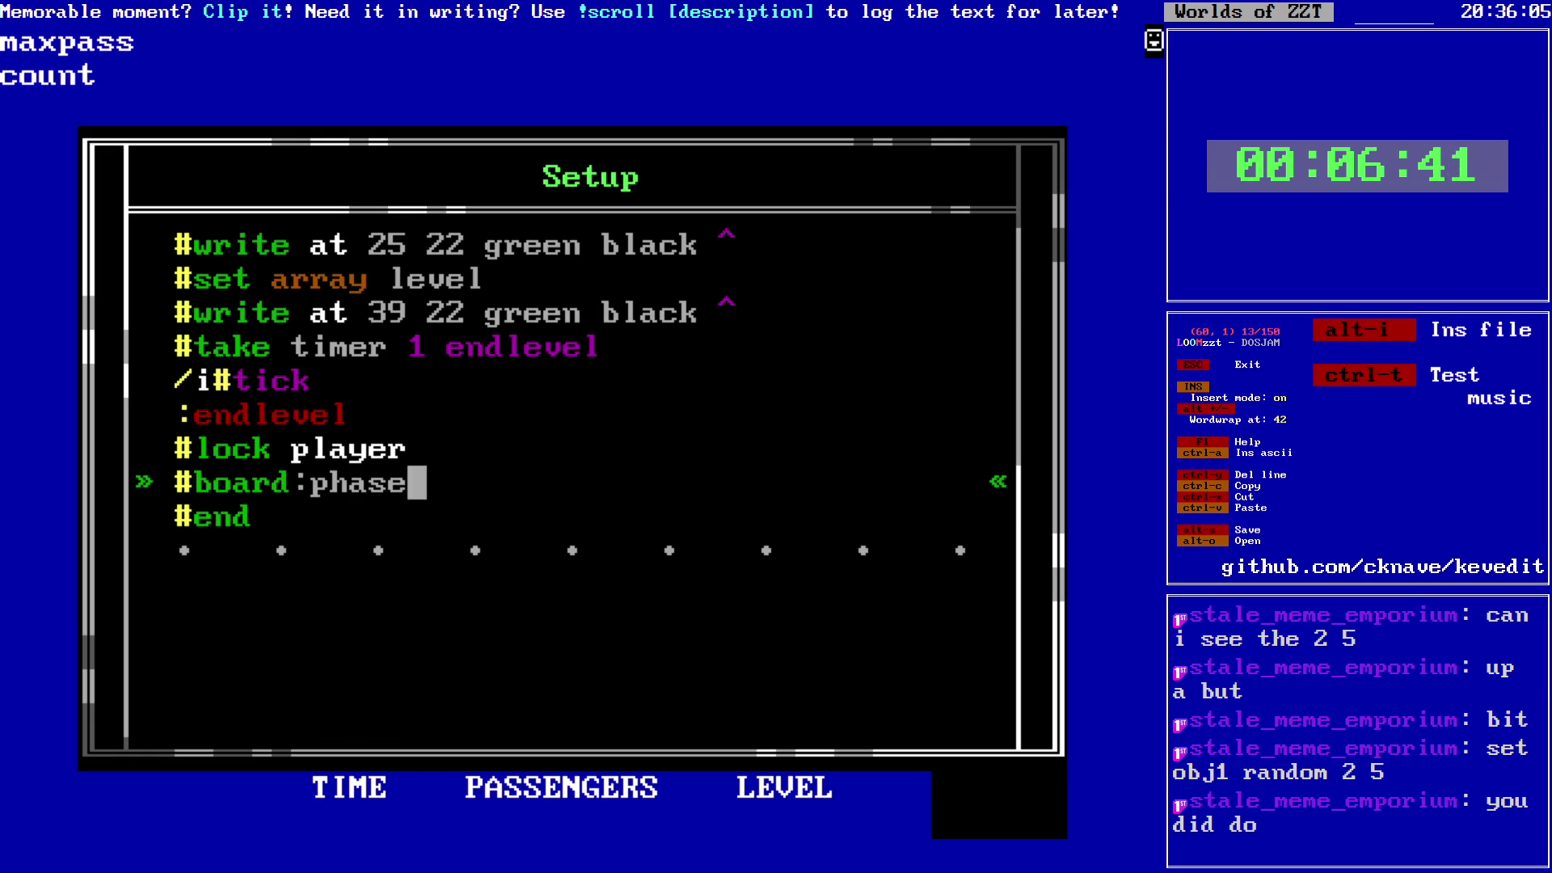
- Fix the board line to '#board phase2' and save DOSJAM.ZZT, confirming overwrite
key(Left)
key(Left)
key(Left)
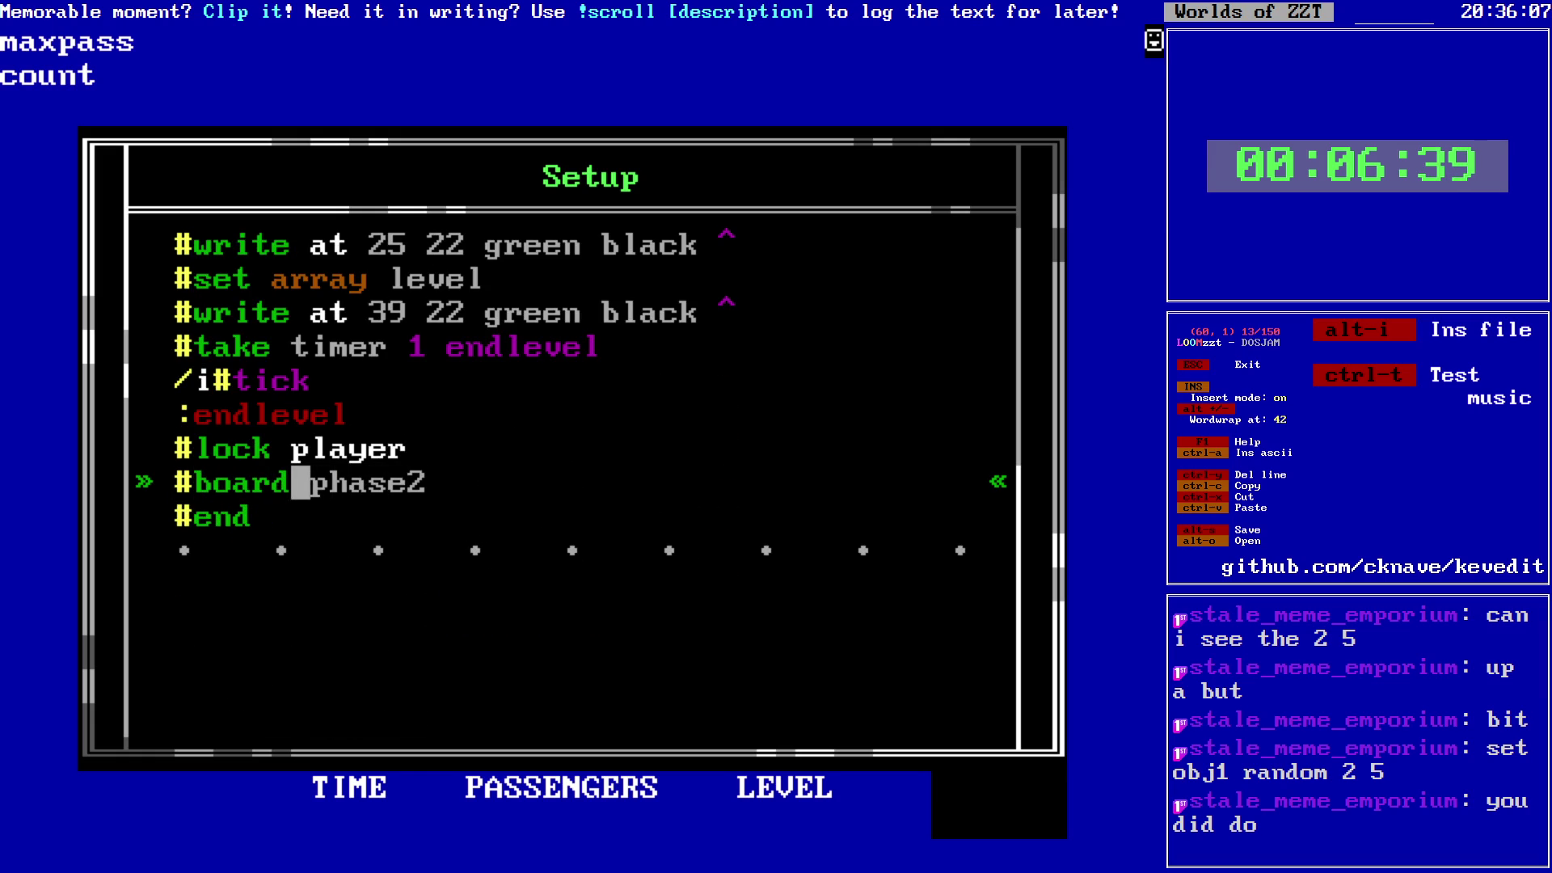
key(Delete)
key(End)
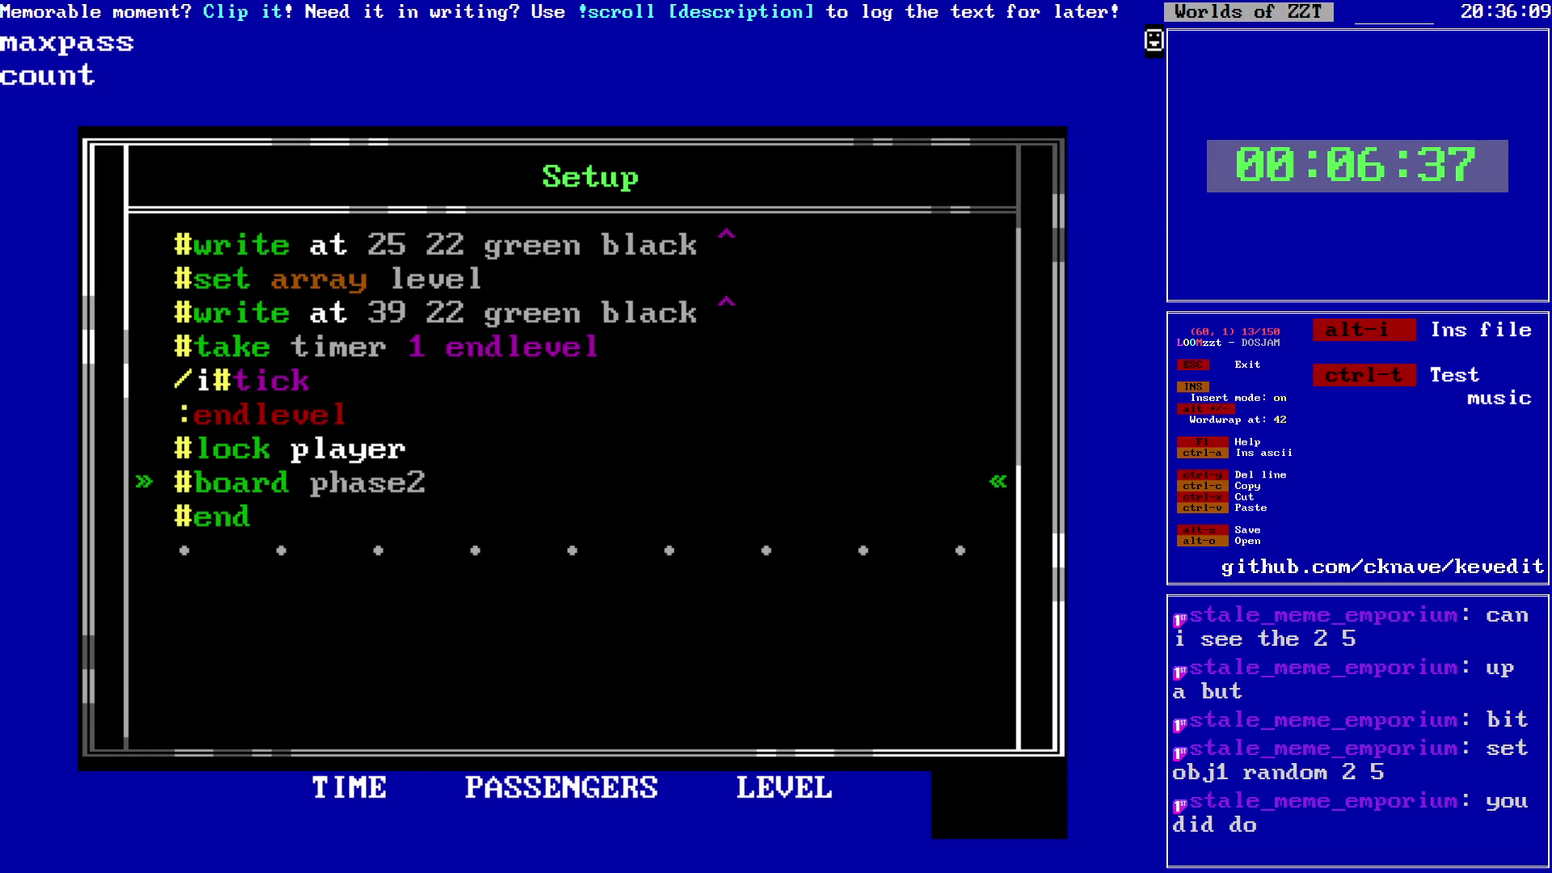
key(Escape)
key(Escape)
key(s)
key(Return)
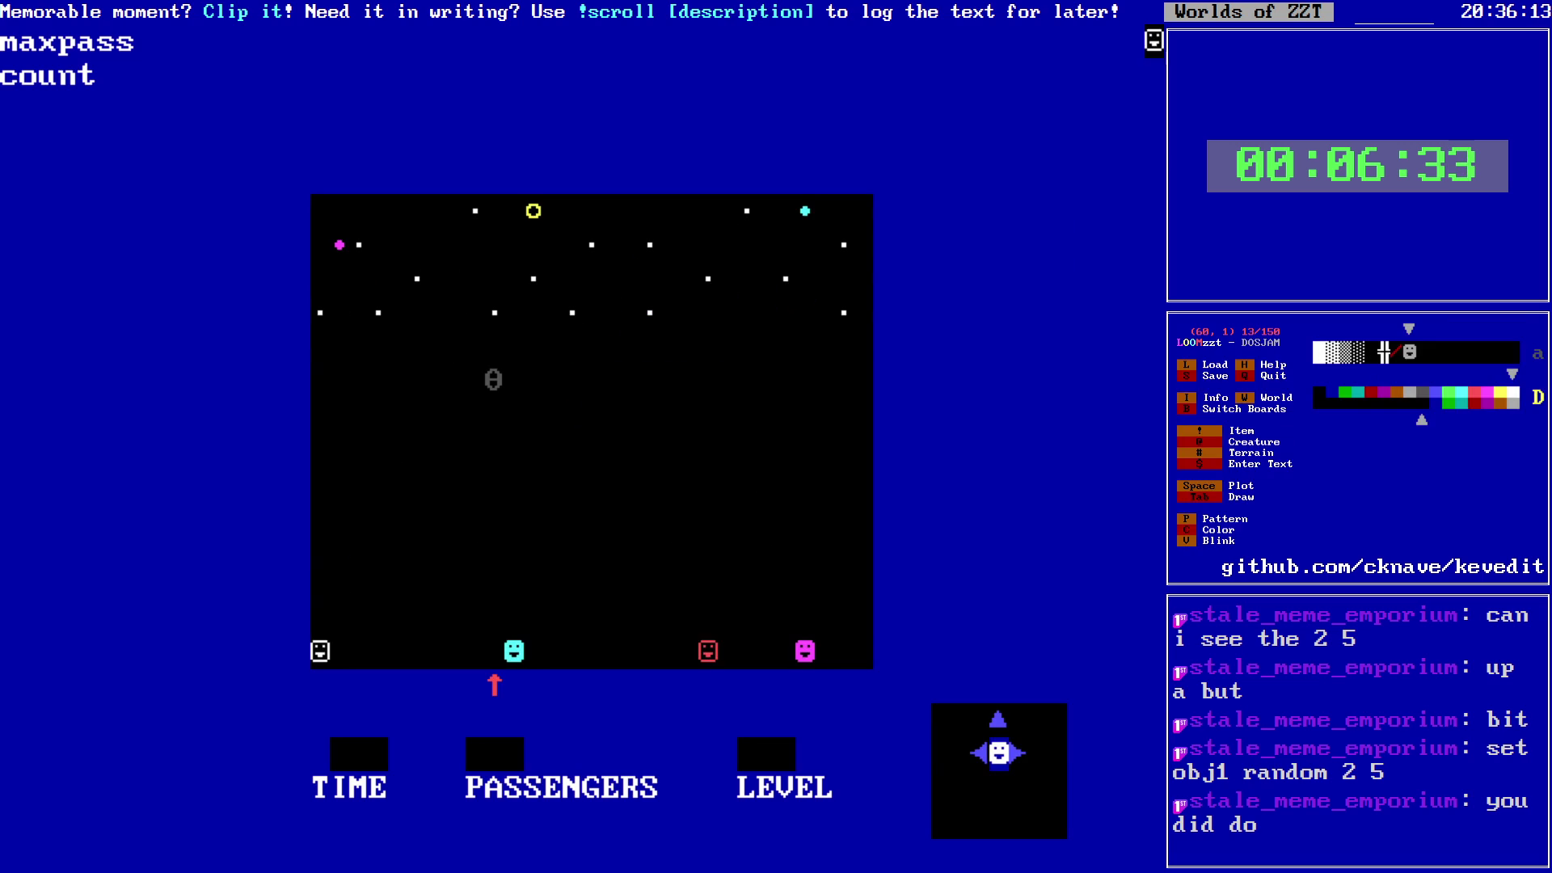
key(q)
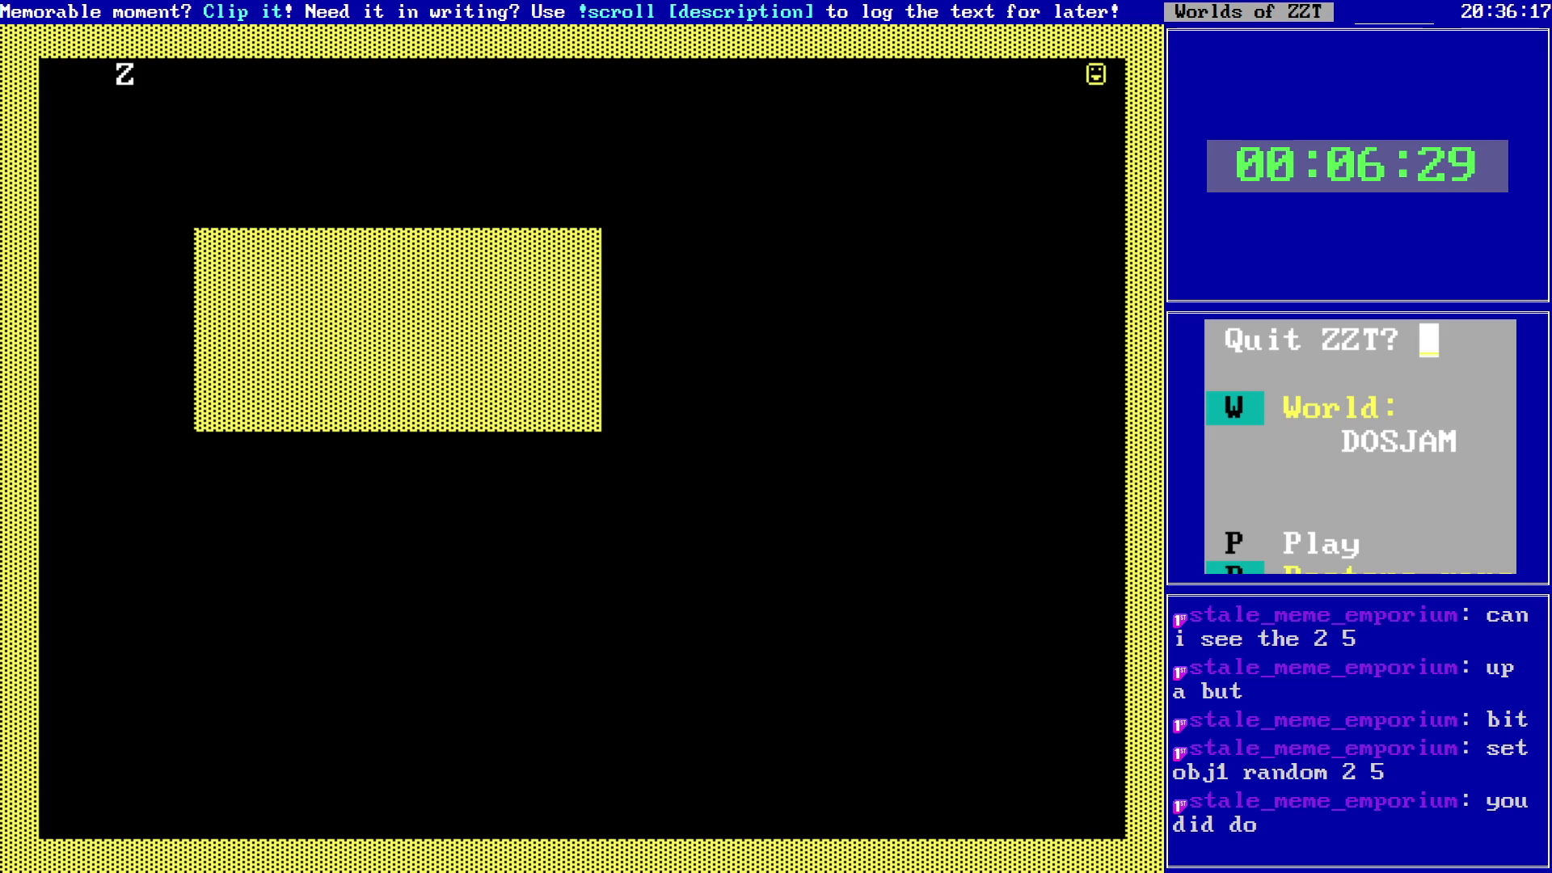
- Load the DOSJAM world in ZZT and start playing
key(n)
key(w)
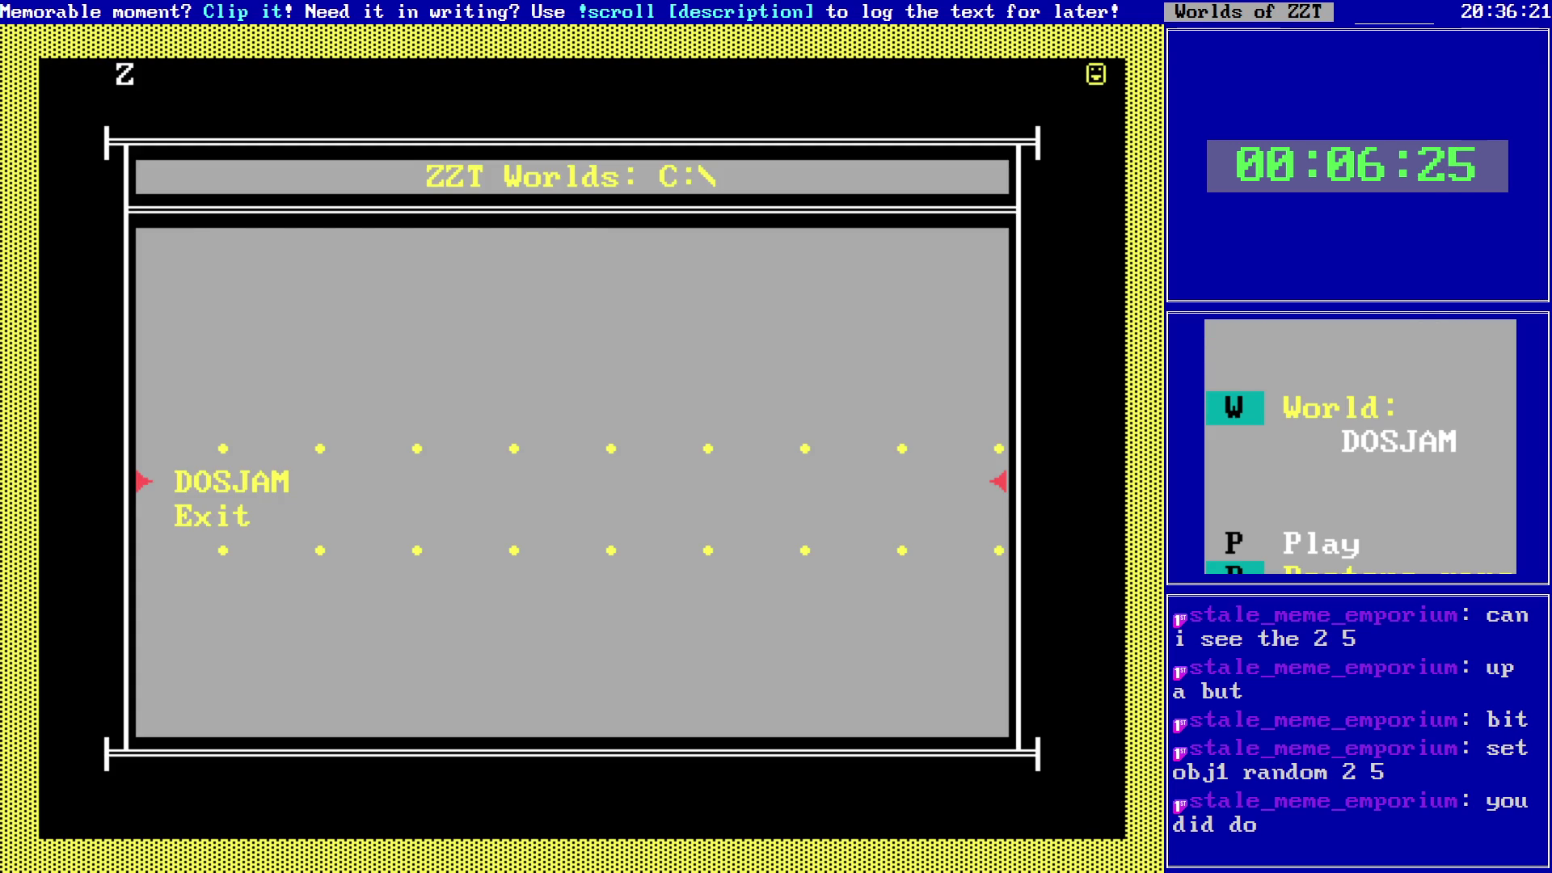
key(Return)
key(p)
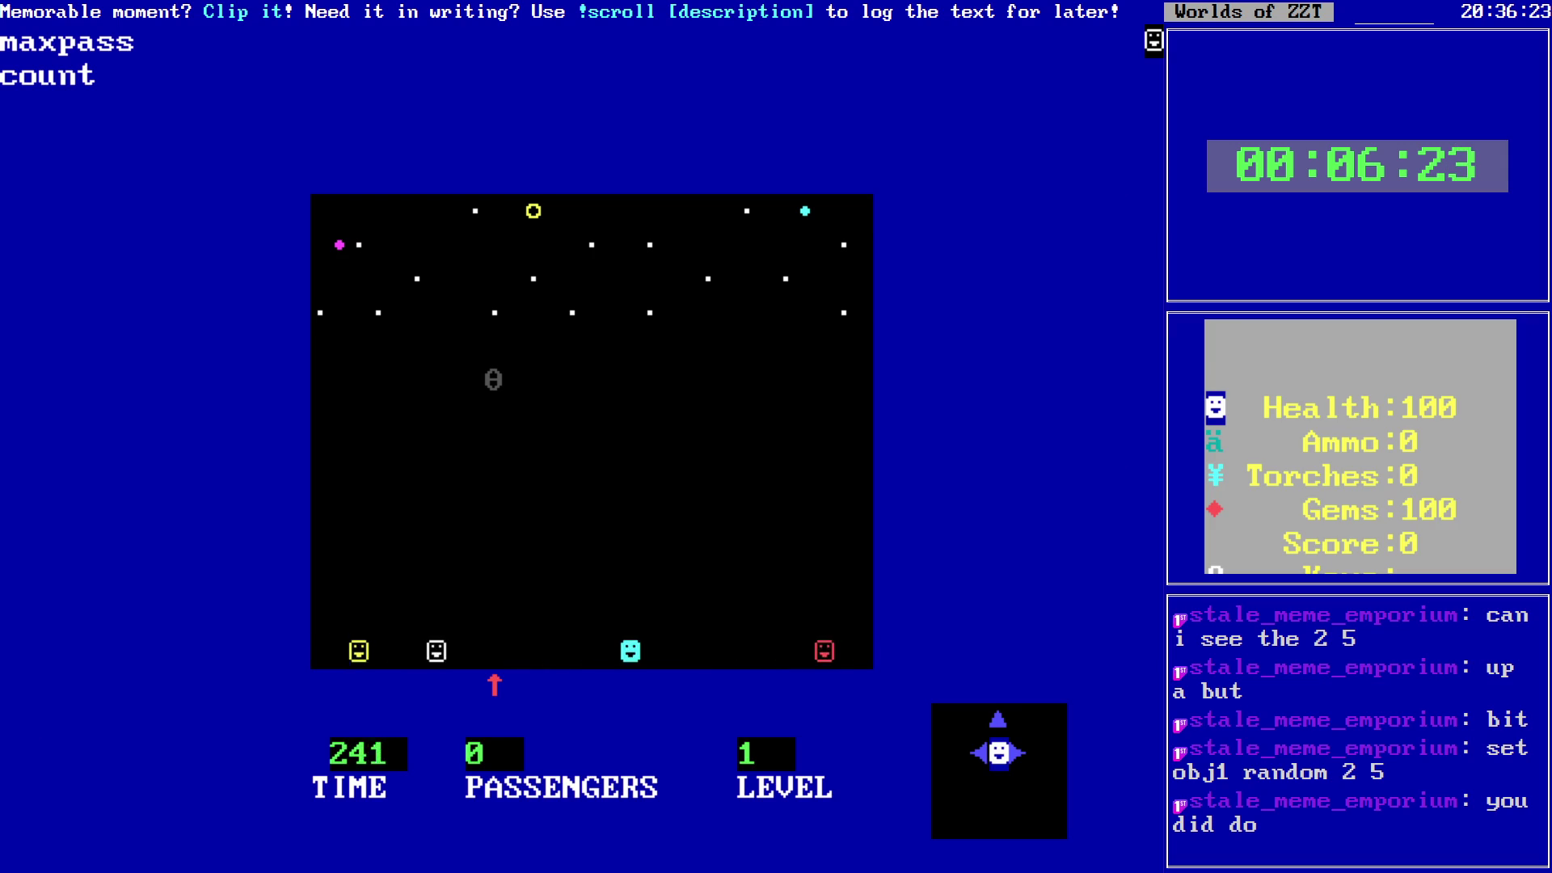
- Beam up the six waiting passengers with the space bar
key(space)
key(space)
key(space)
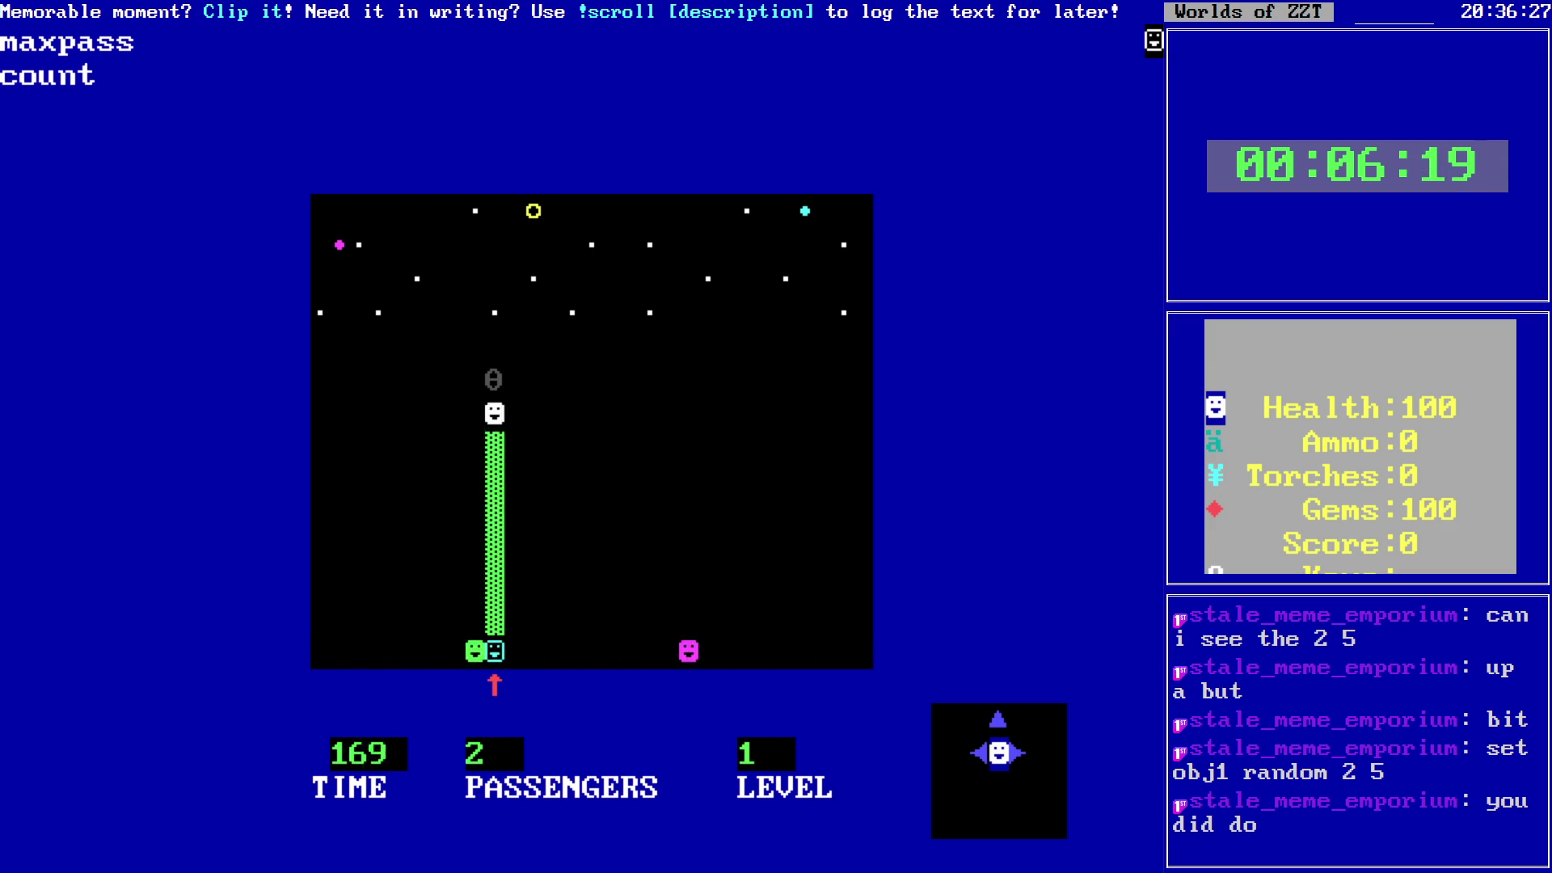
key(space)
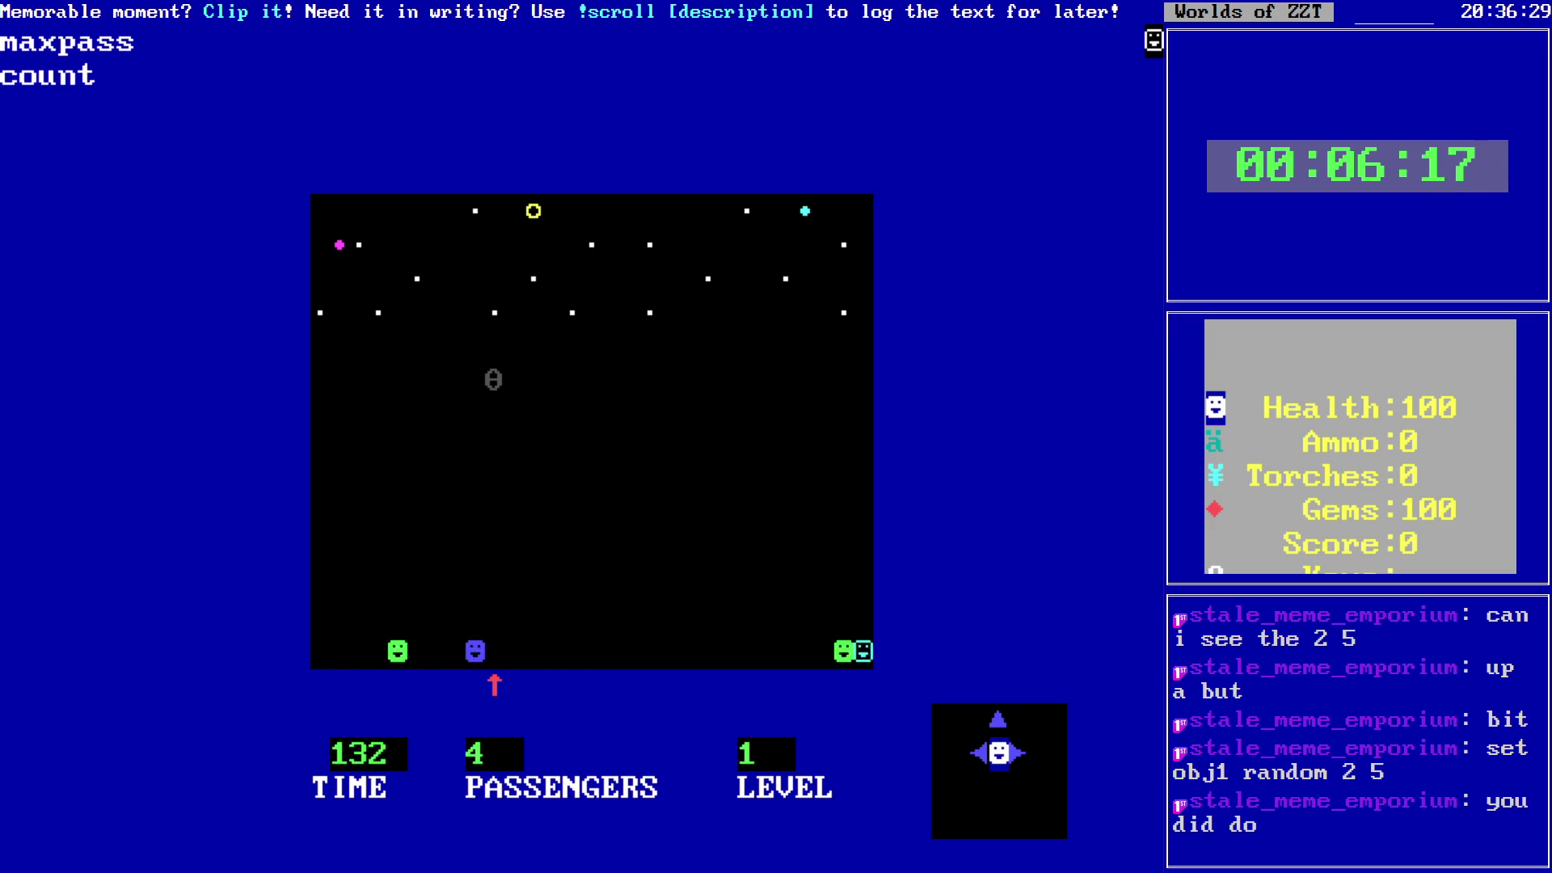
key(space)
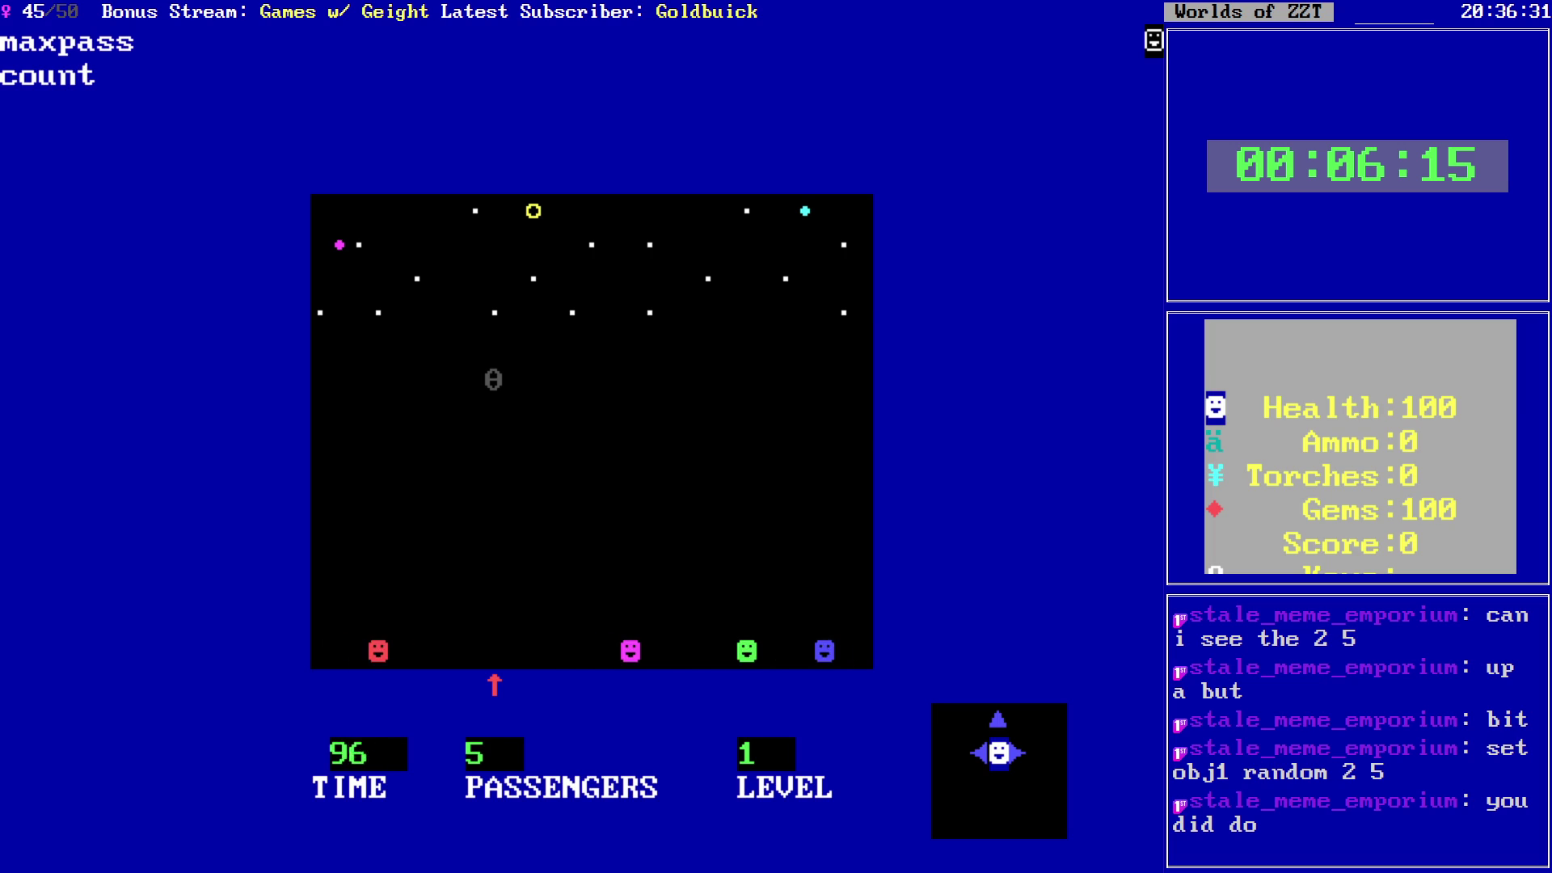
key(space)
key(space)
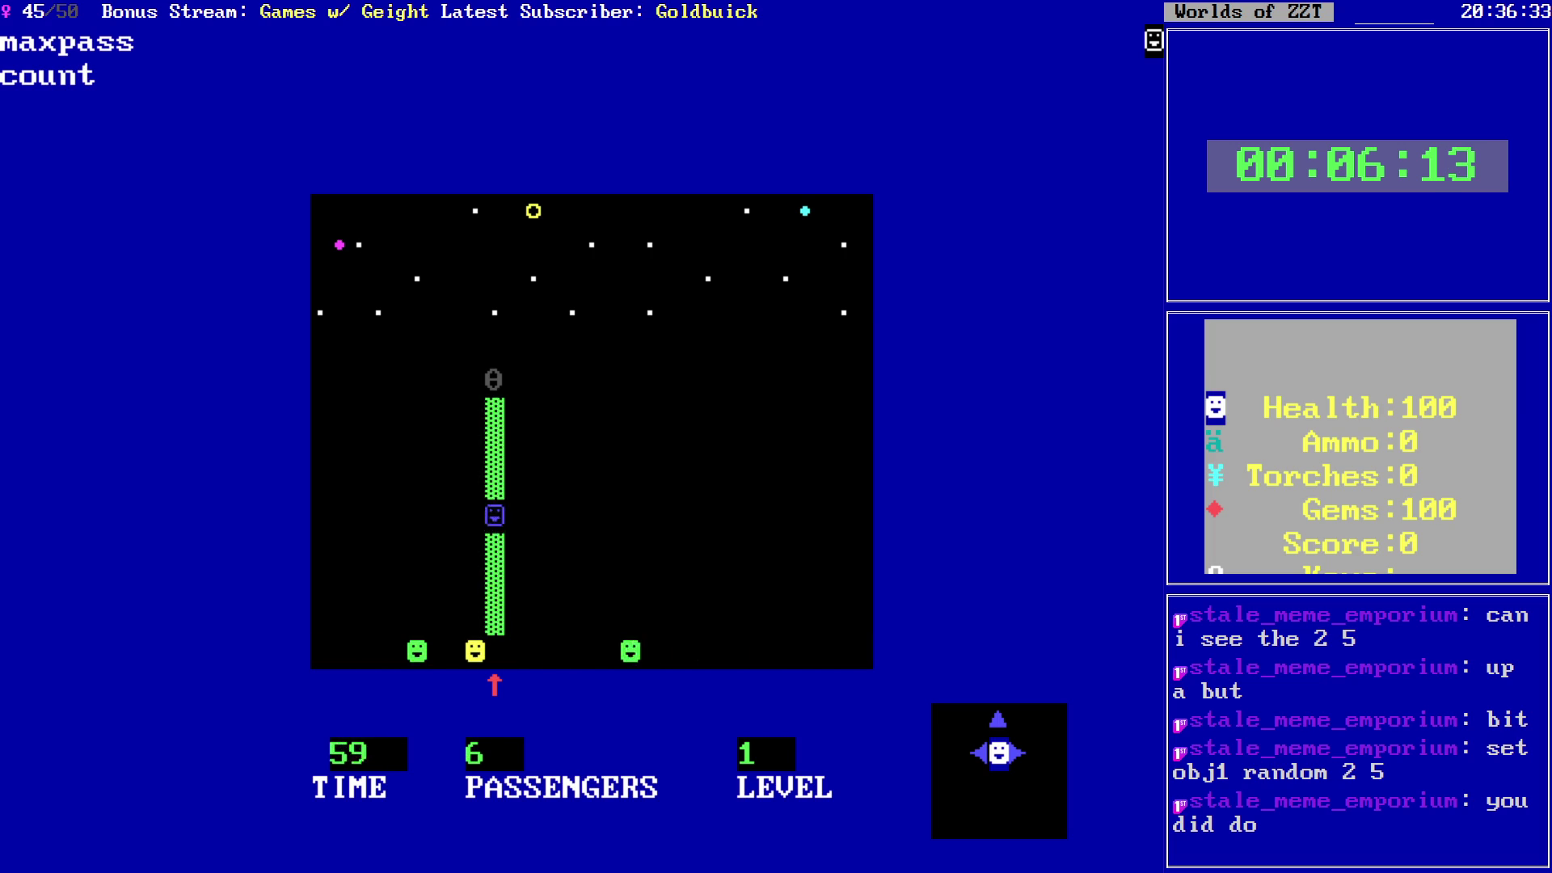
key(space)
key(space)
- Steer the bus left and right between obstacles to complete the requested stop
key(Right)
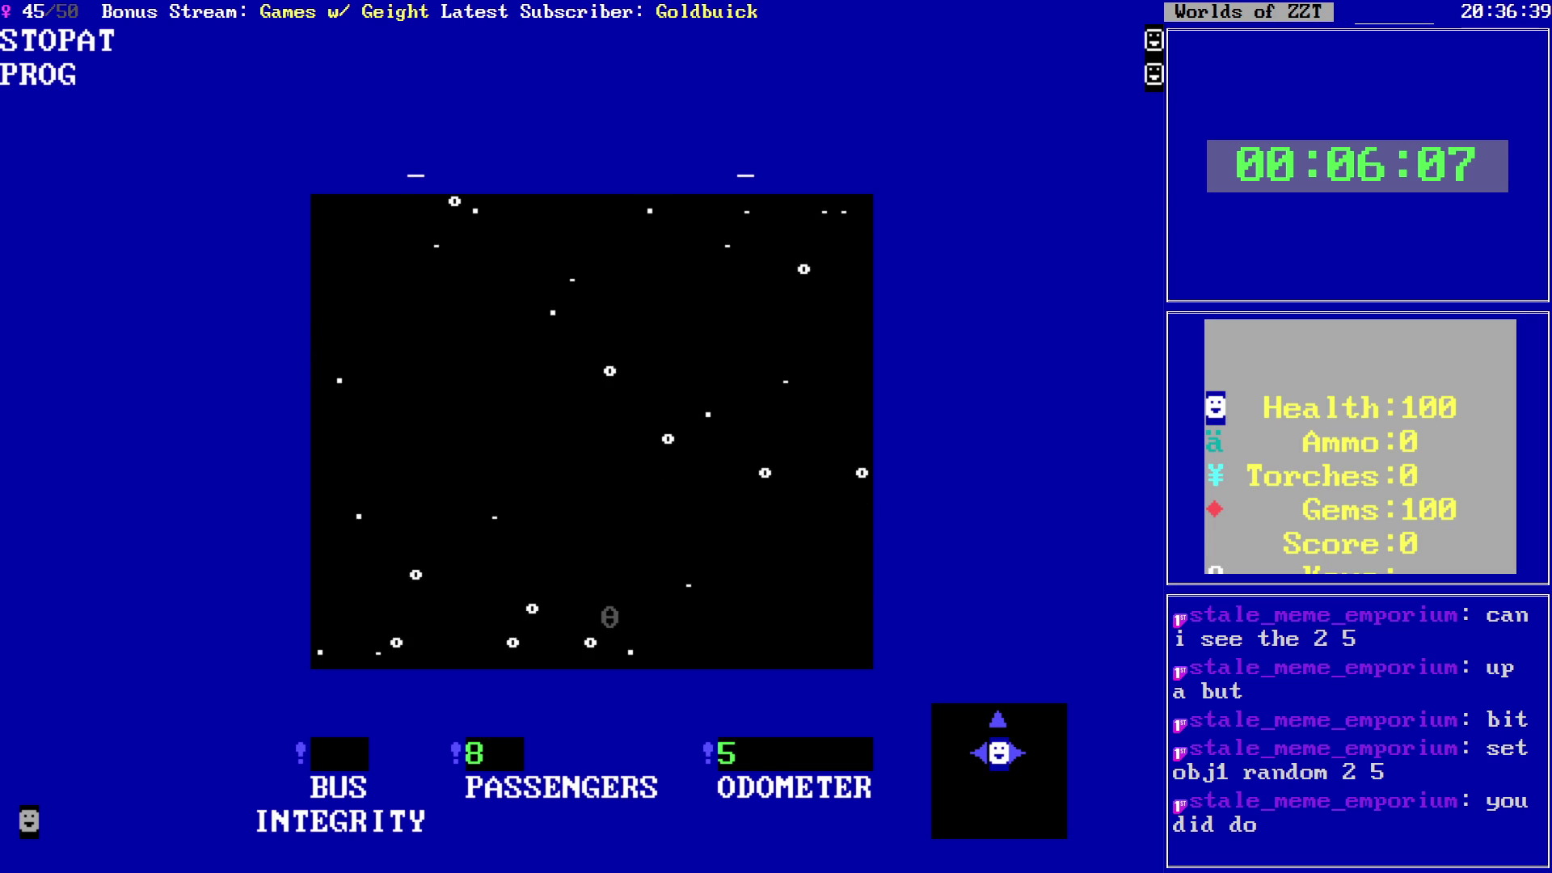
key(Right)
key(Right)
key(Right)
key(Right)
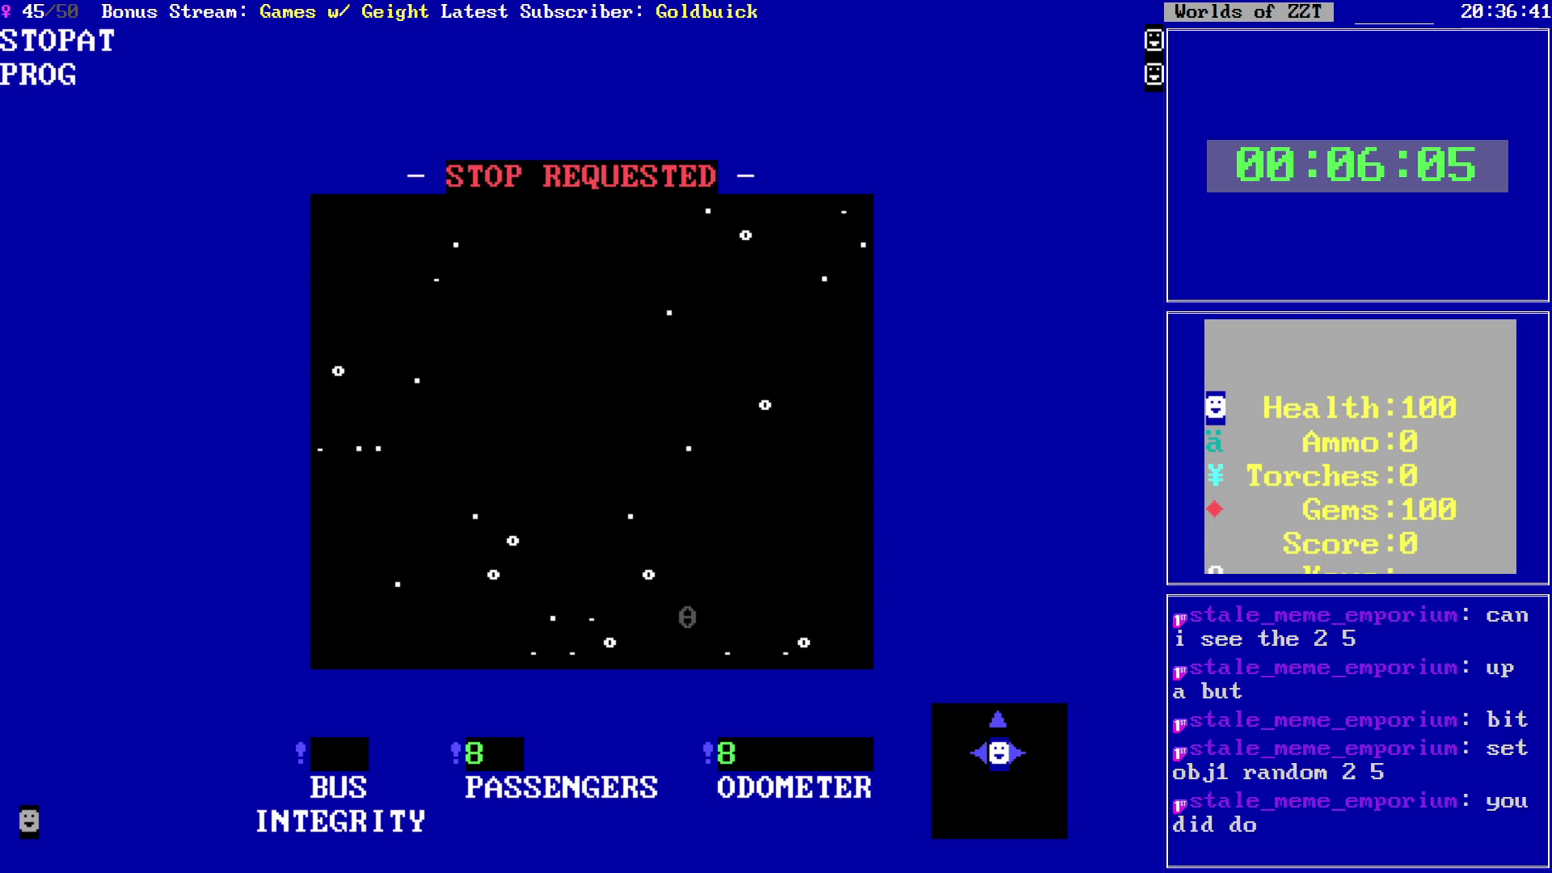
key(Left)
key(Left)
key(Left)
key(Right)
key(Right)
key(Left)
key(Right)
key(Left)
key(Left)
key(Left)
key(Left)
key(Right)
key(Right)
key(Right)
key(Right)
key(Right)
key(Right)
key(Right)
key(Left)
key(Left)
key(Left)
key(Right)
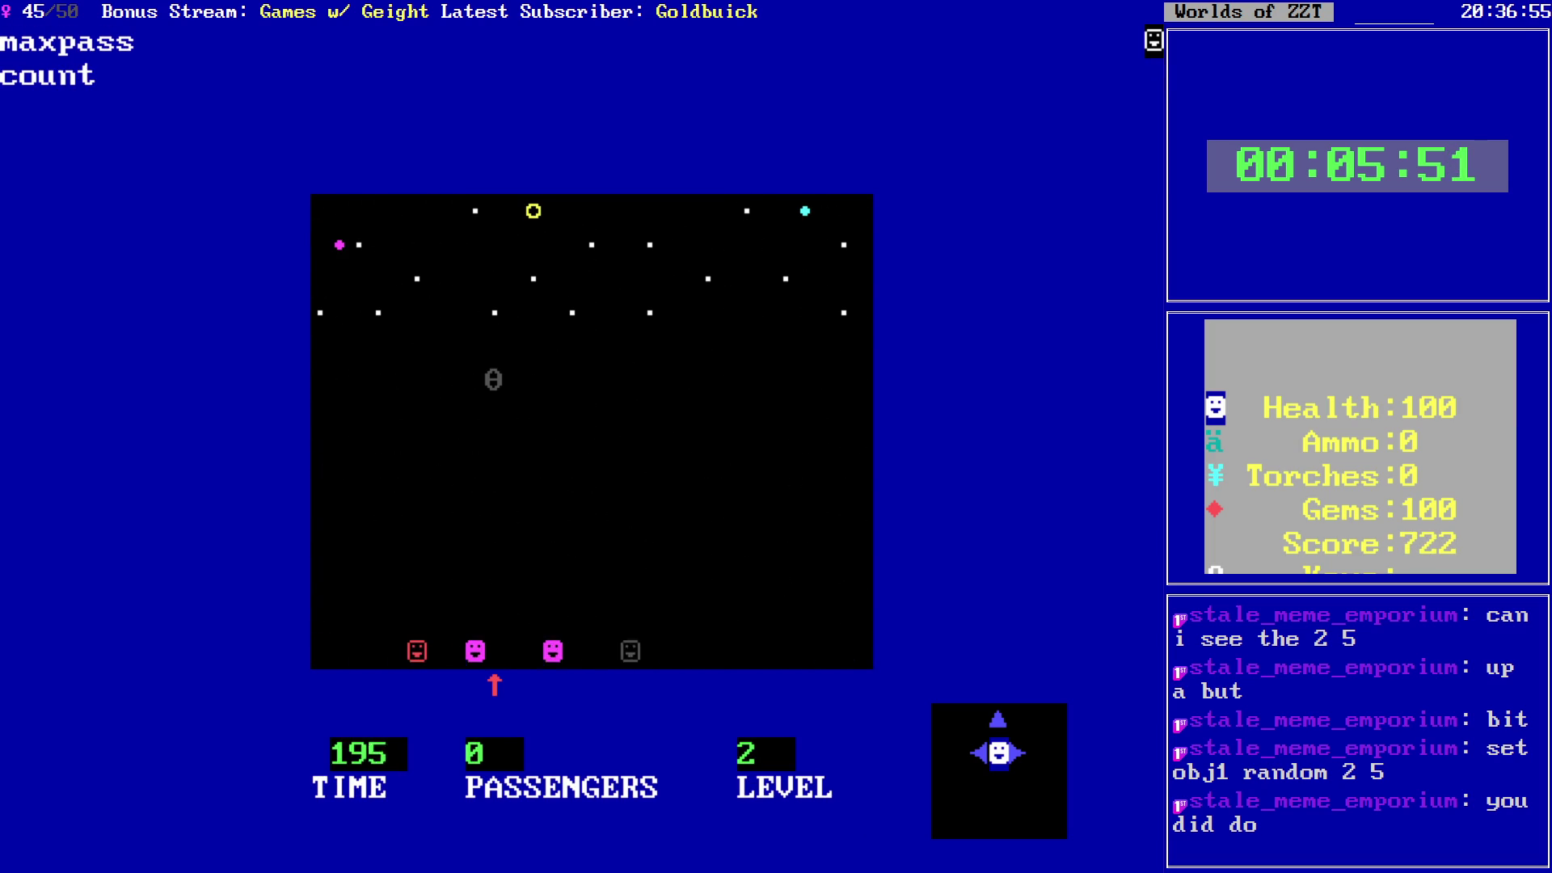
- Line up under and beam up the green and next level-2 passengers, then exit the test
key(Right)
key(Right)
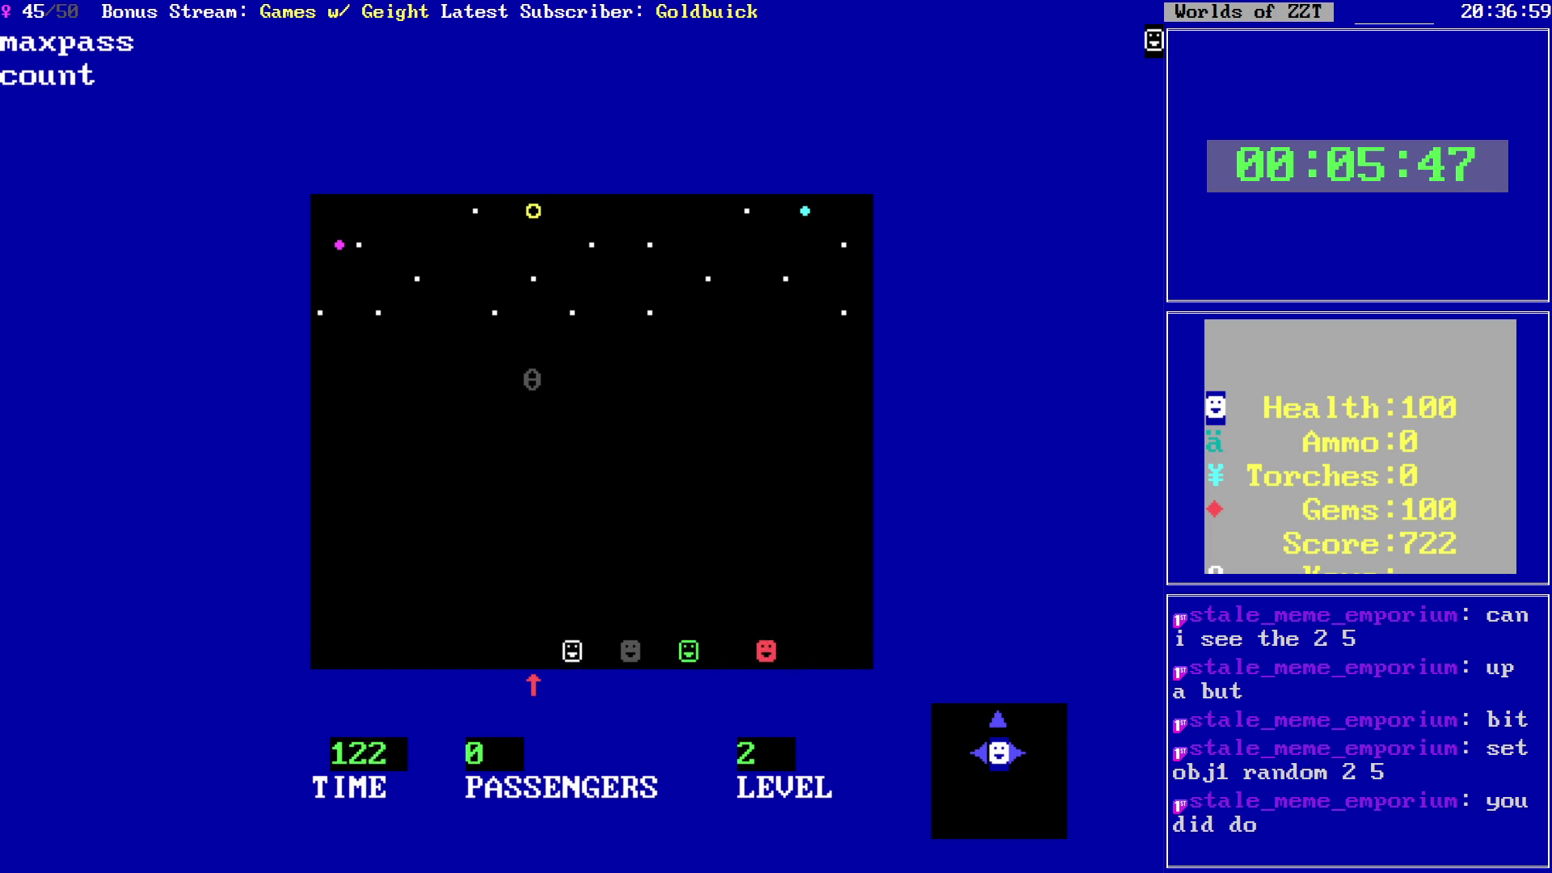
key(Left)
key(Up)
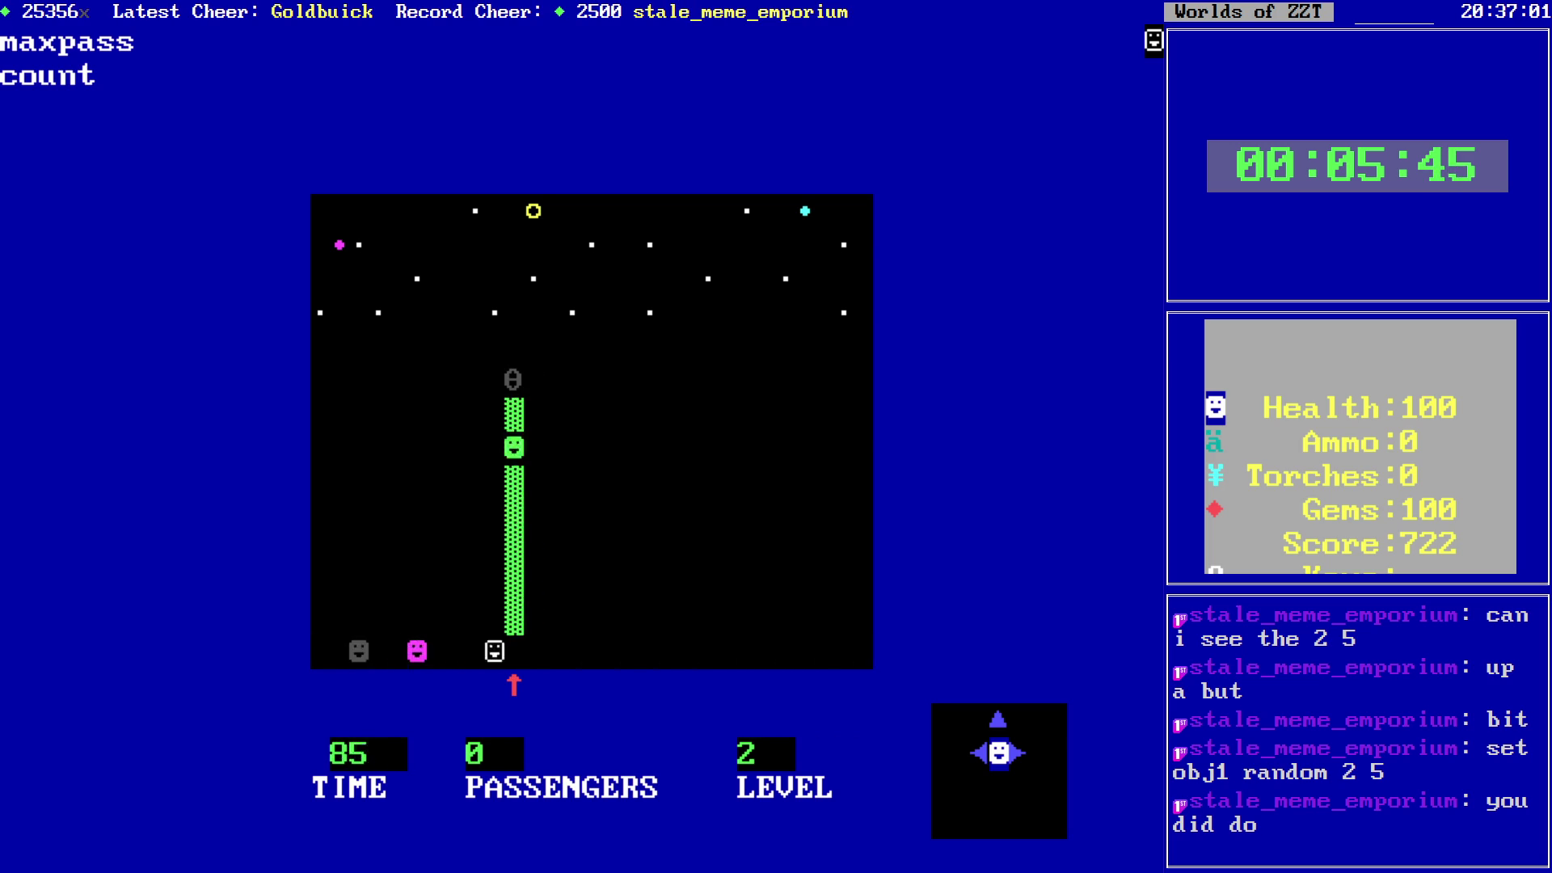
key(Right)
key(Right)
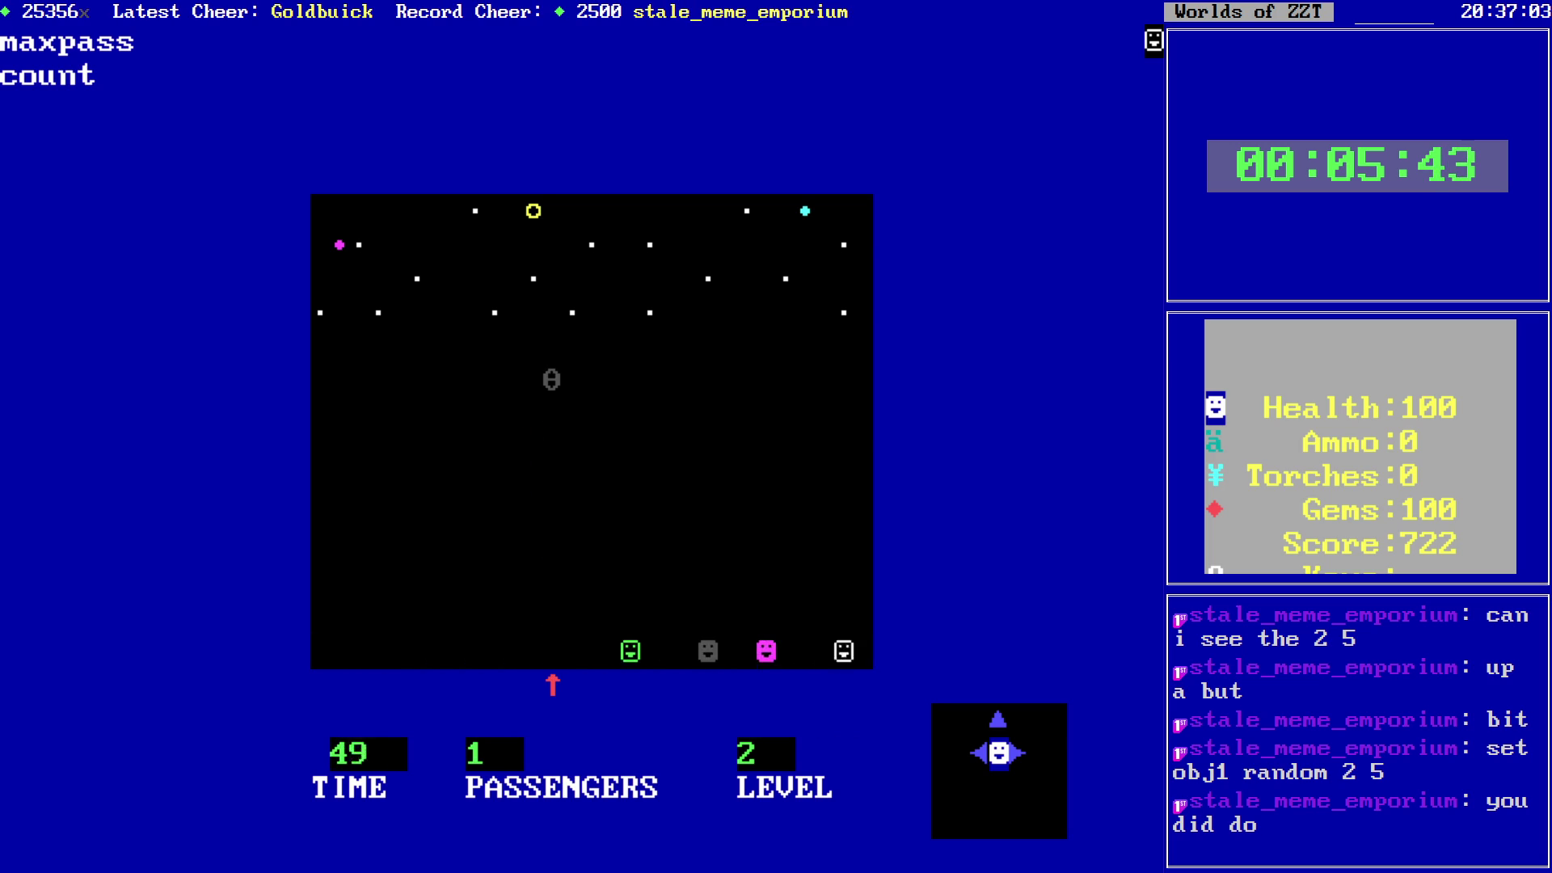
key(Left)
key(Up)
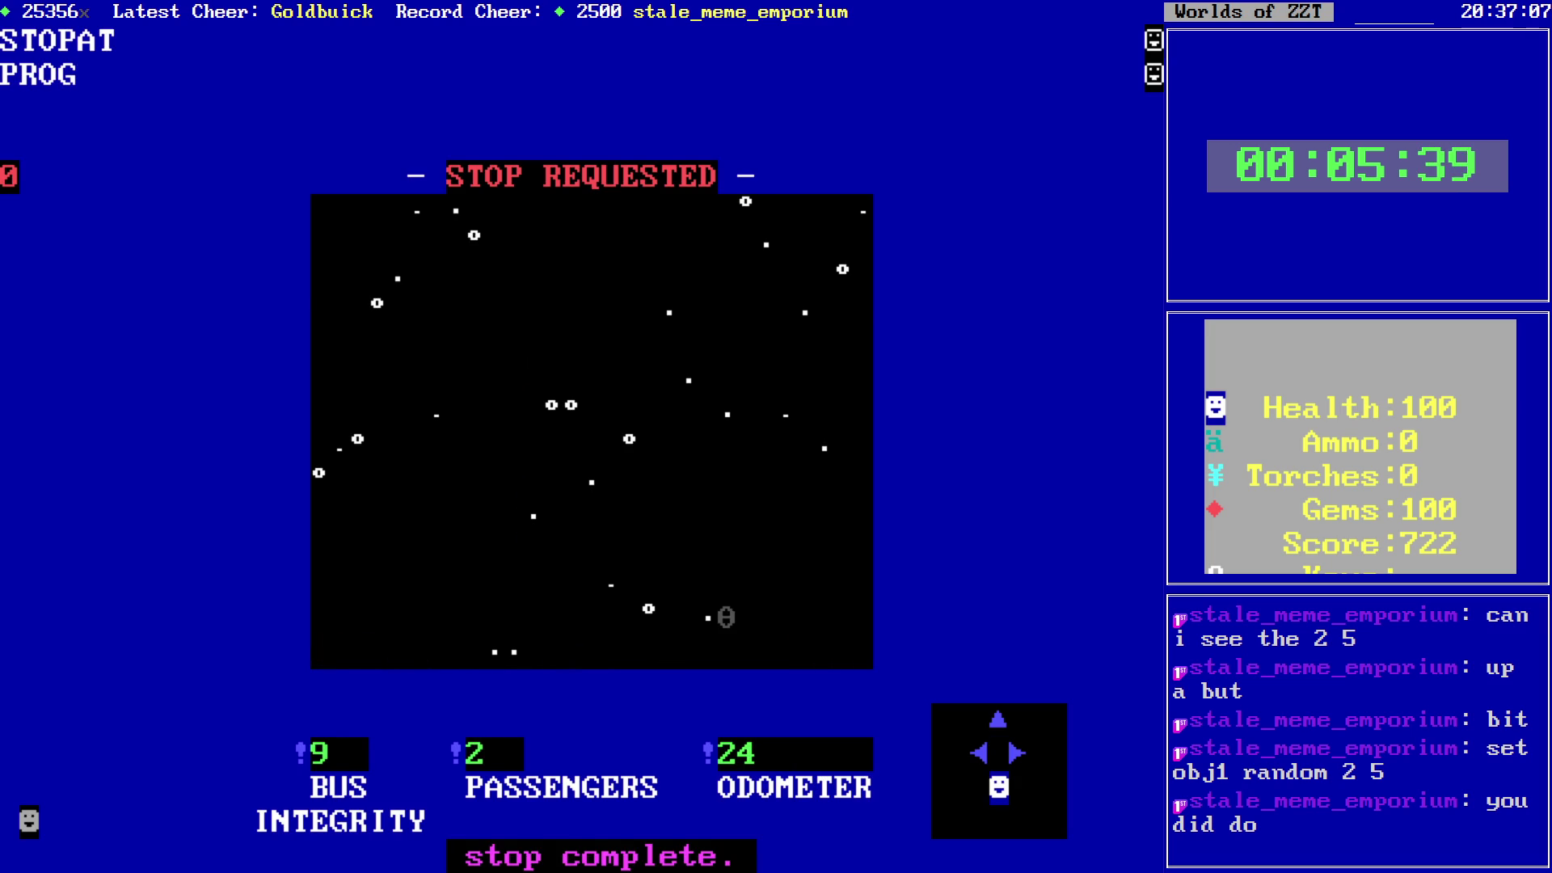
key(Up)
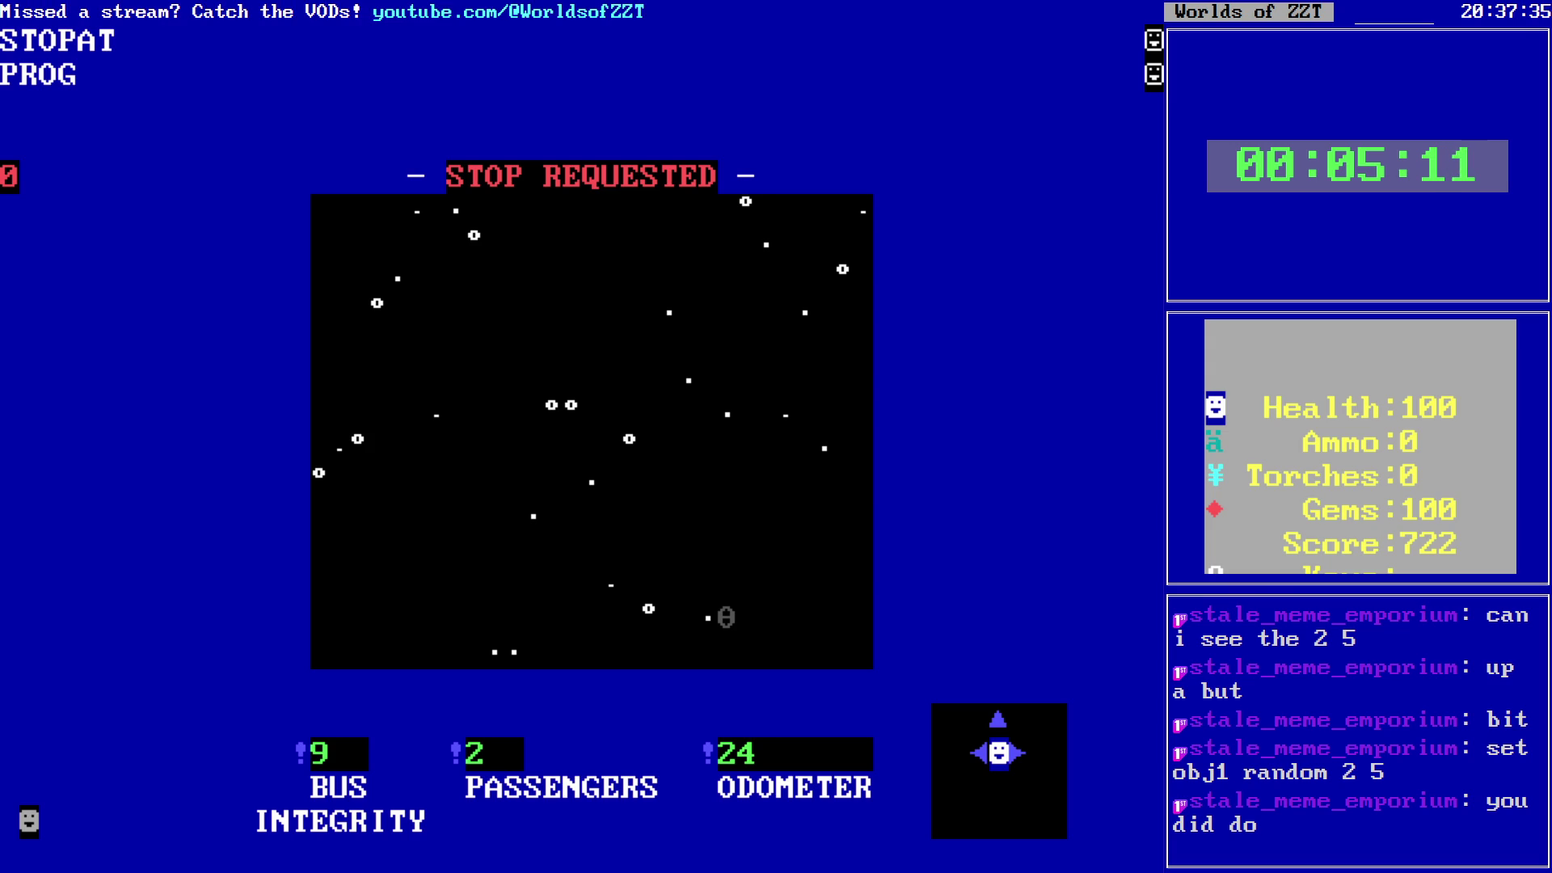
key(Escape)
- Look through the Setup and score objects' programs on the board
key(Return)
key(Down)
key(Down)
key(Down)
key(Down)
key(Down)
key(Down)
key(Escape)
key(Down)
key(Return)
key(Down)
key(Down)
key(Down)
key(Escape)
key(Up)
key(Return)
key(Down)
key(Down)
key(Down)
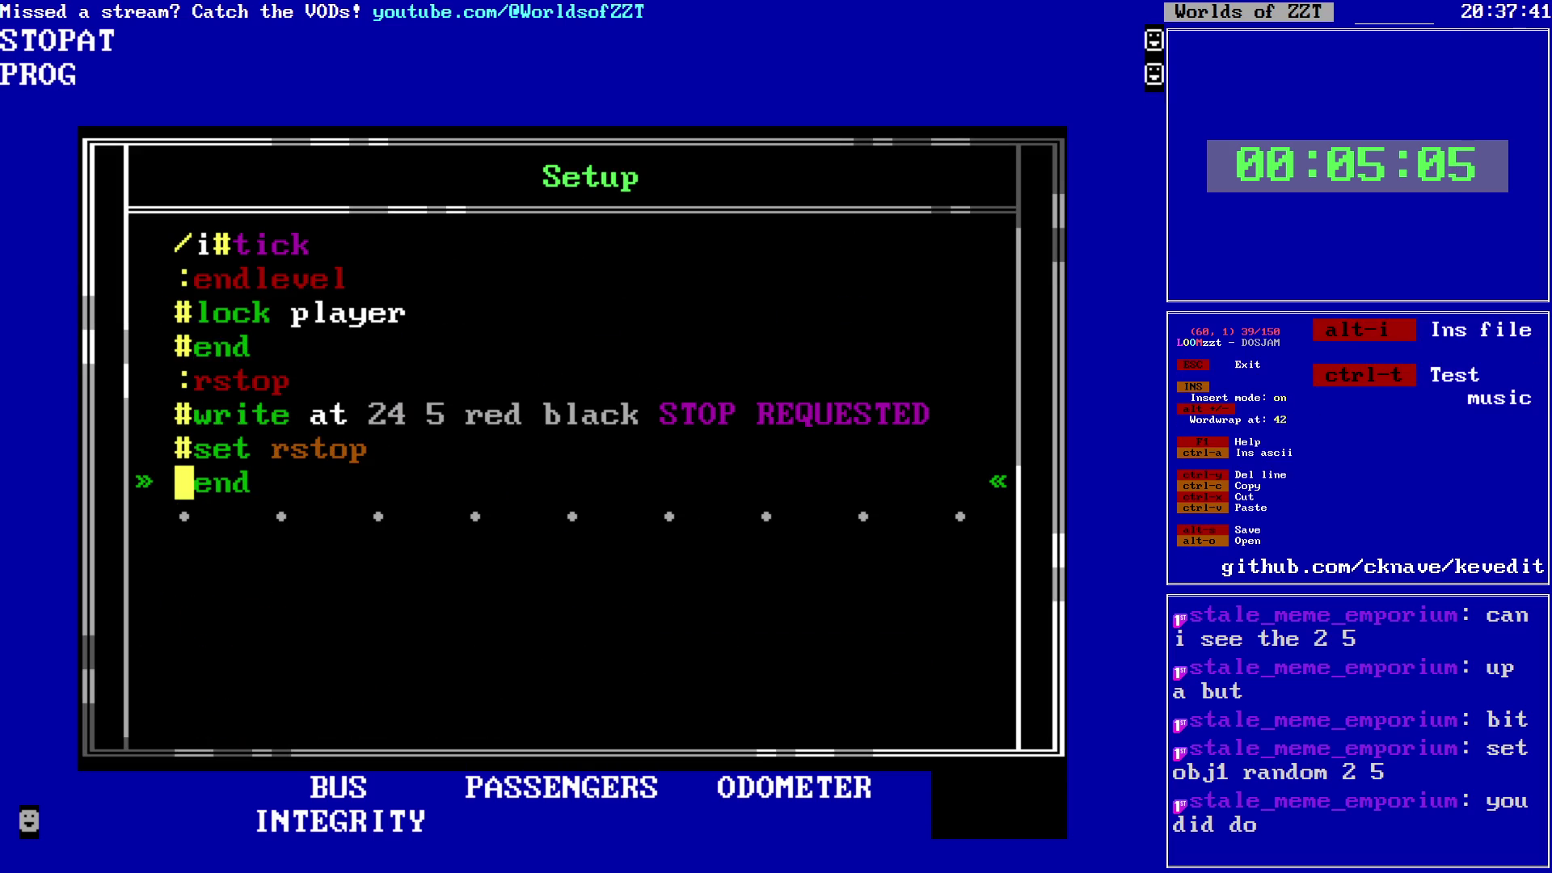
key(Escape)
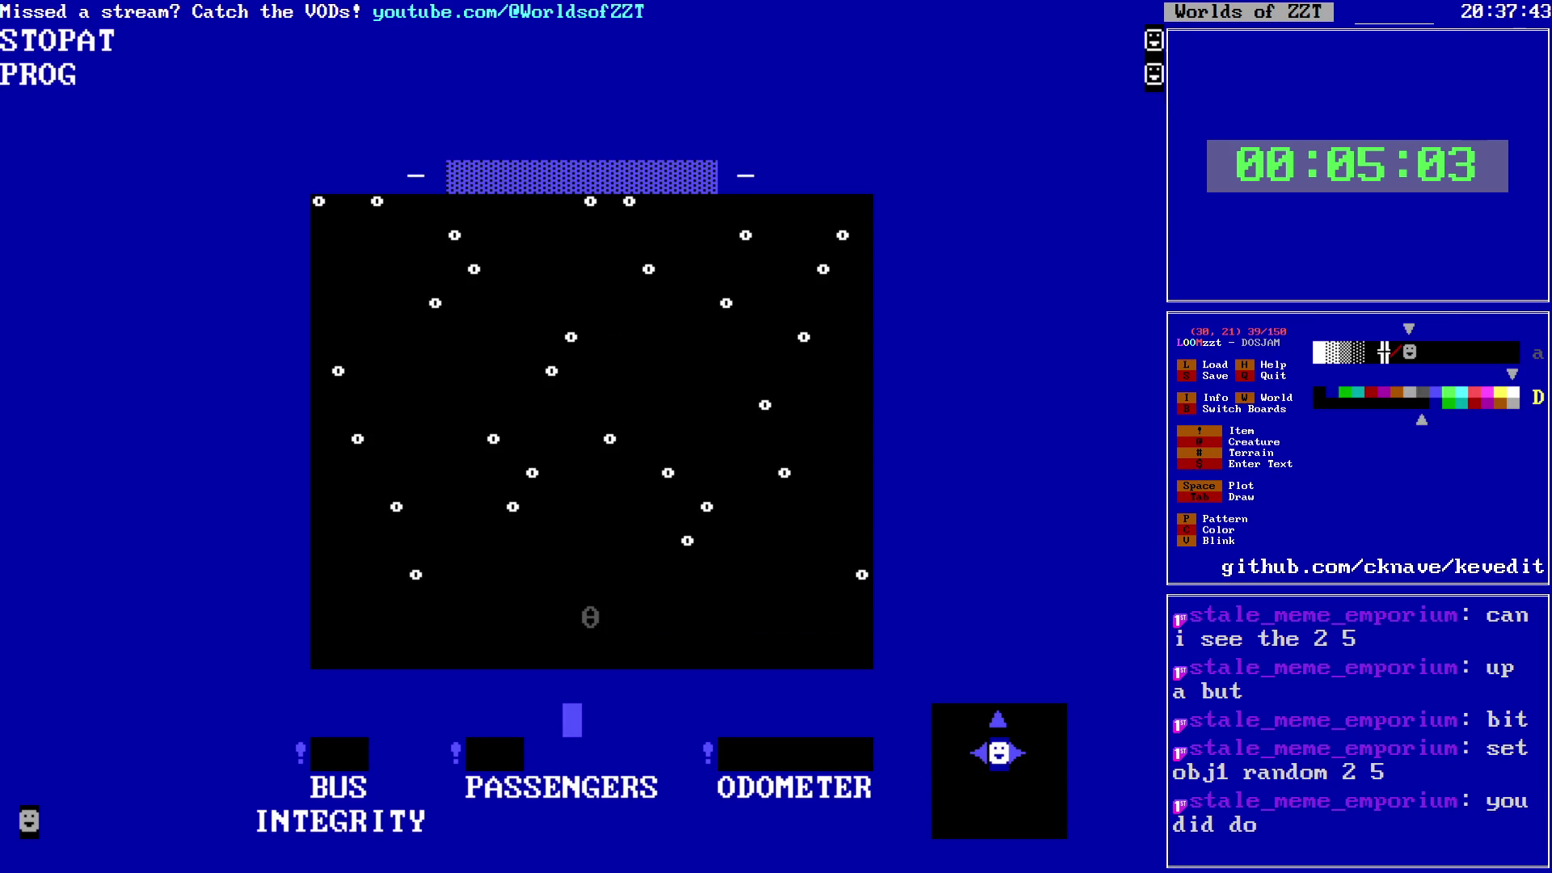
- In the Ship program, add '#clear rstop' on a new line above '#board phase1'
key(Down)
key(Down)
key(Return)
key(Return)
key(Down)
key(Down)
key(Down)
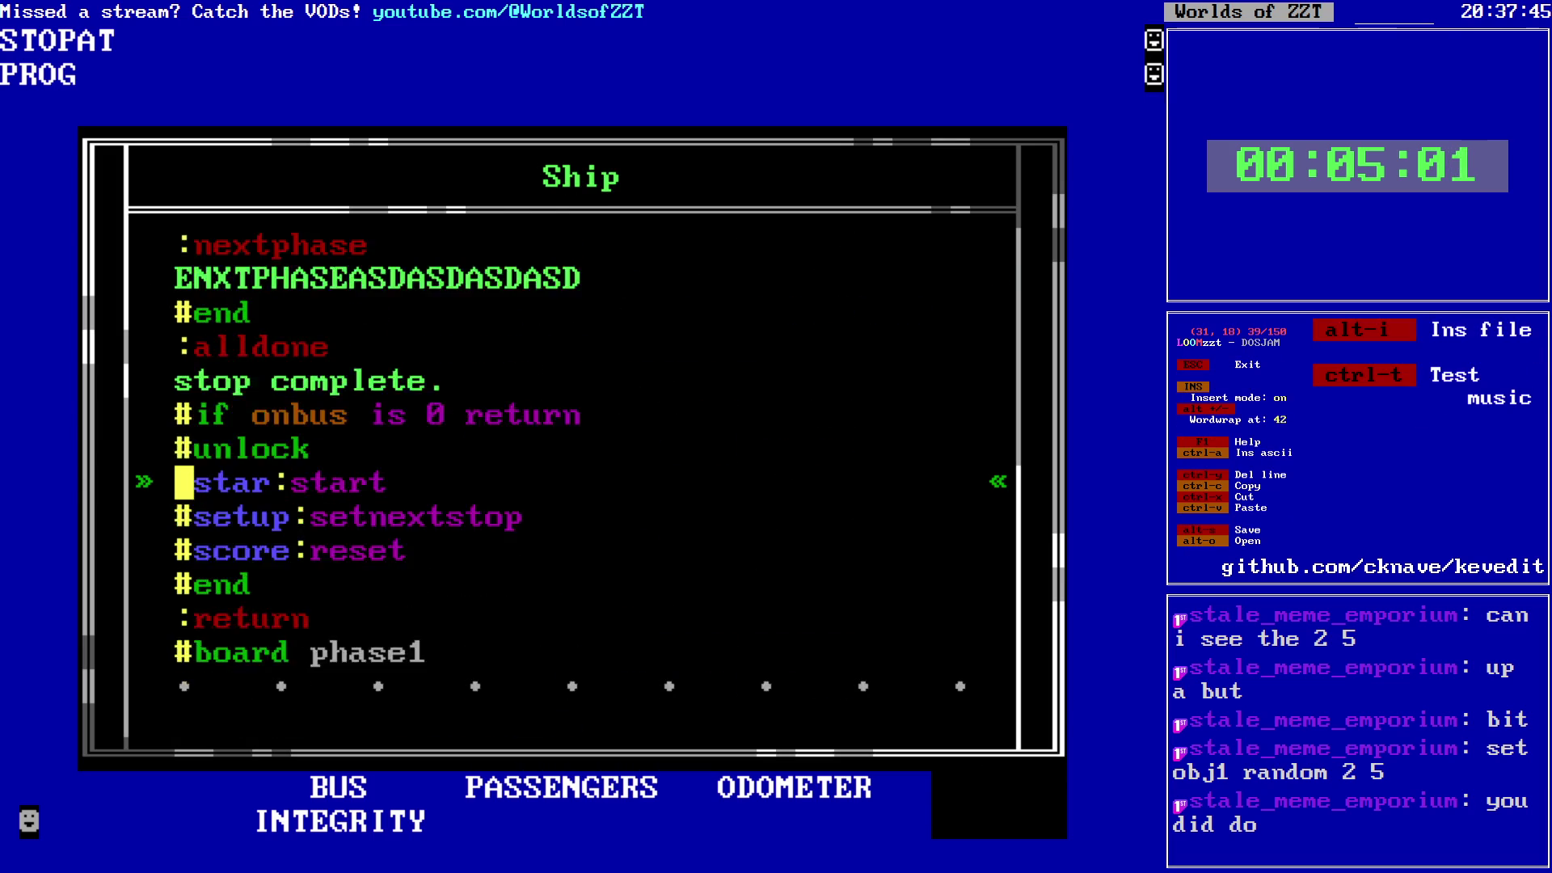
key(Left)
key(Return)
text(#clear rstop)
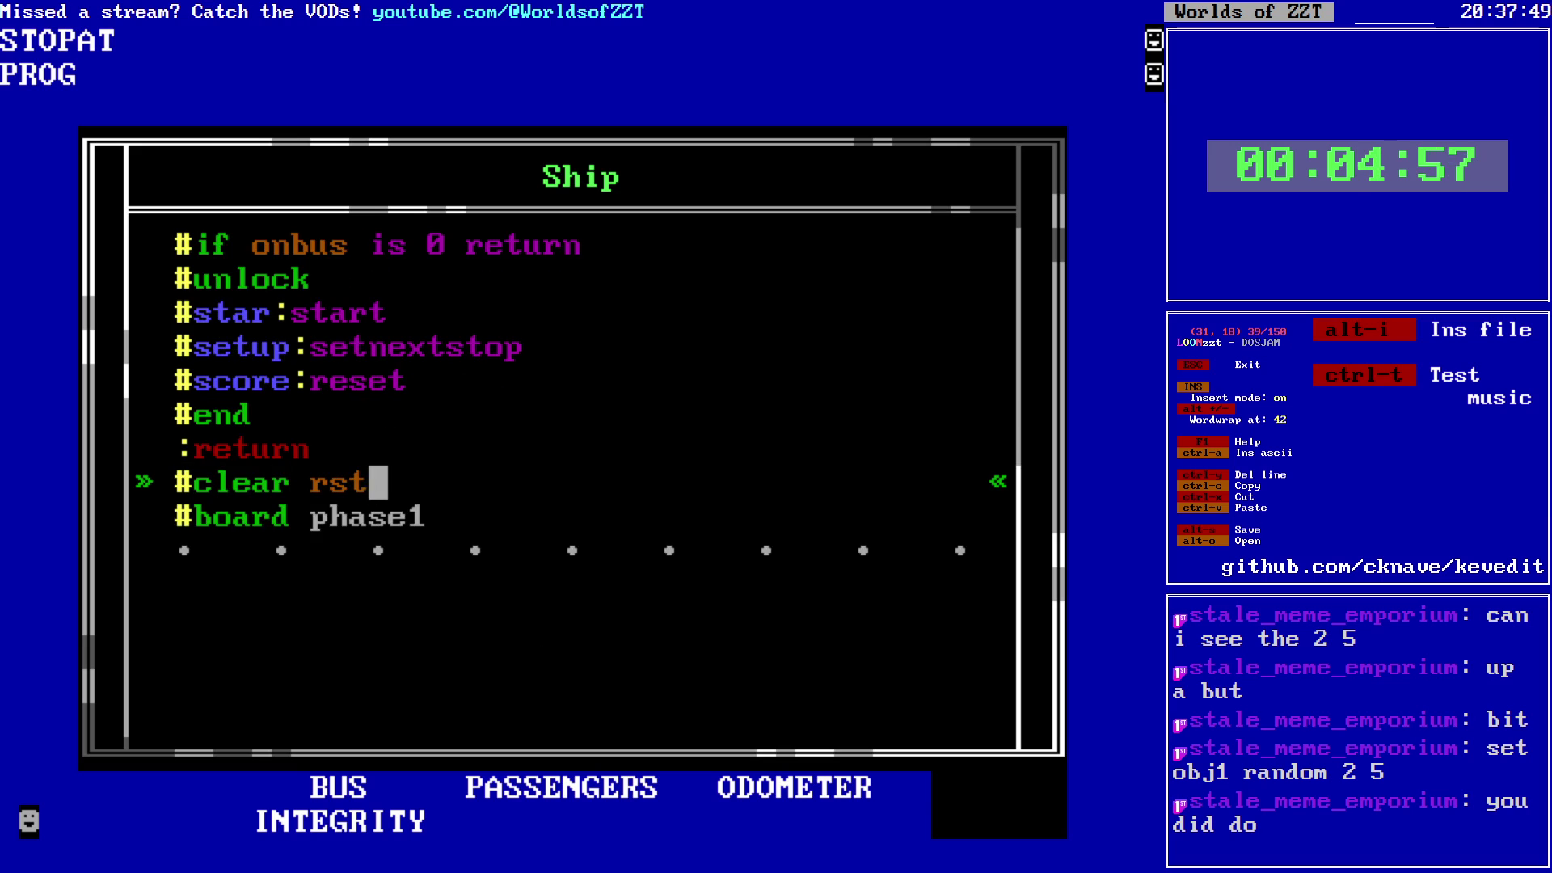
- Insert '#unlock' directly below ':return' in the Ship program, fixing the typo
key(Up)
key(Up)
key(Up)
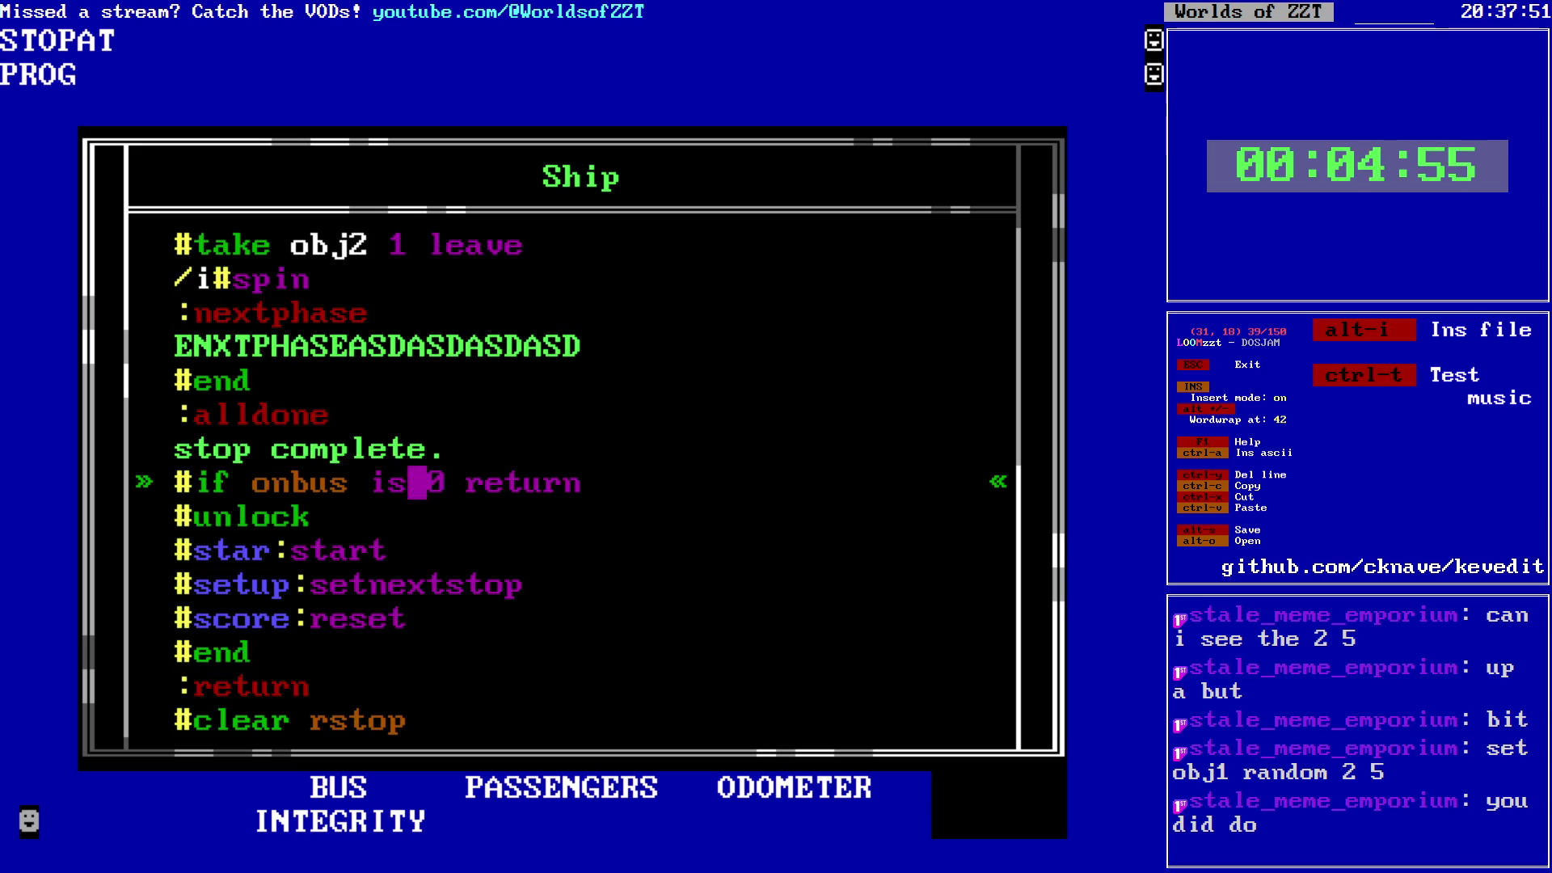
key(Down)
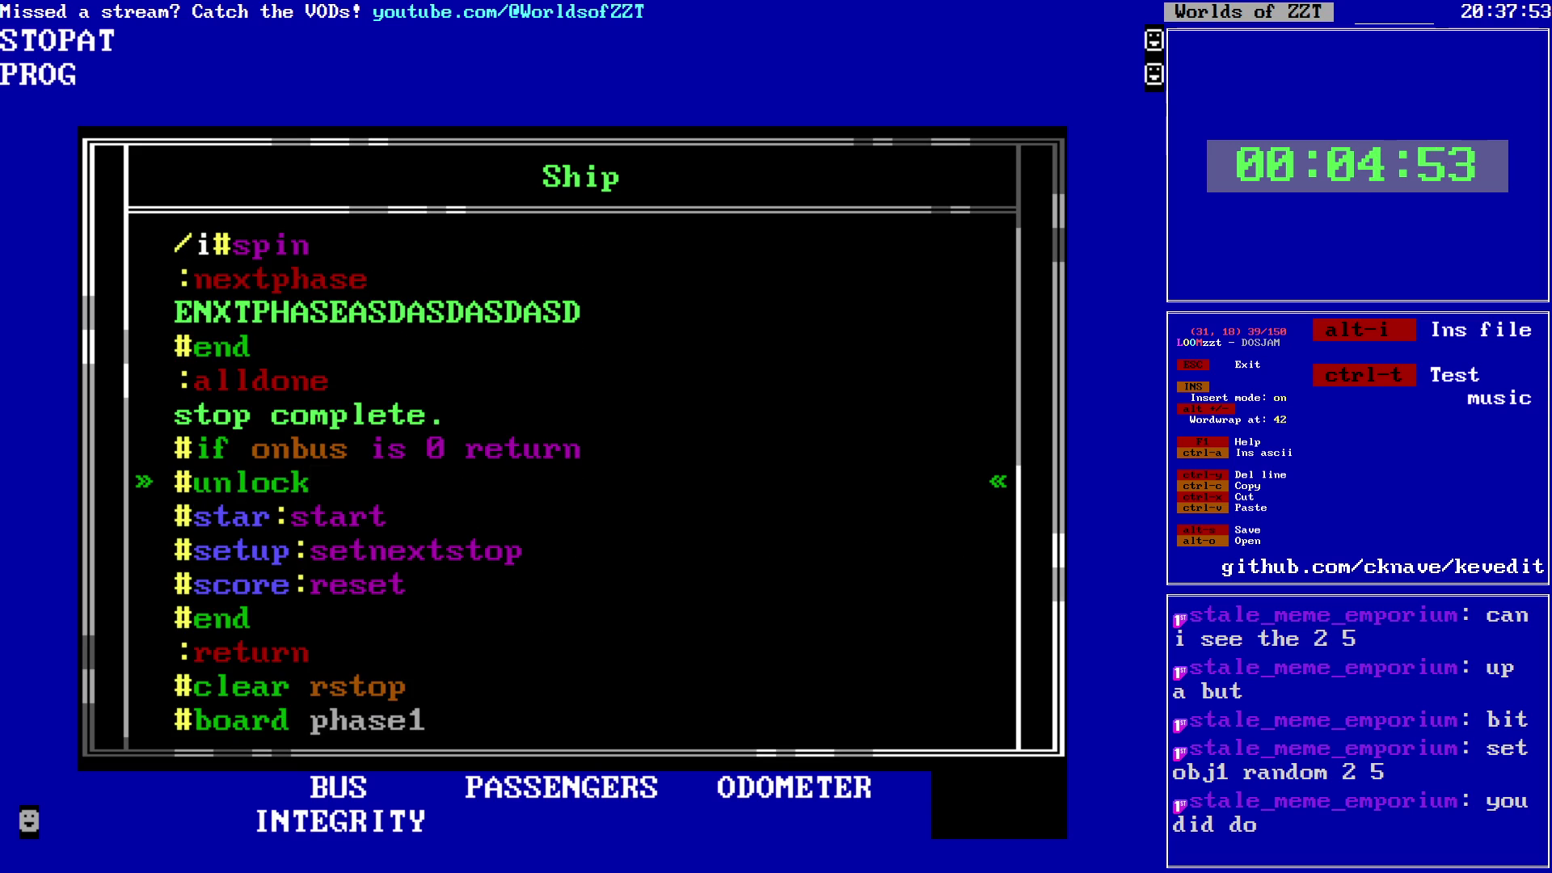
key(shift+Home)
key(Down)
key(Down)
key(Down)
key(Up)
key(Return)
text(#unlcok)
key(BackSpace)
key(BackSpace)
key(BackSpace)
text(ock)
key(Escape)
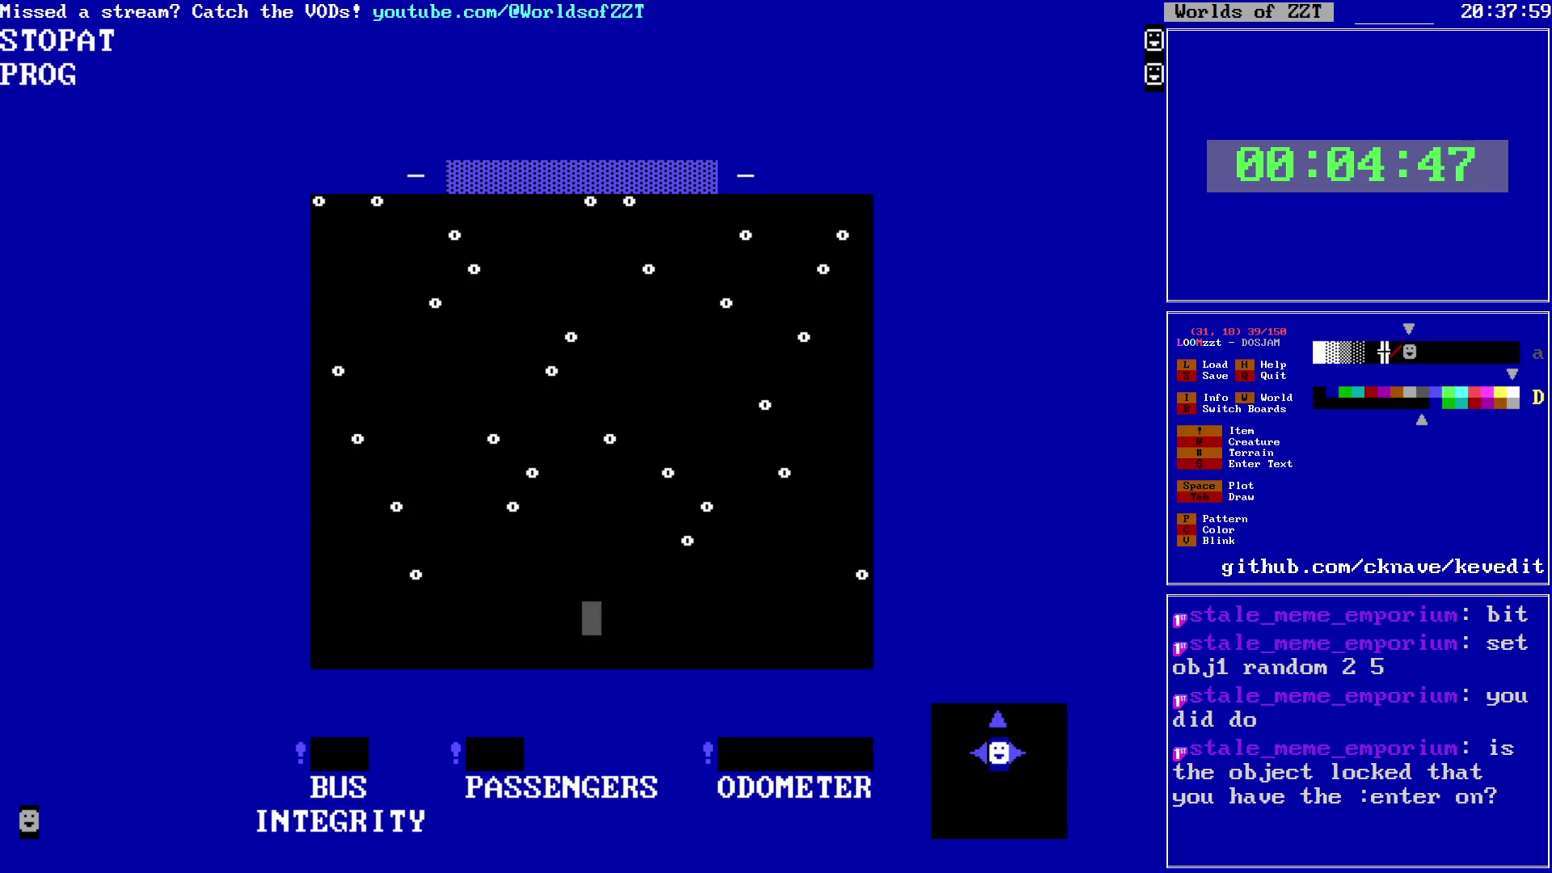
key(Return)
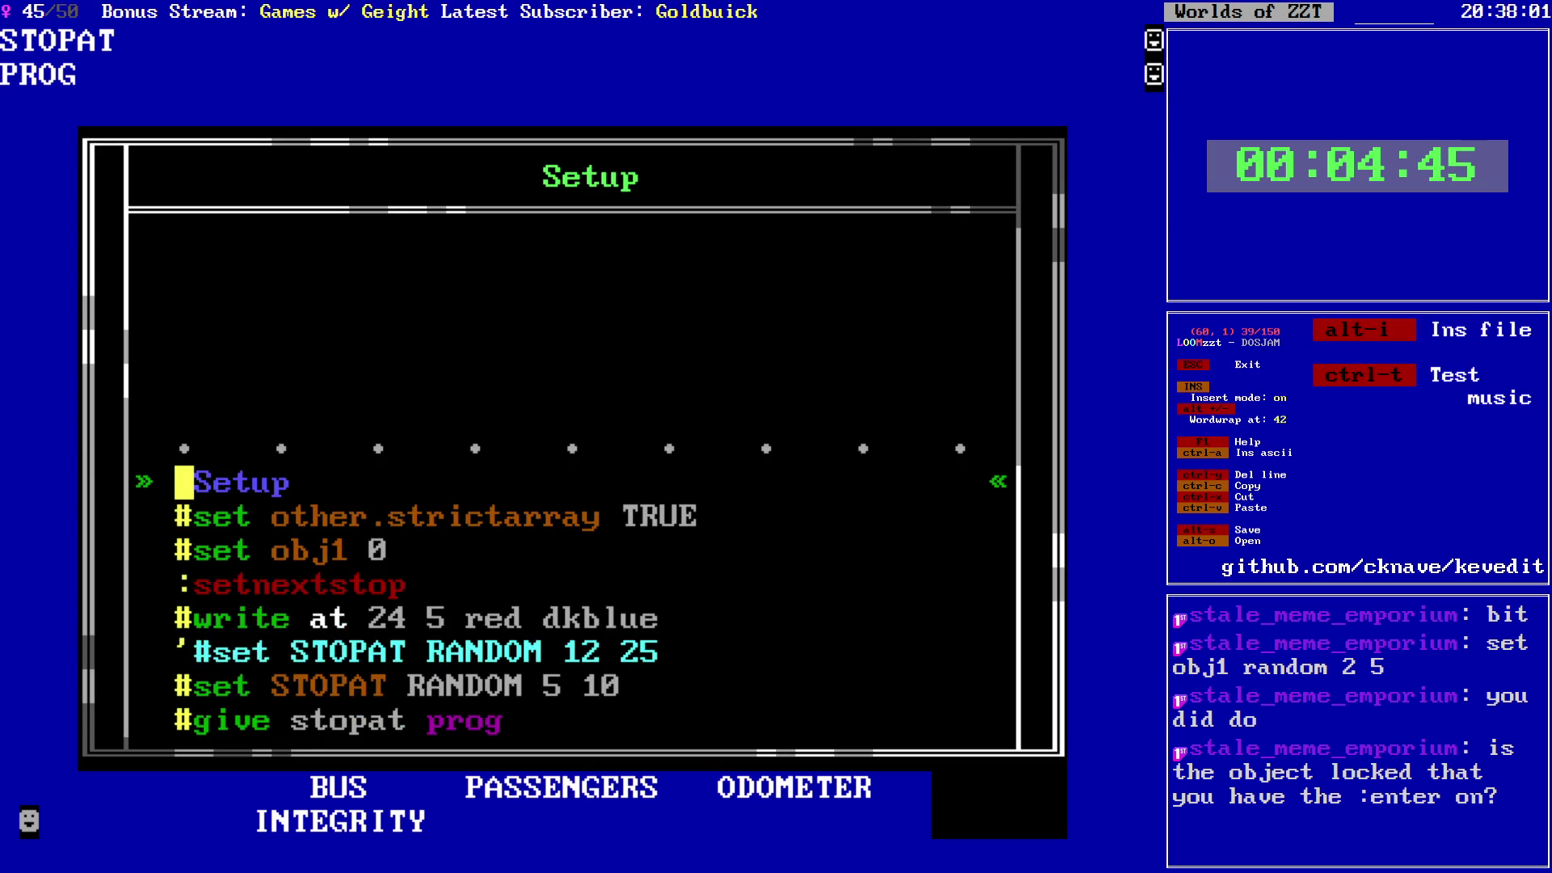
- Review the phase1 Setup object's :newgame and :endlevel code, then save the world
key(Escape)
key(Page_Up)
key(Return)
key(Down)
key(Down)
key(Down)
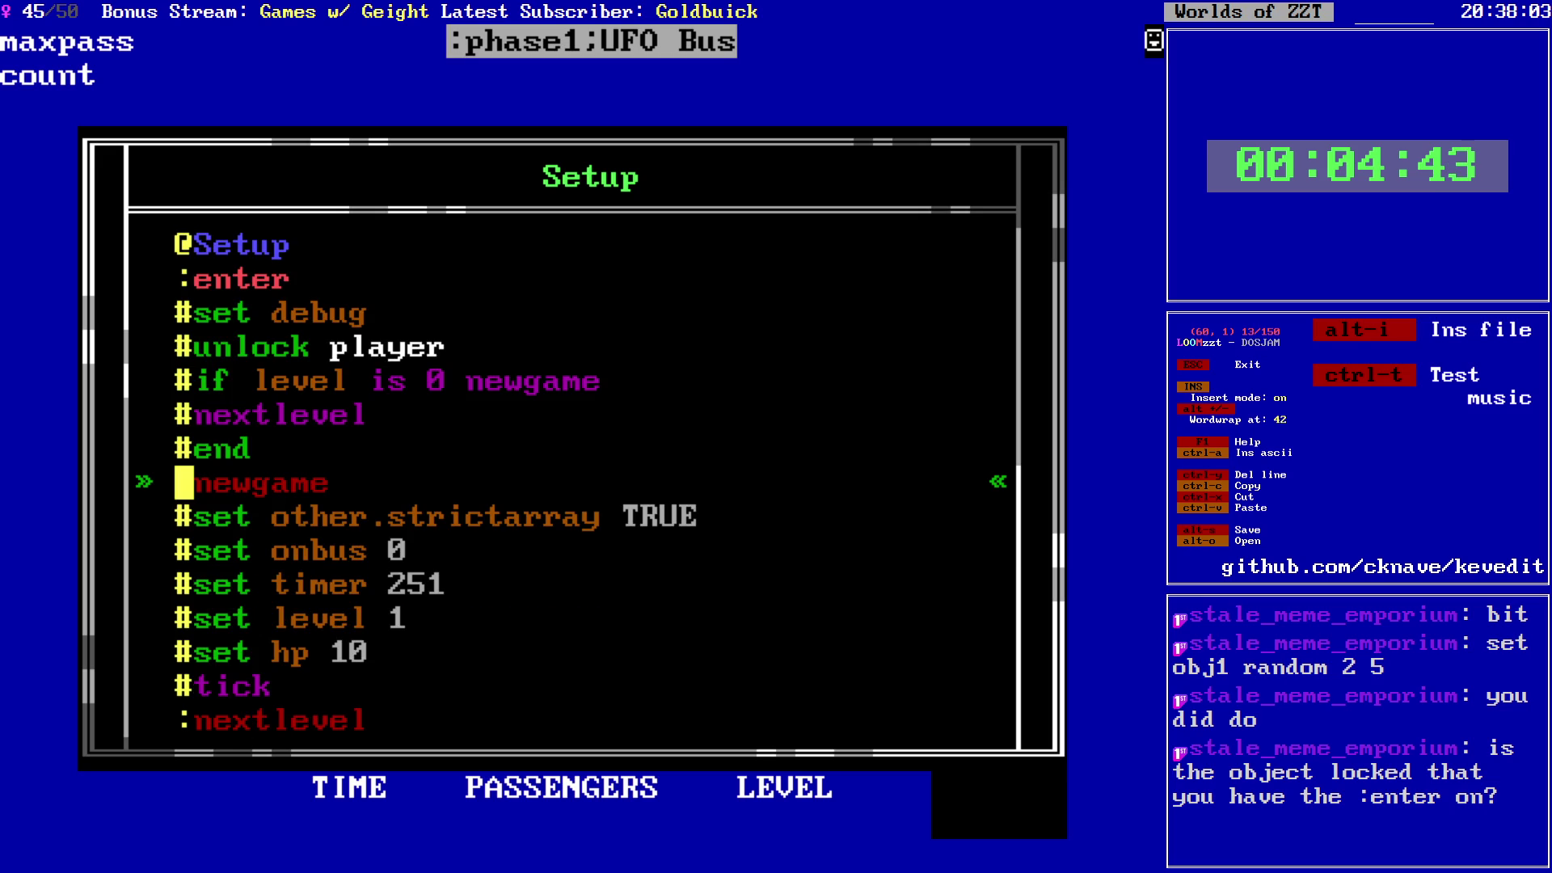
key(Down)
key(Down)
key(Down)
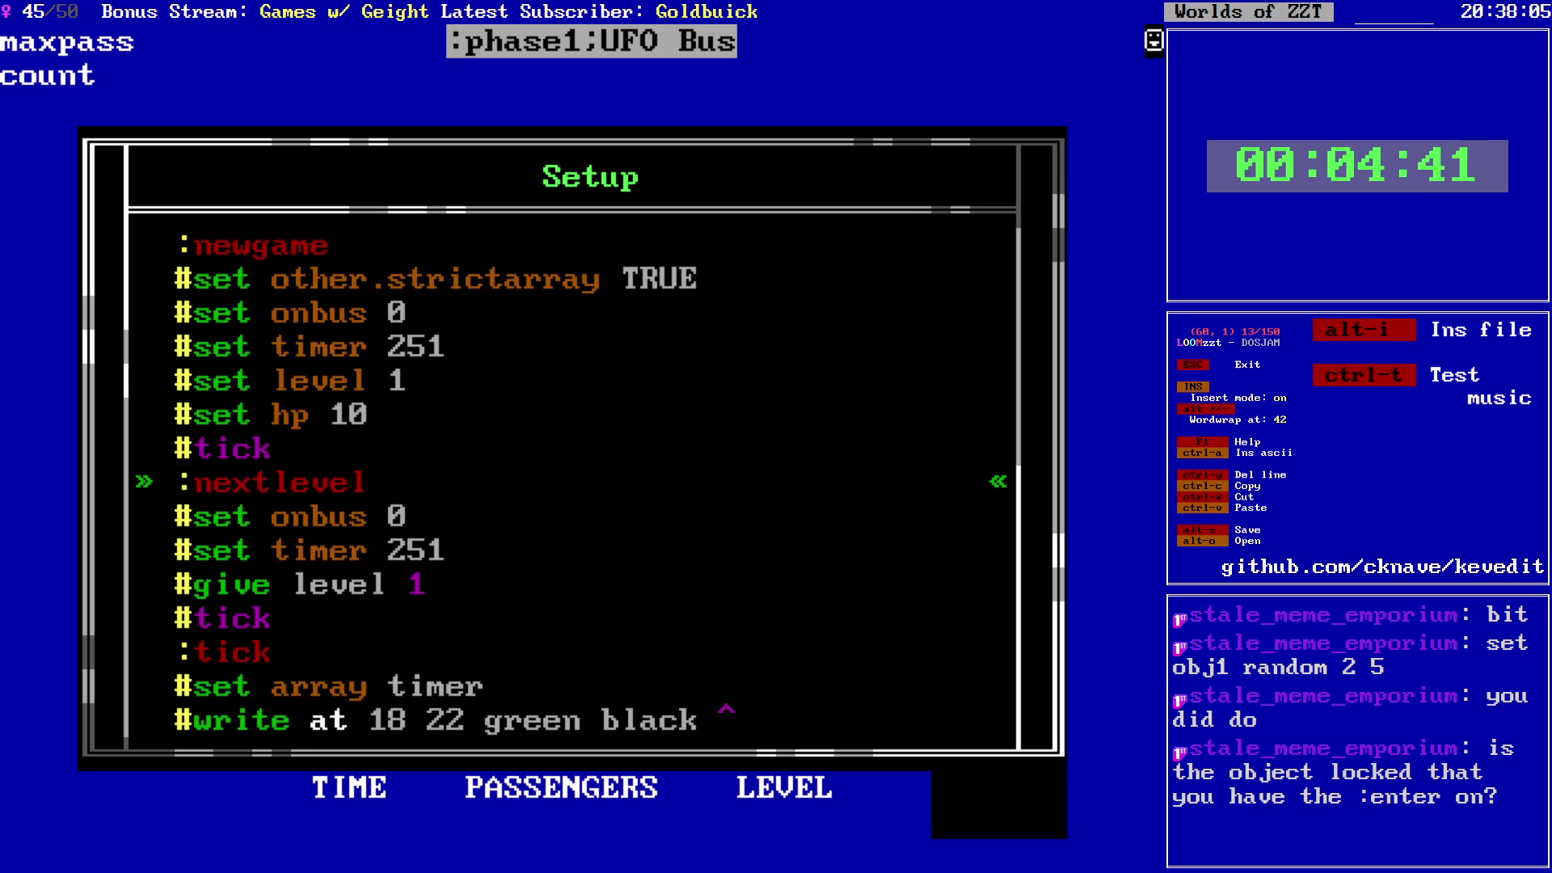
key(Down)
key(Down)
key(Down)
key(Escape)
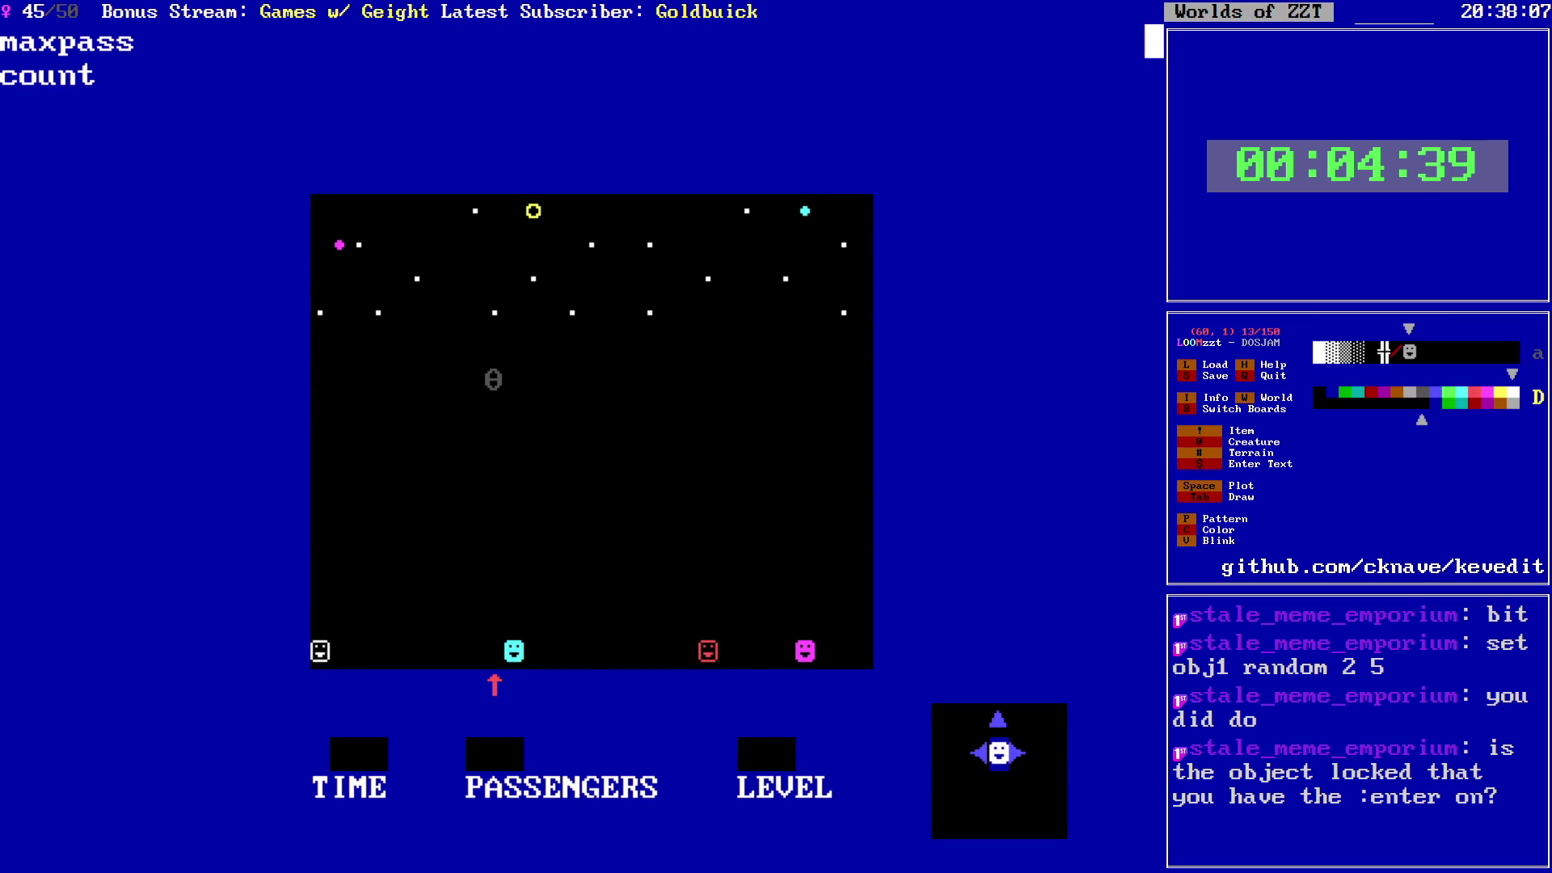
key(F1)
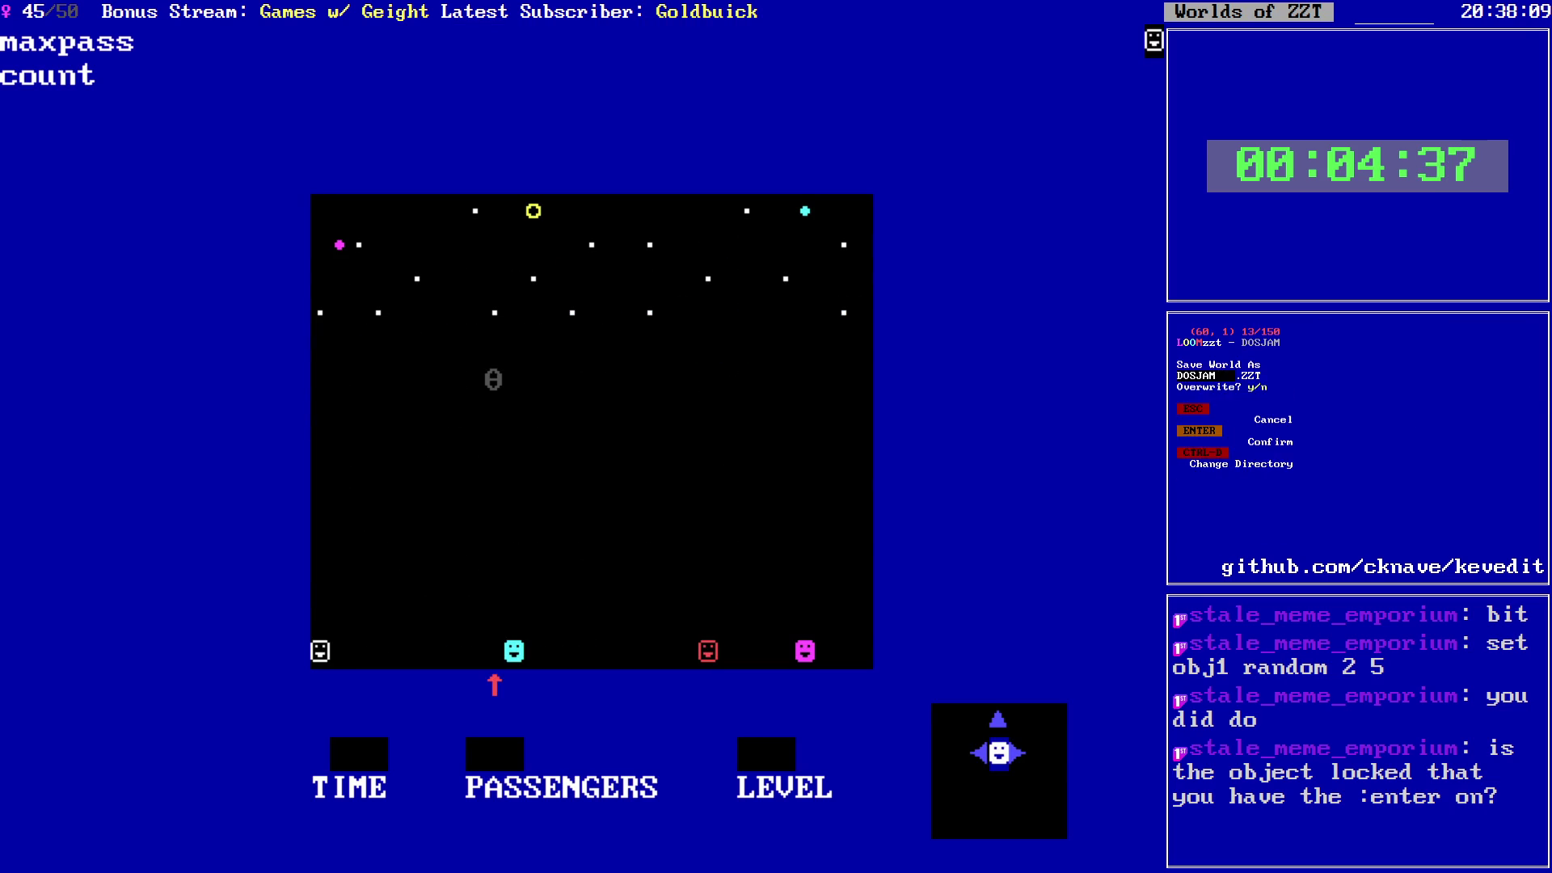
key(Escape)
- Add 'ENTERING NEXT PHASE' and '/i/i/i/i/i' after '#lock player' in Setup's endlevel routine
key(Return)
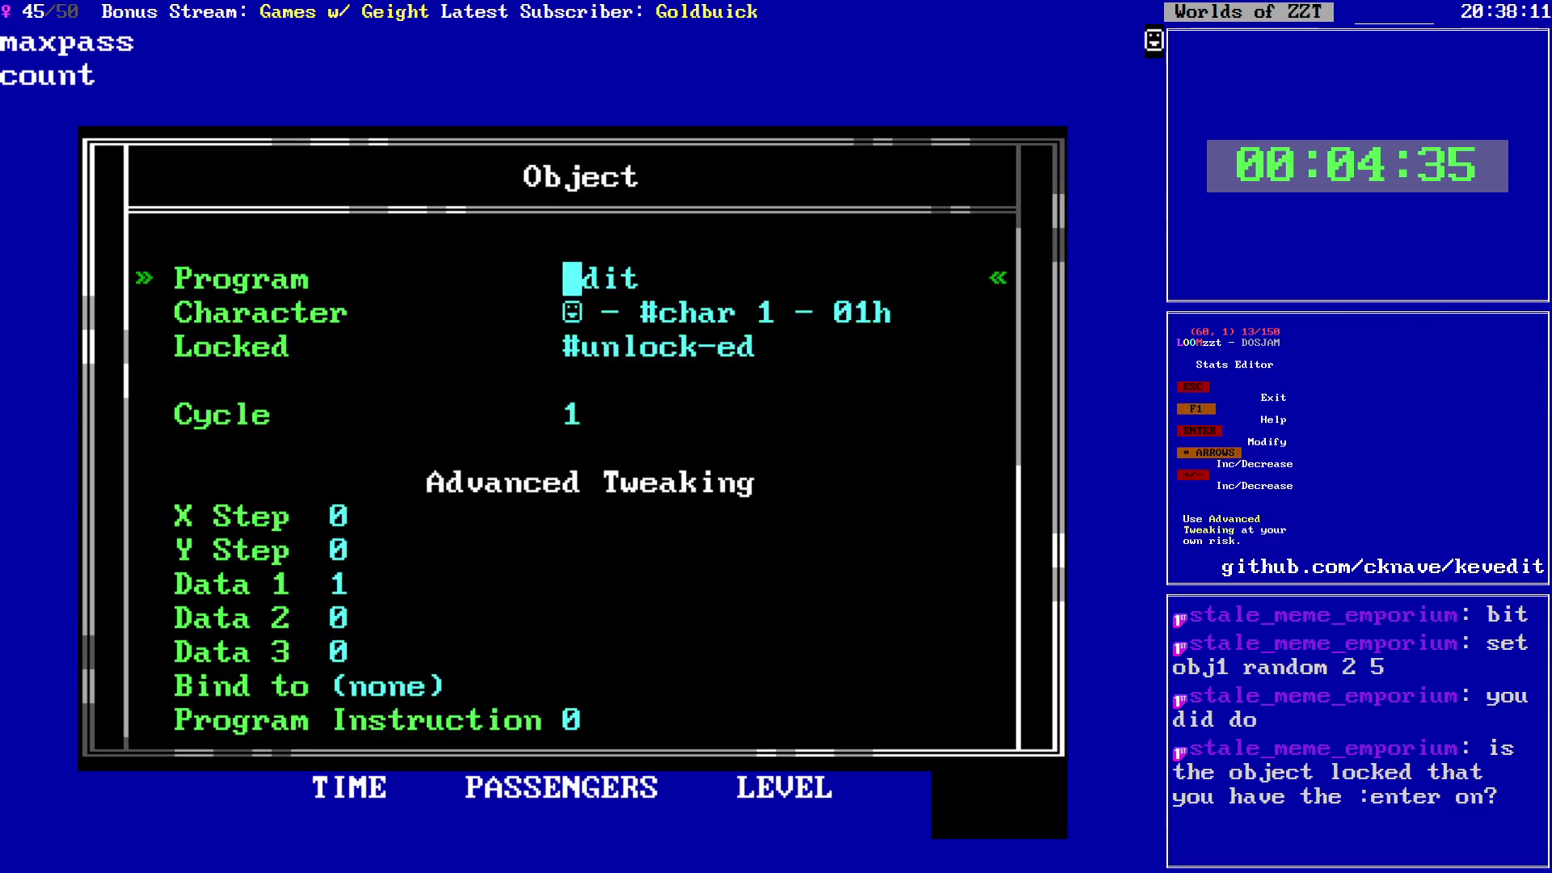
key(Return)
key(Down)
key(Down)
key(Down)
key(Down)
key(Down)
key(Down)
key(Up)
key(Up)
key(Up)
key(End)
key(Down)
key(End)
key(Return)
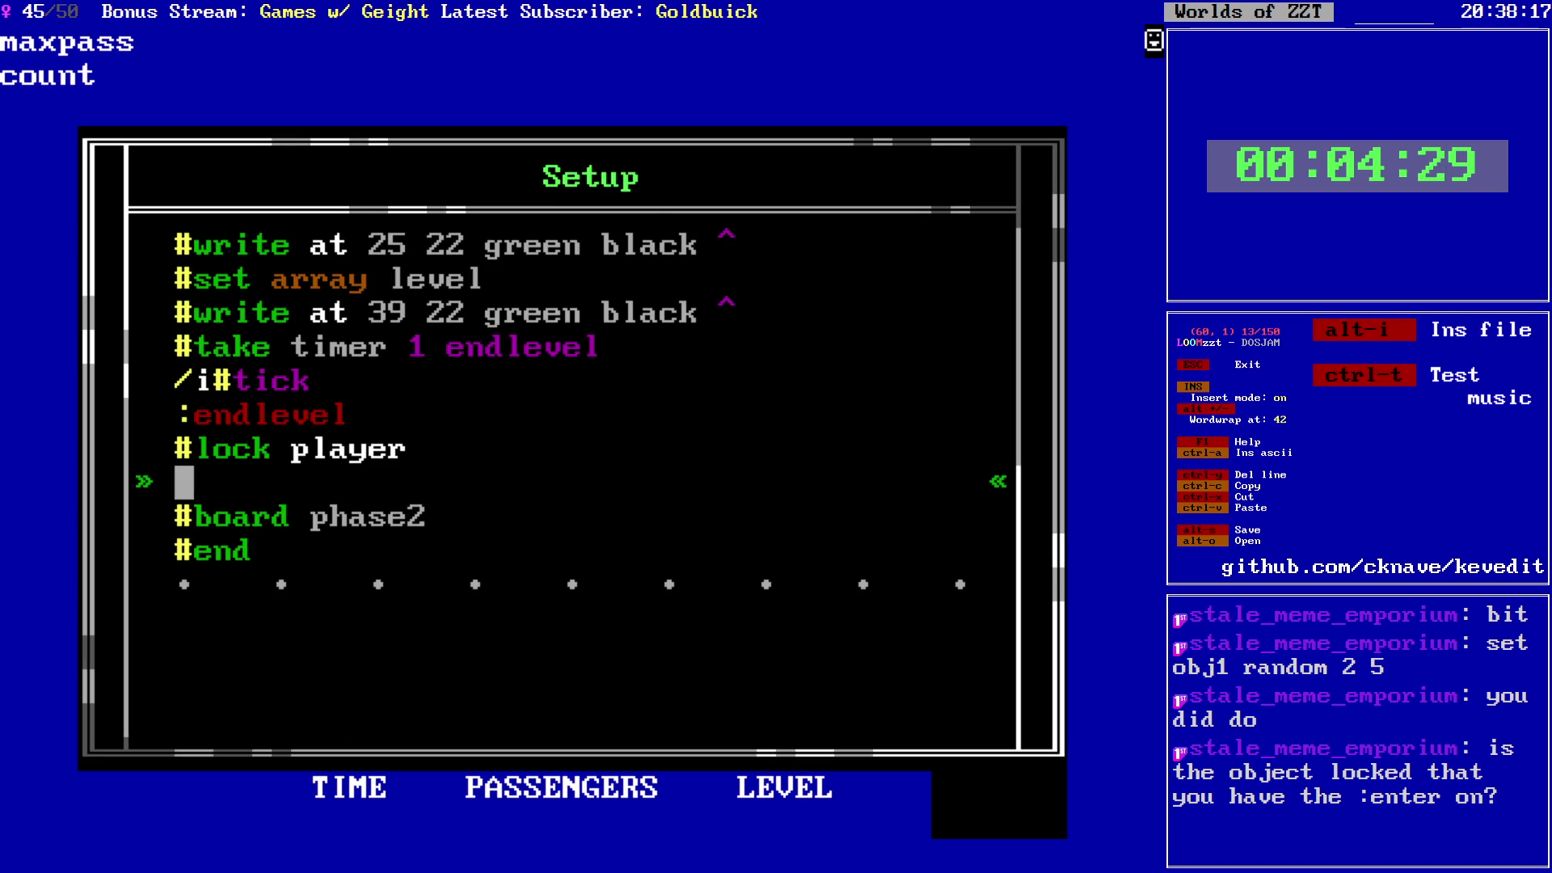
text(ENTERING NEXT PHASE)
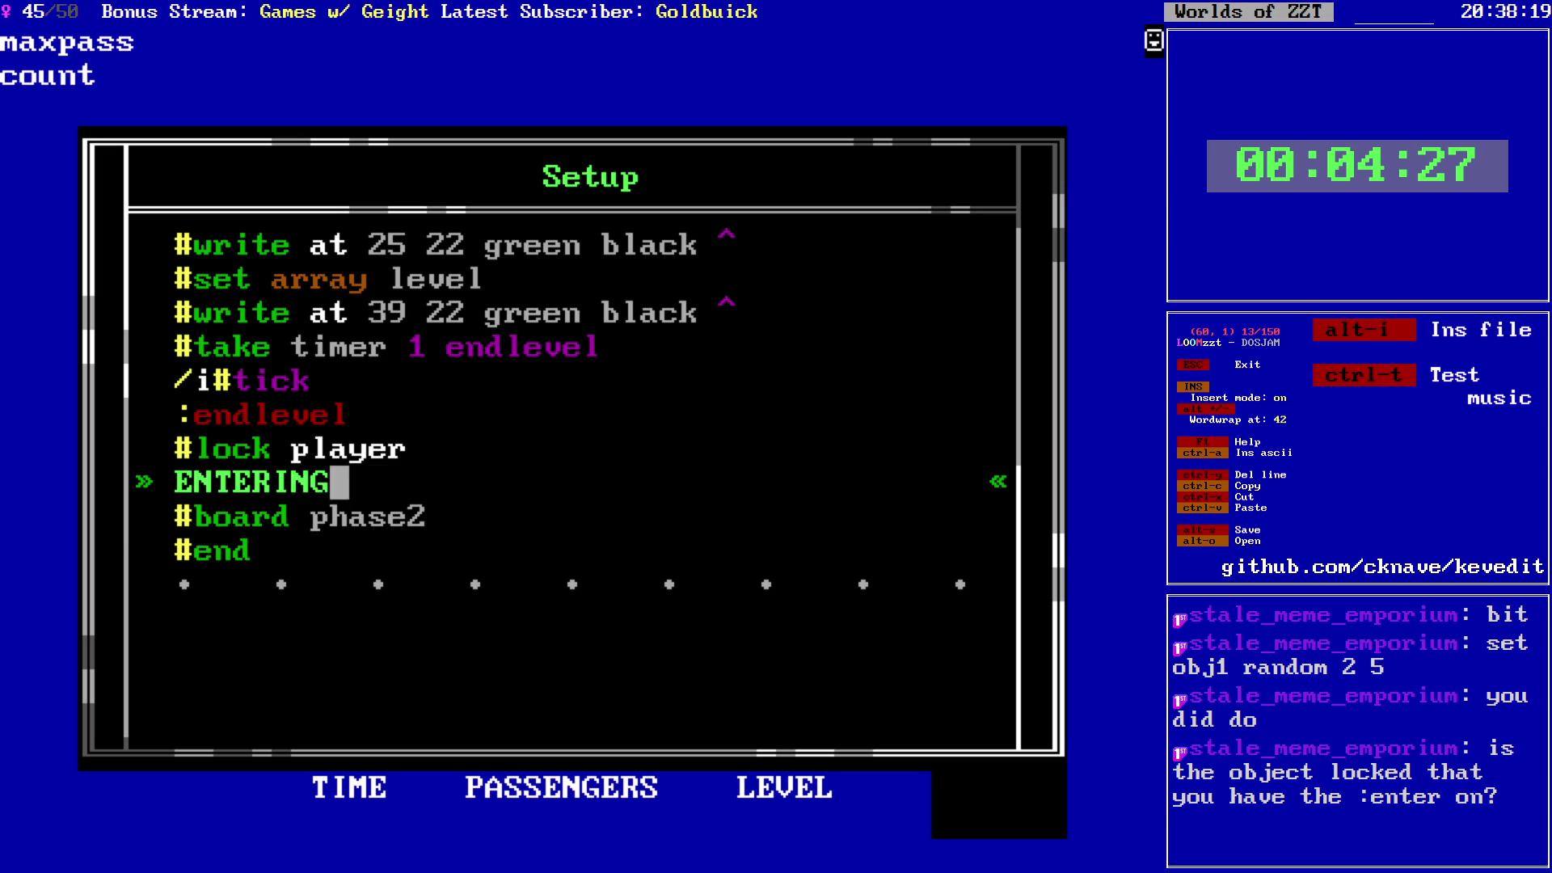
key(Return)
text(/i/i/i/i/i)
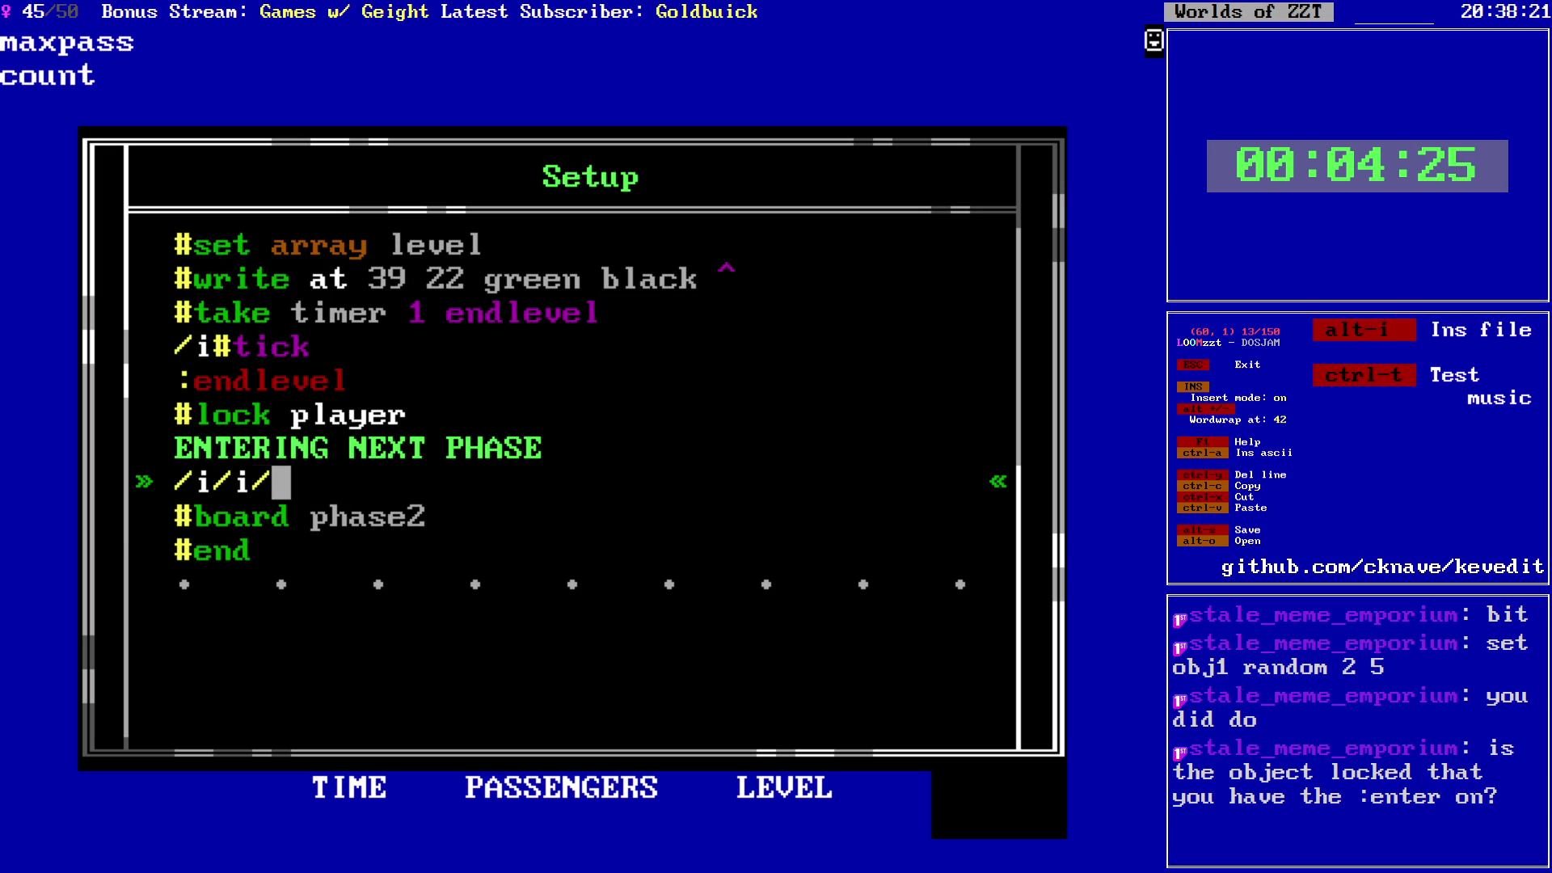
key(Escape)
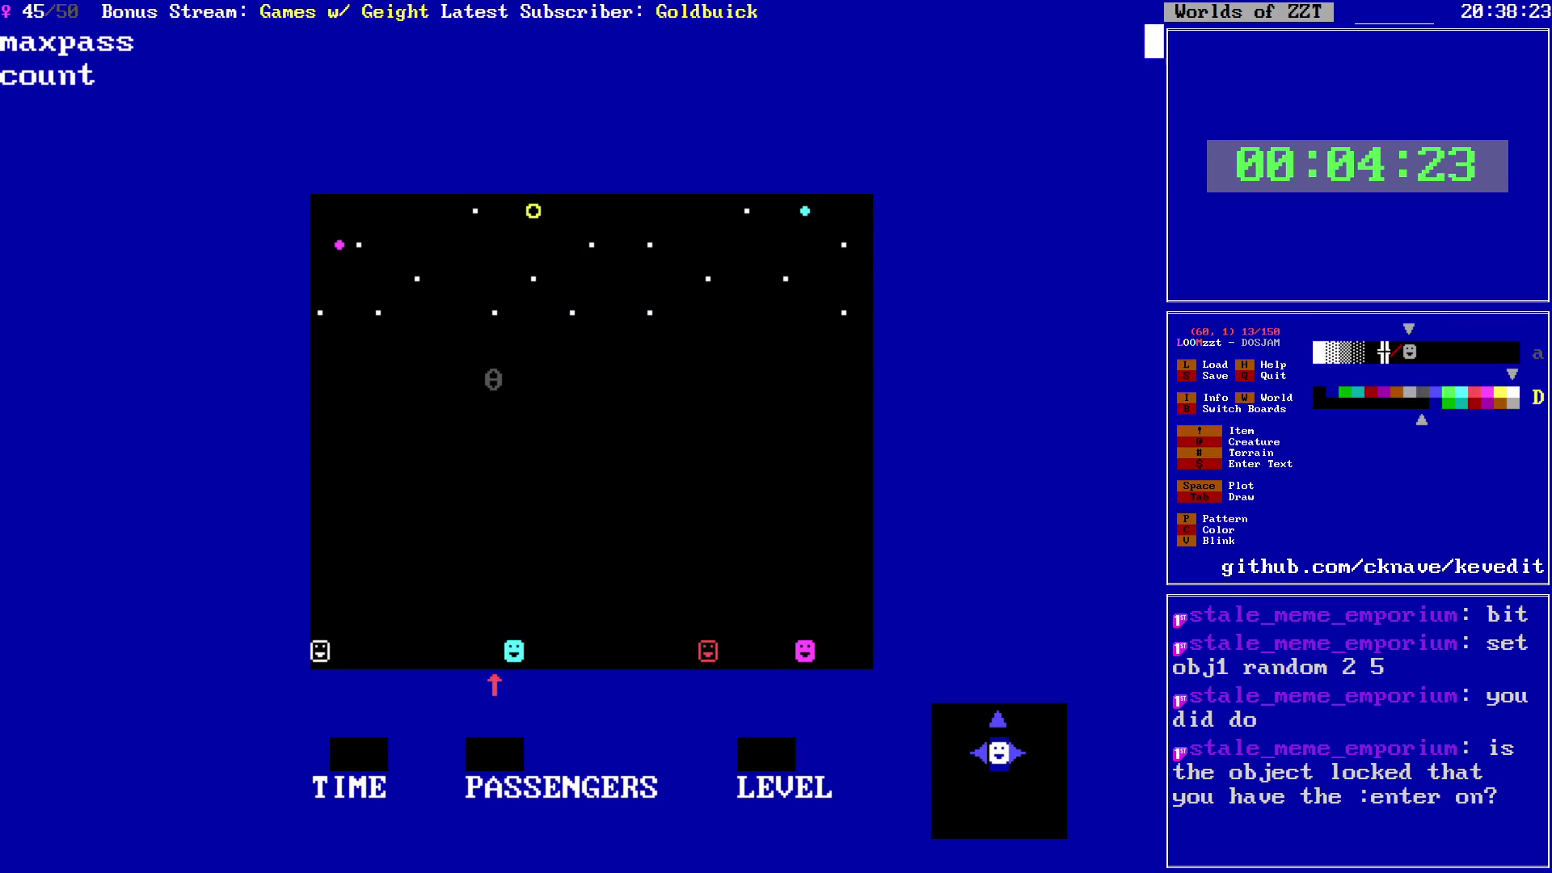
- On the phase2 board, add 'ENTERING NEXT PHASE' and '/i/i/i/i/i' after '#clear rstop' in Ship's code
key(Page_Down)
key(Return)
key(Escape)
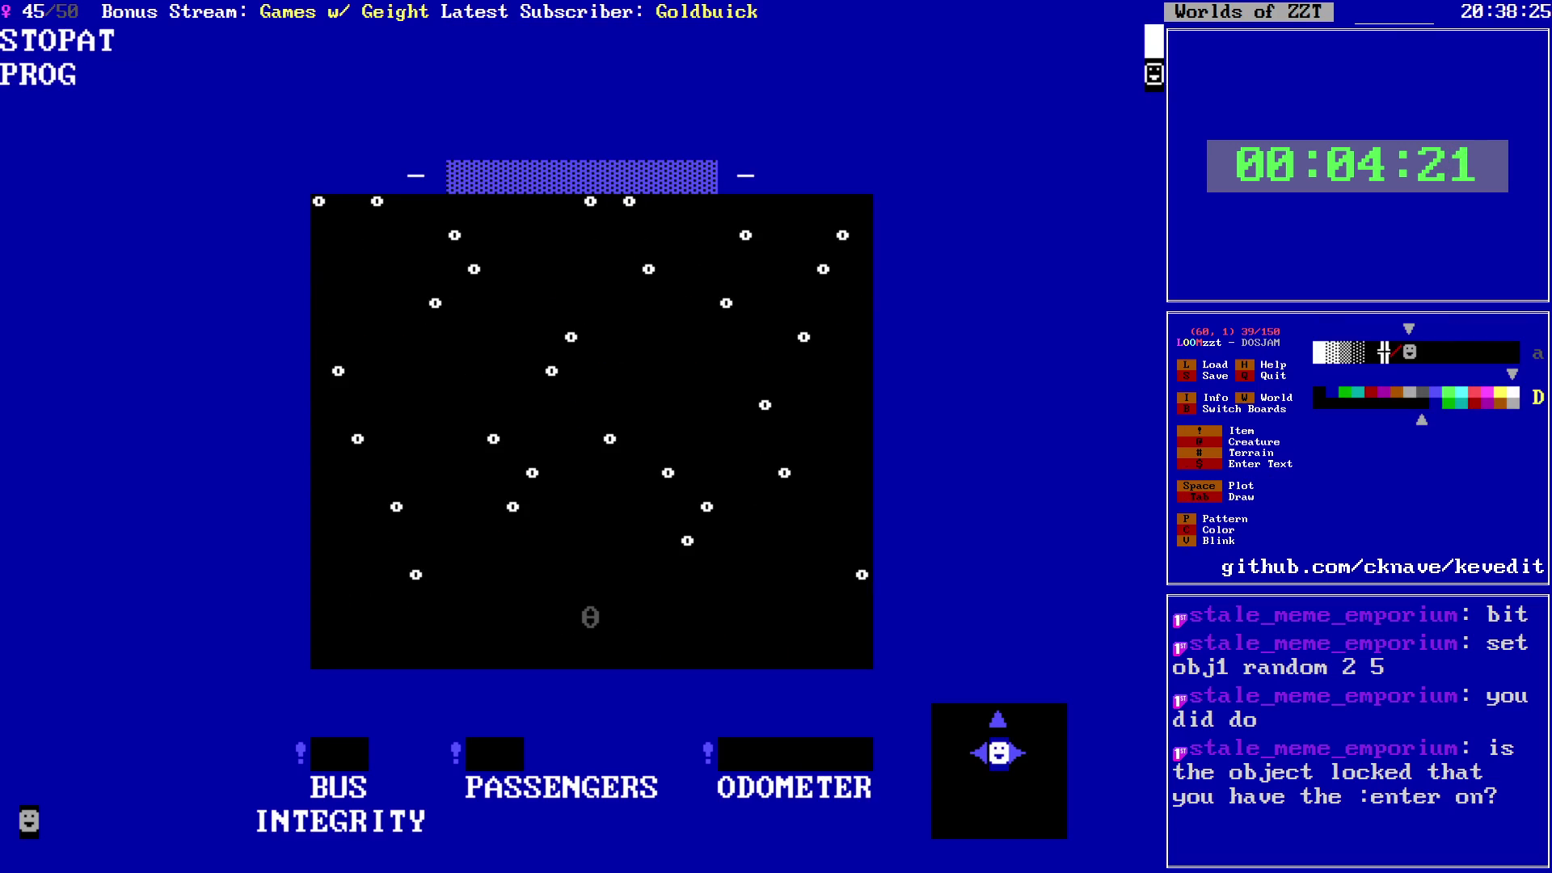
key(Return)
key(Page_Down)
key(Page_Down)
key(Page_Down)
key(End)
key(Up)
key(Return)
text(ENTERING NEXT PHASE)
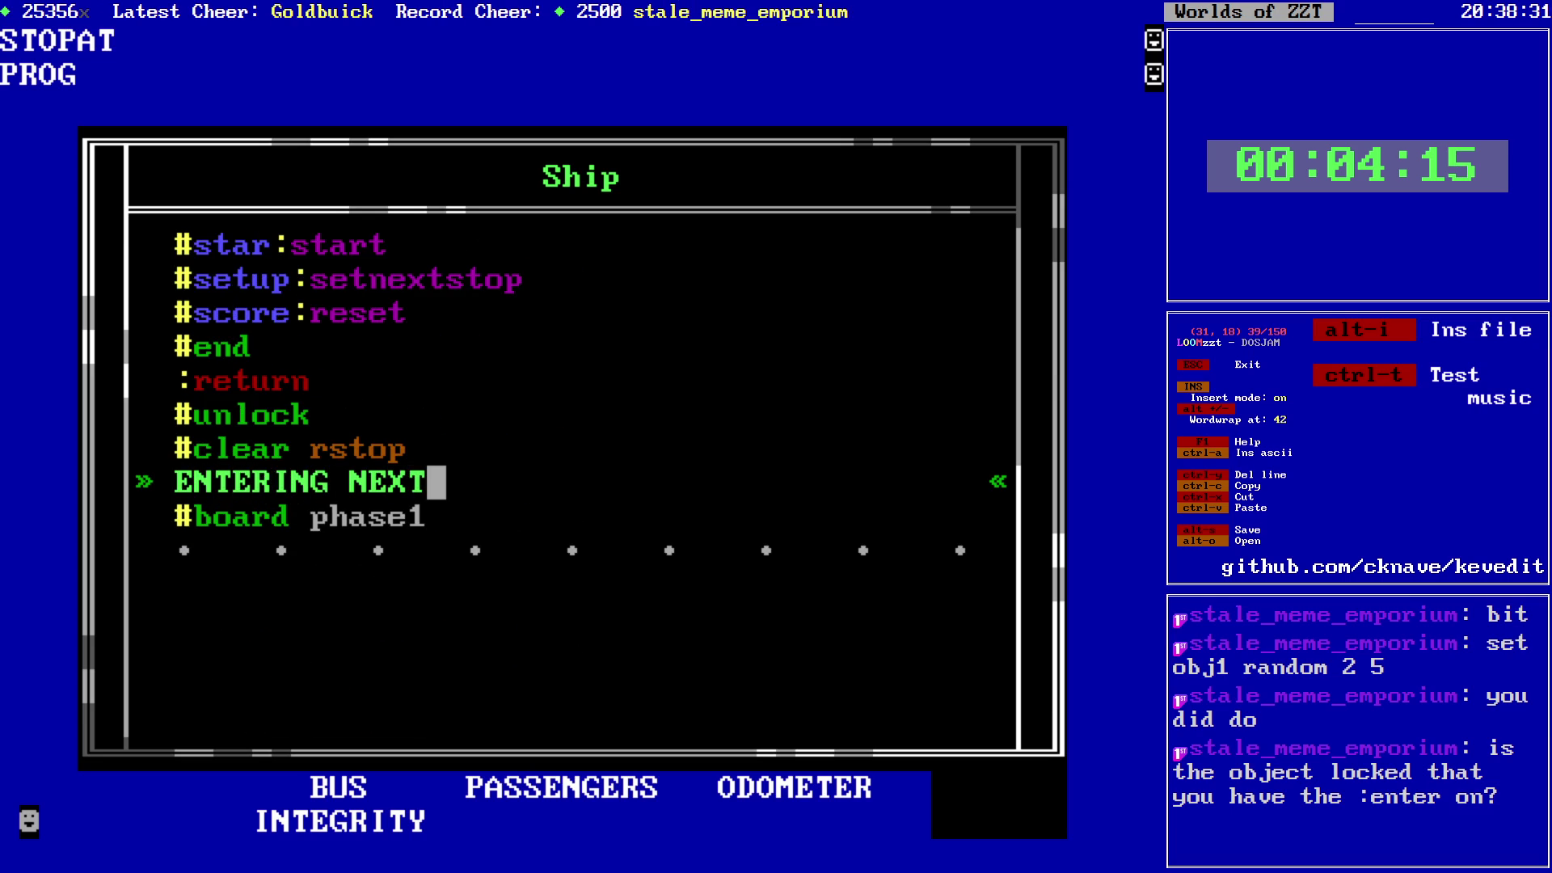
key(Return)
text(/i/i/i/i/i)
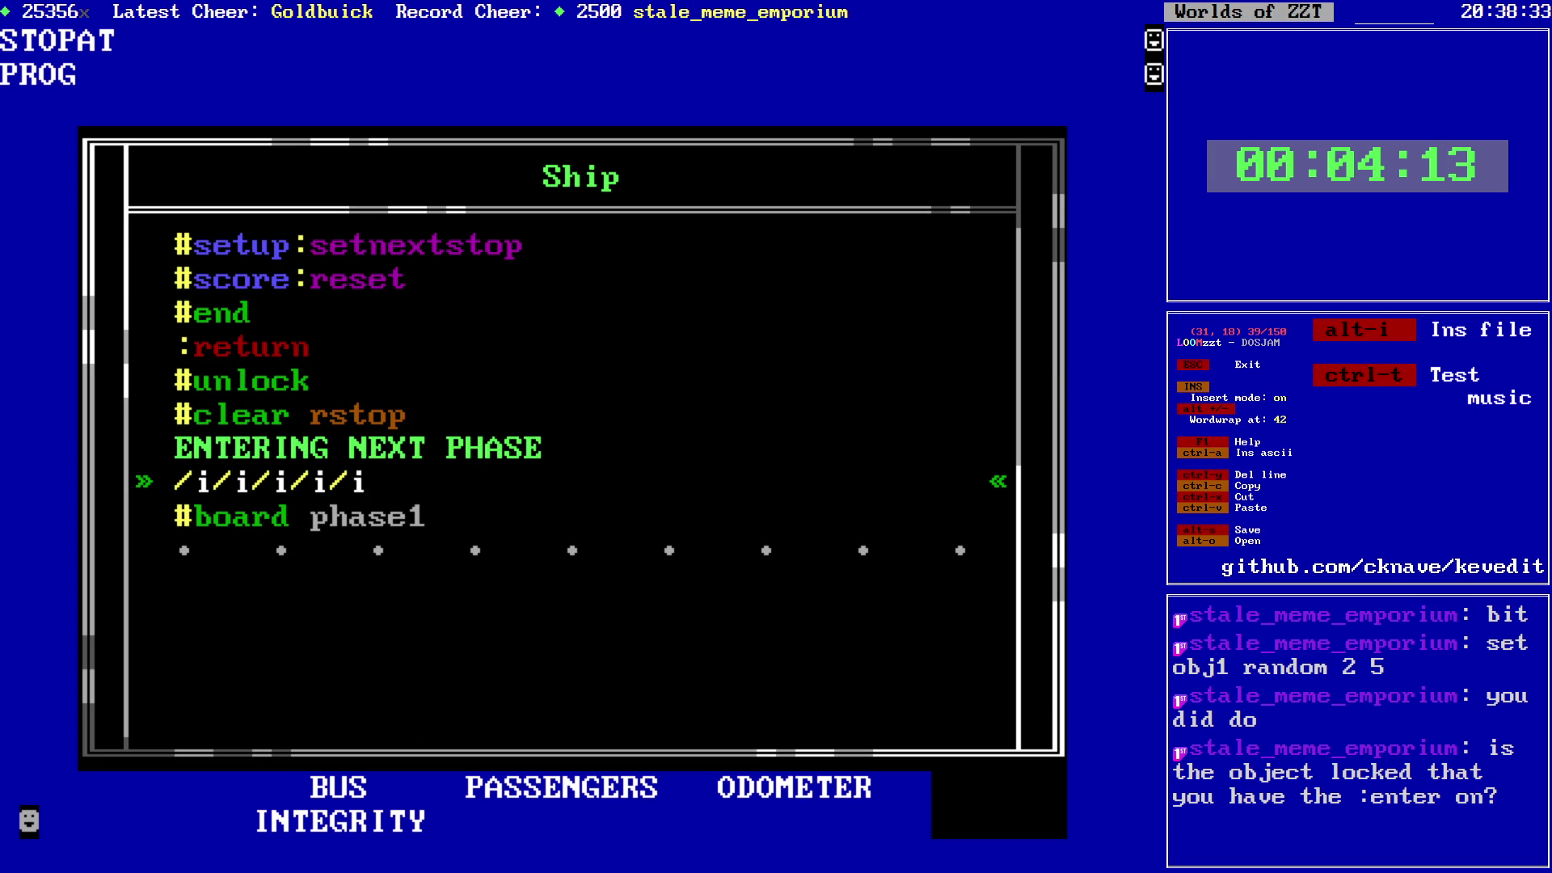
key(Escape)
key(Escape)
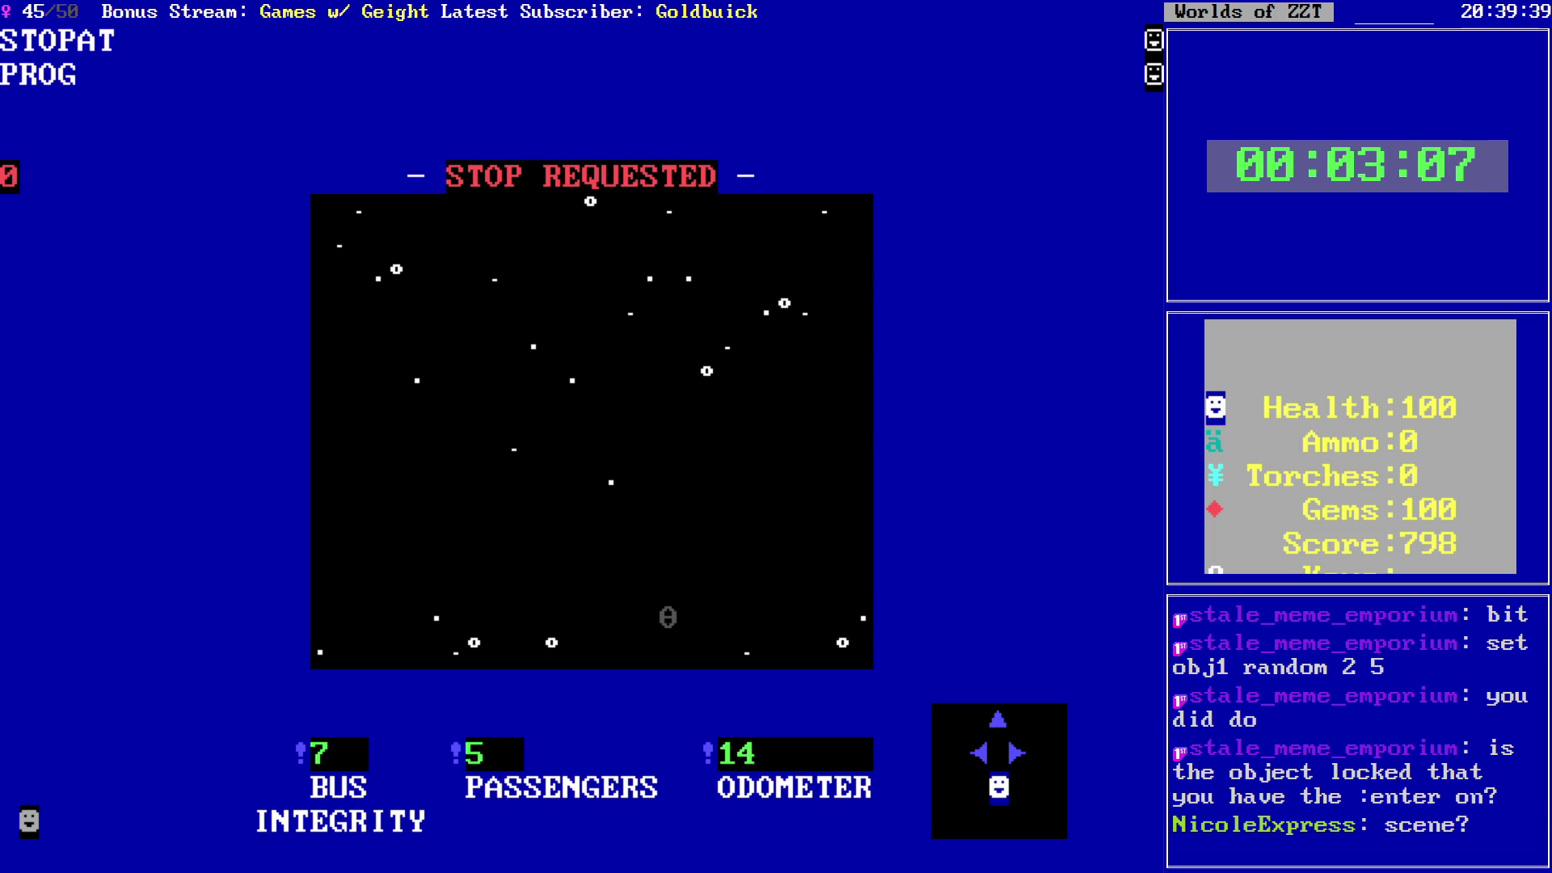
- Drive the bus in a test run, then enter 'flags' to list STOPAT and PROG at 14
key(q)
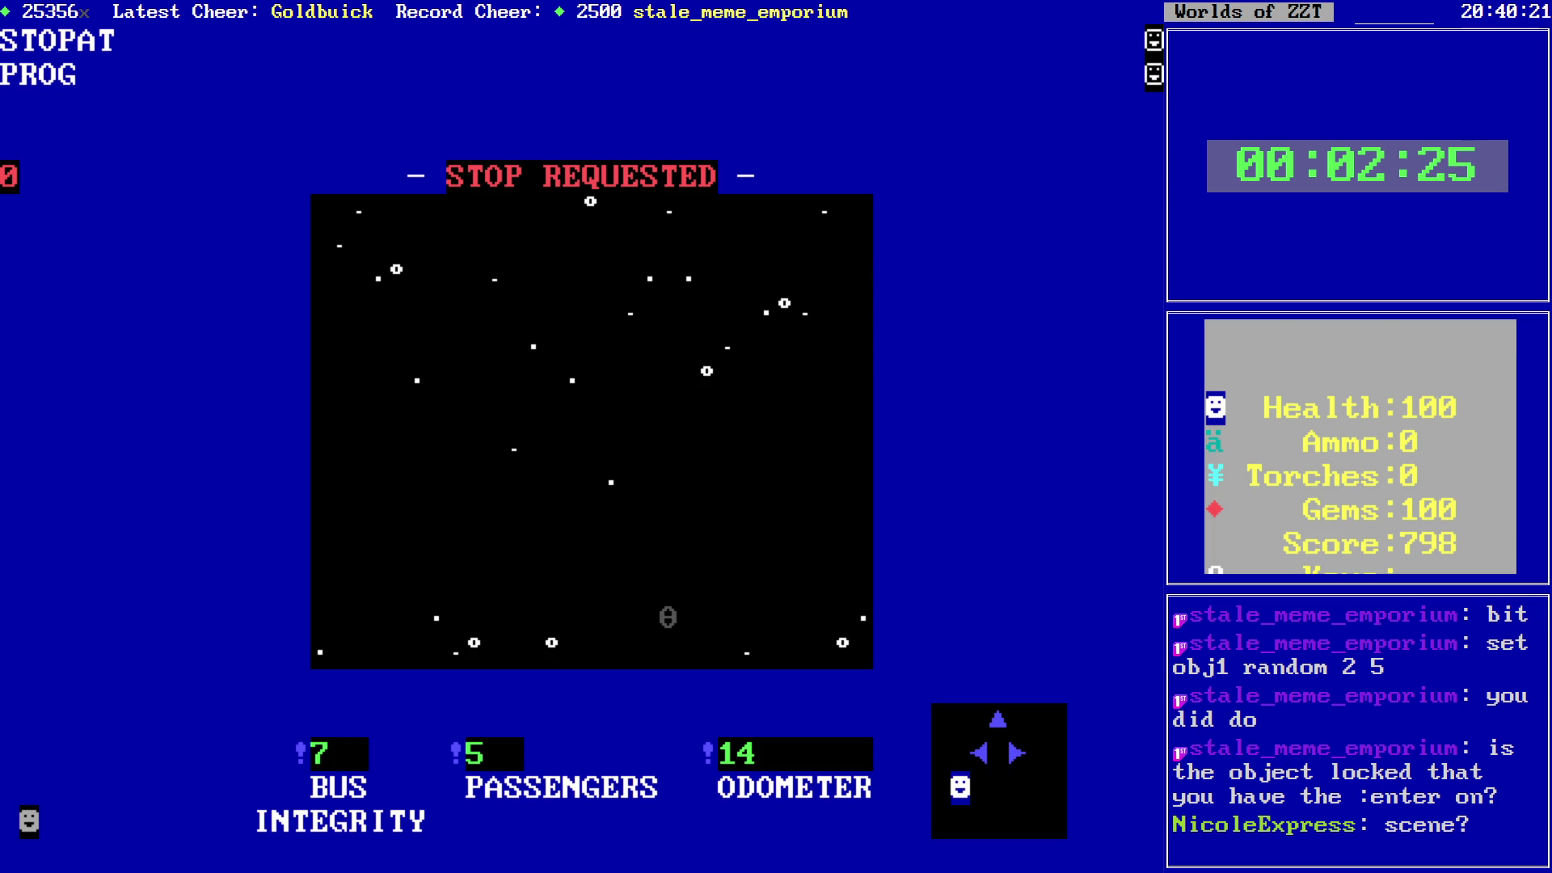
key(Left)
key(Up)
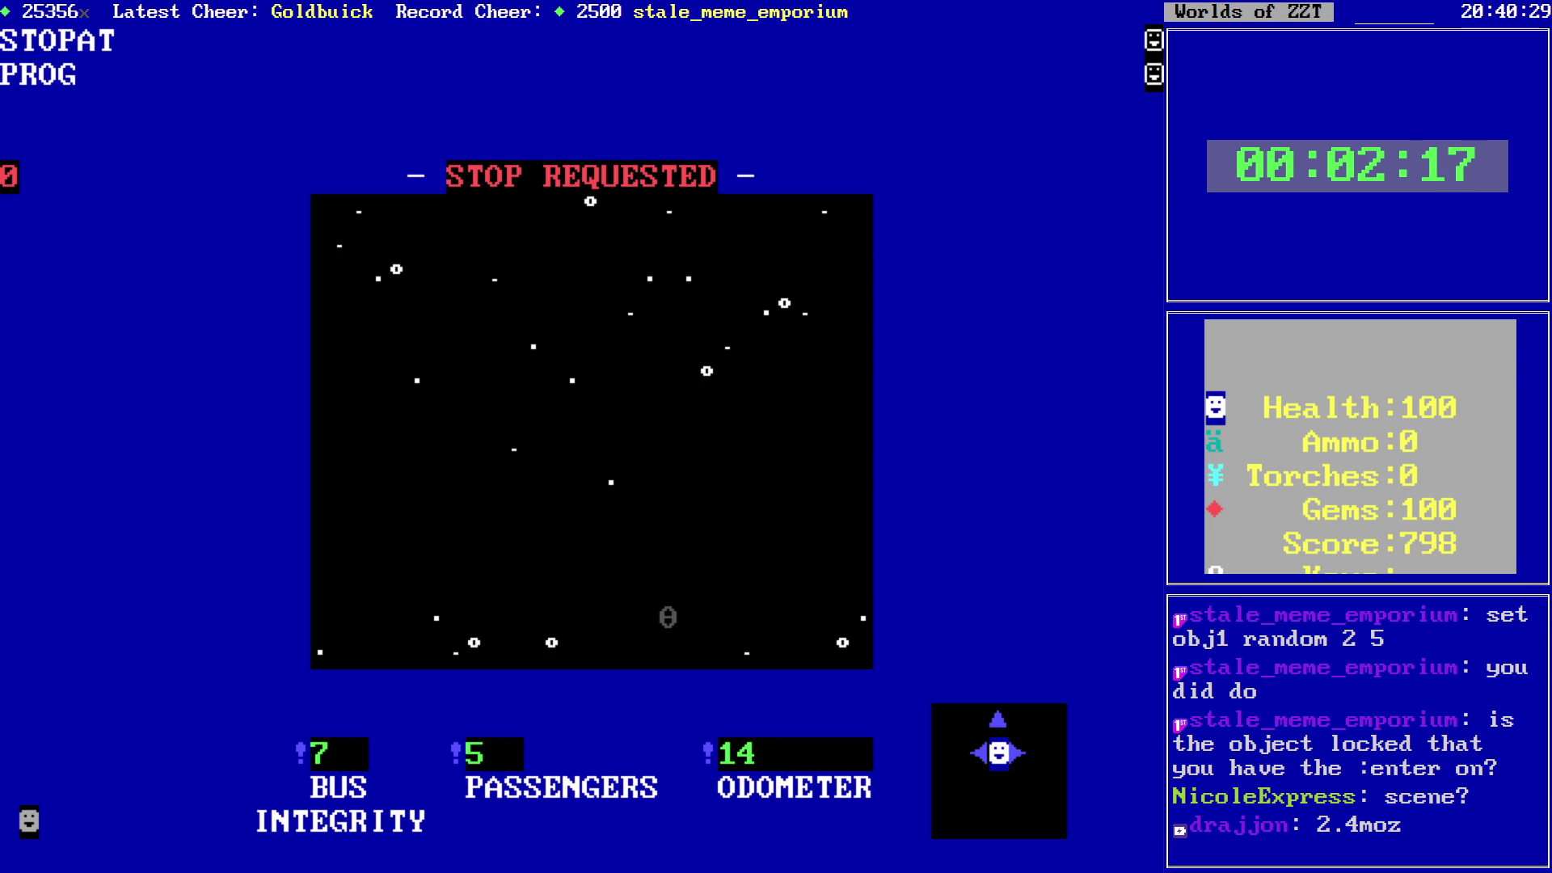
text(flags)
key(Return)
key(Down)
key(Down)
key(Down)
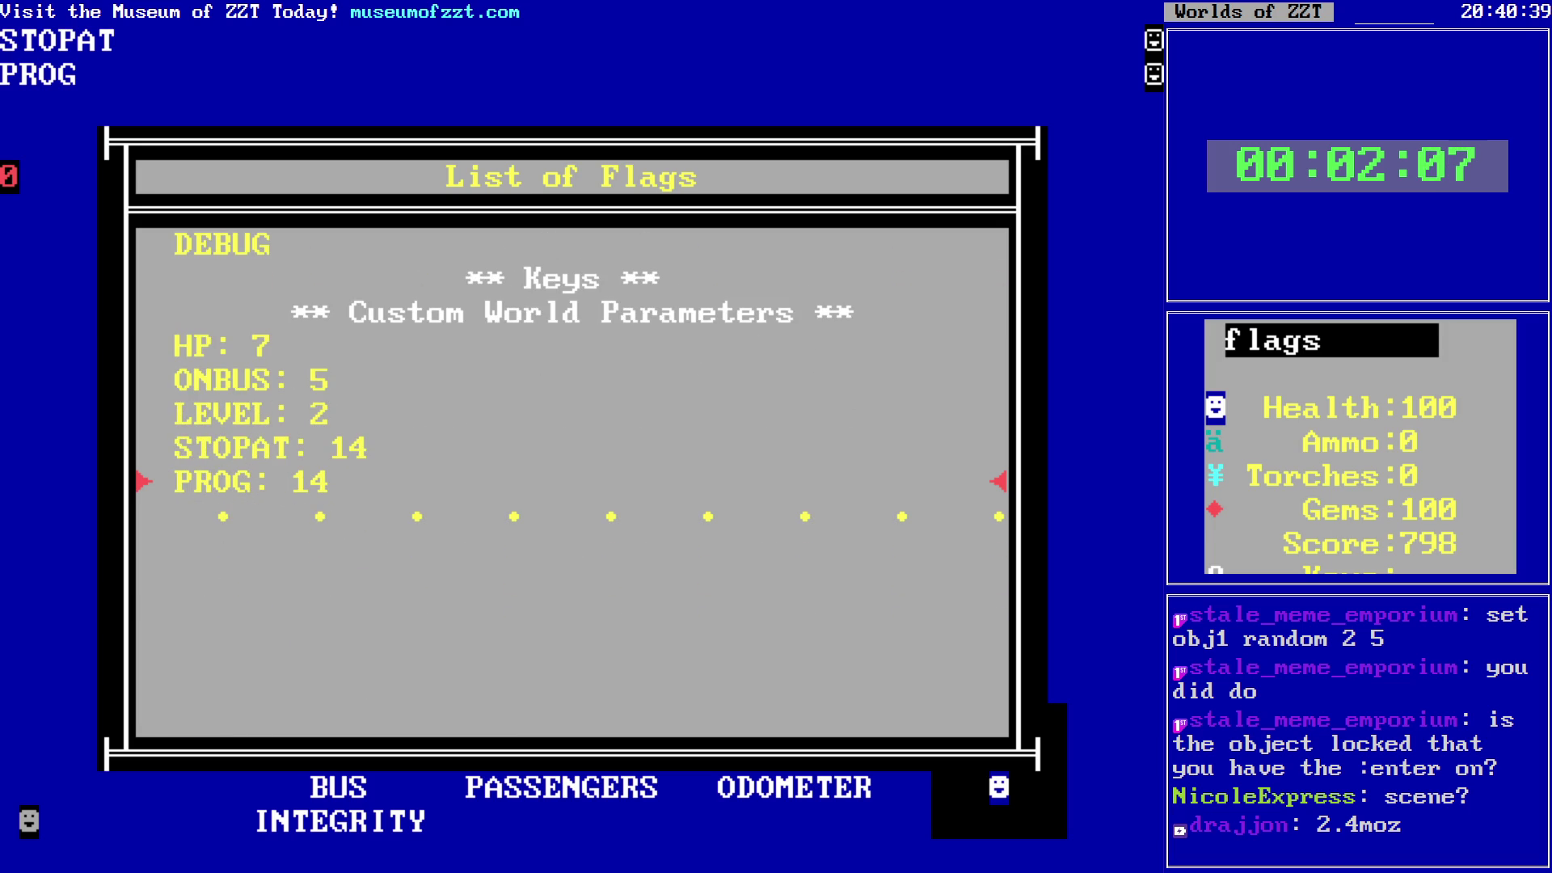
- Close the flag list and confirm ending the test game with Y
key(Escape)
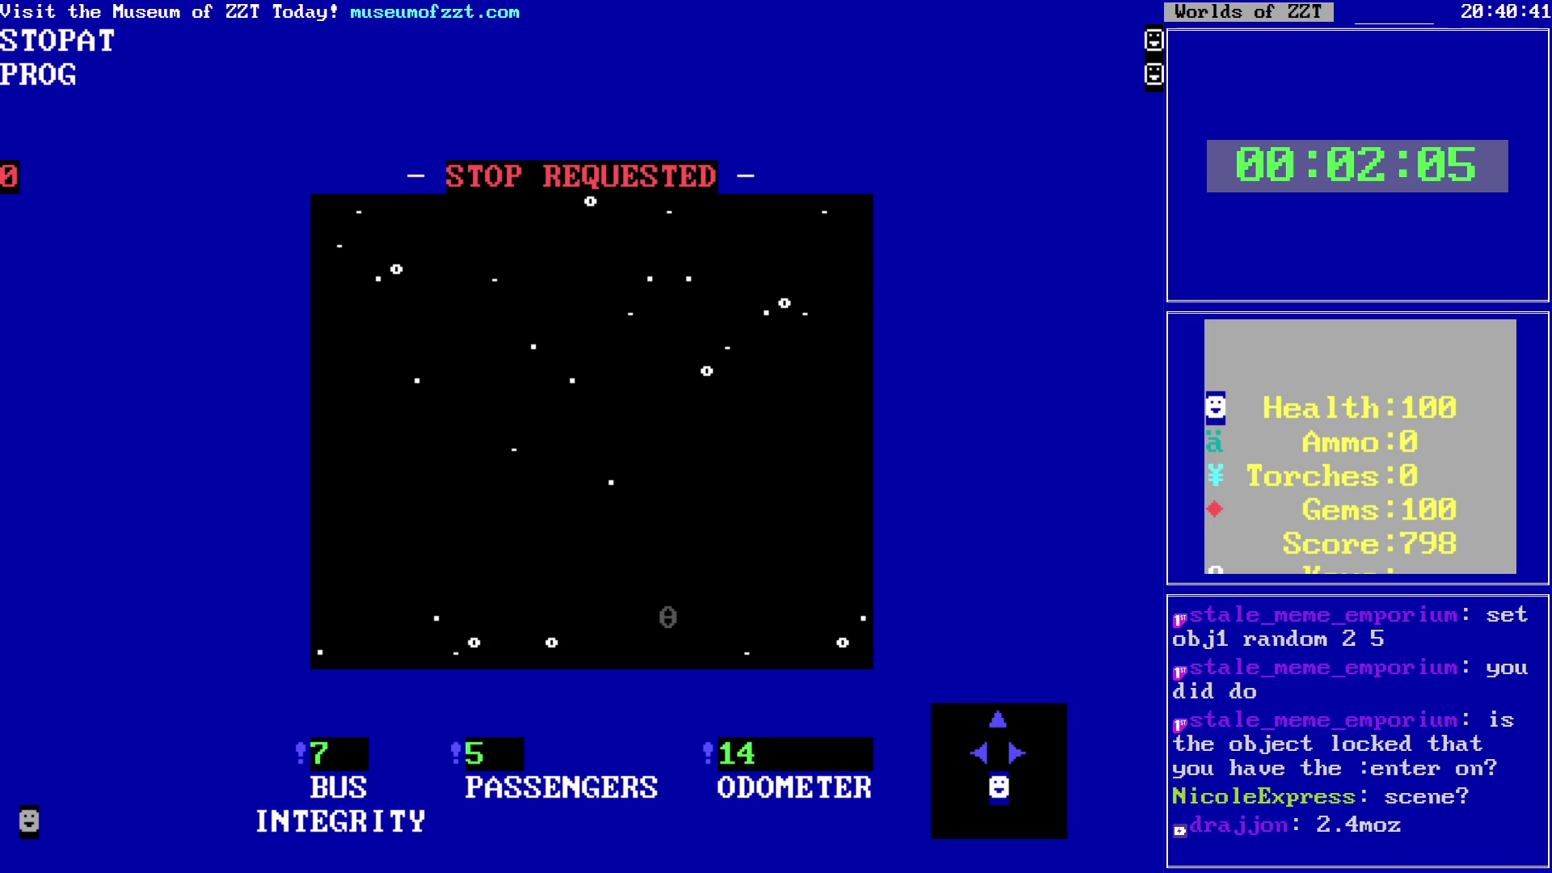
key(Escape)
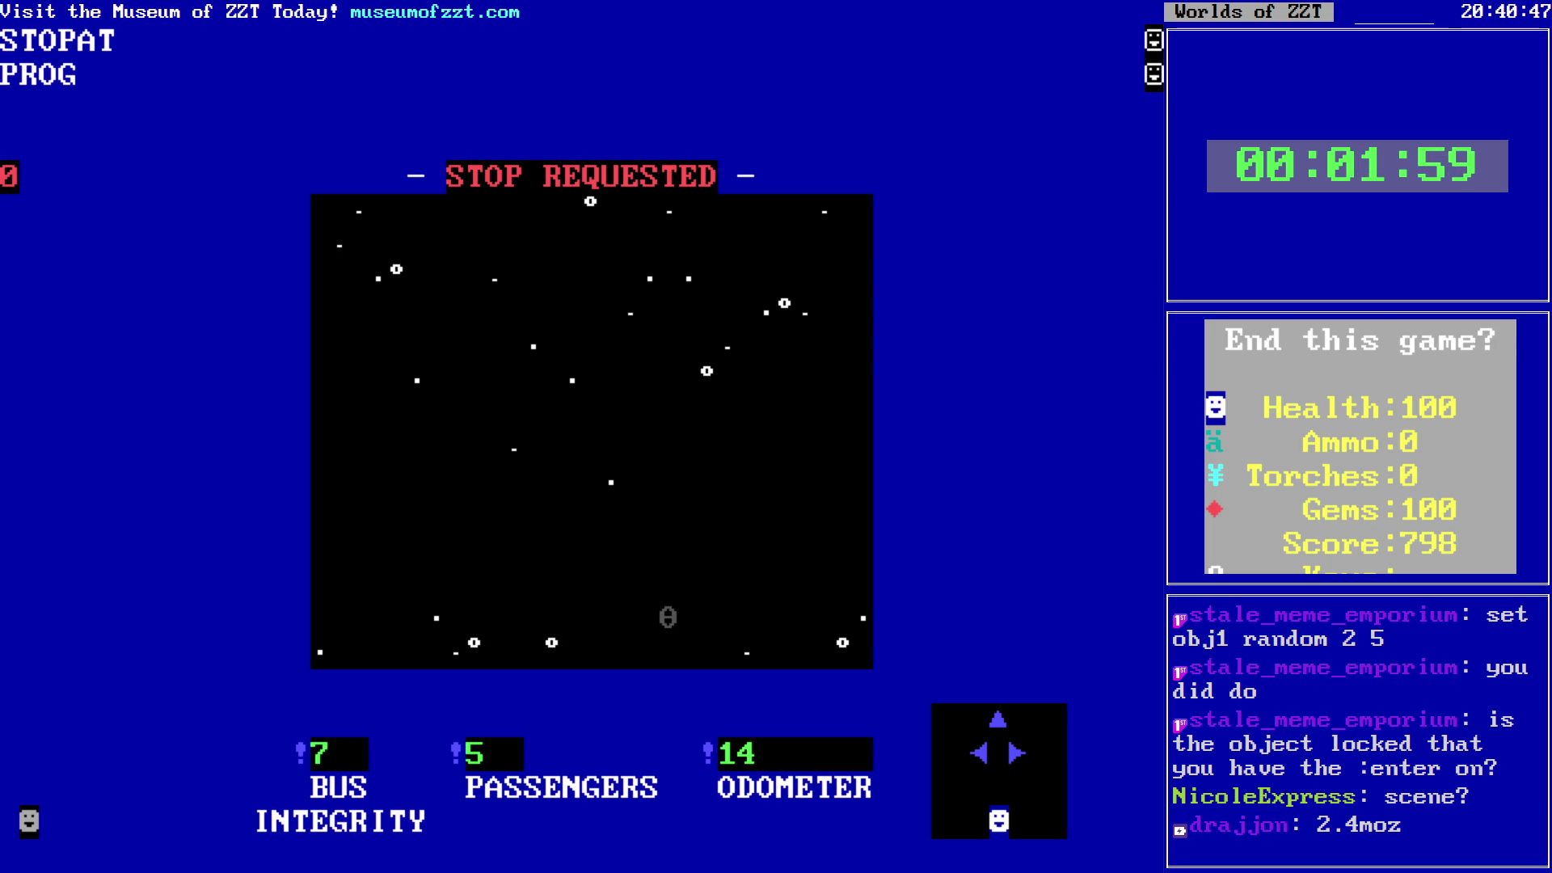
key(y)
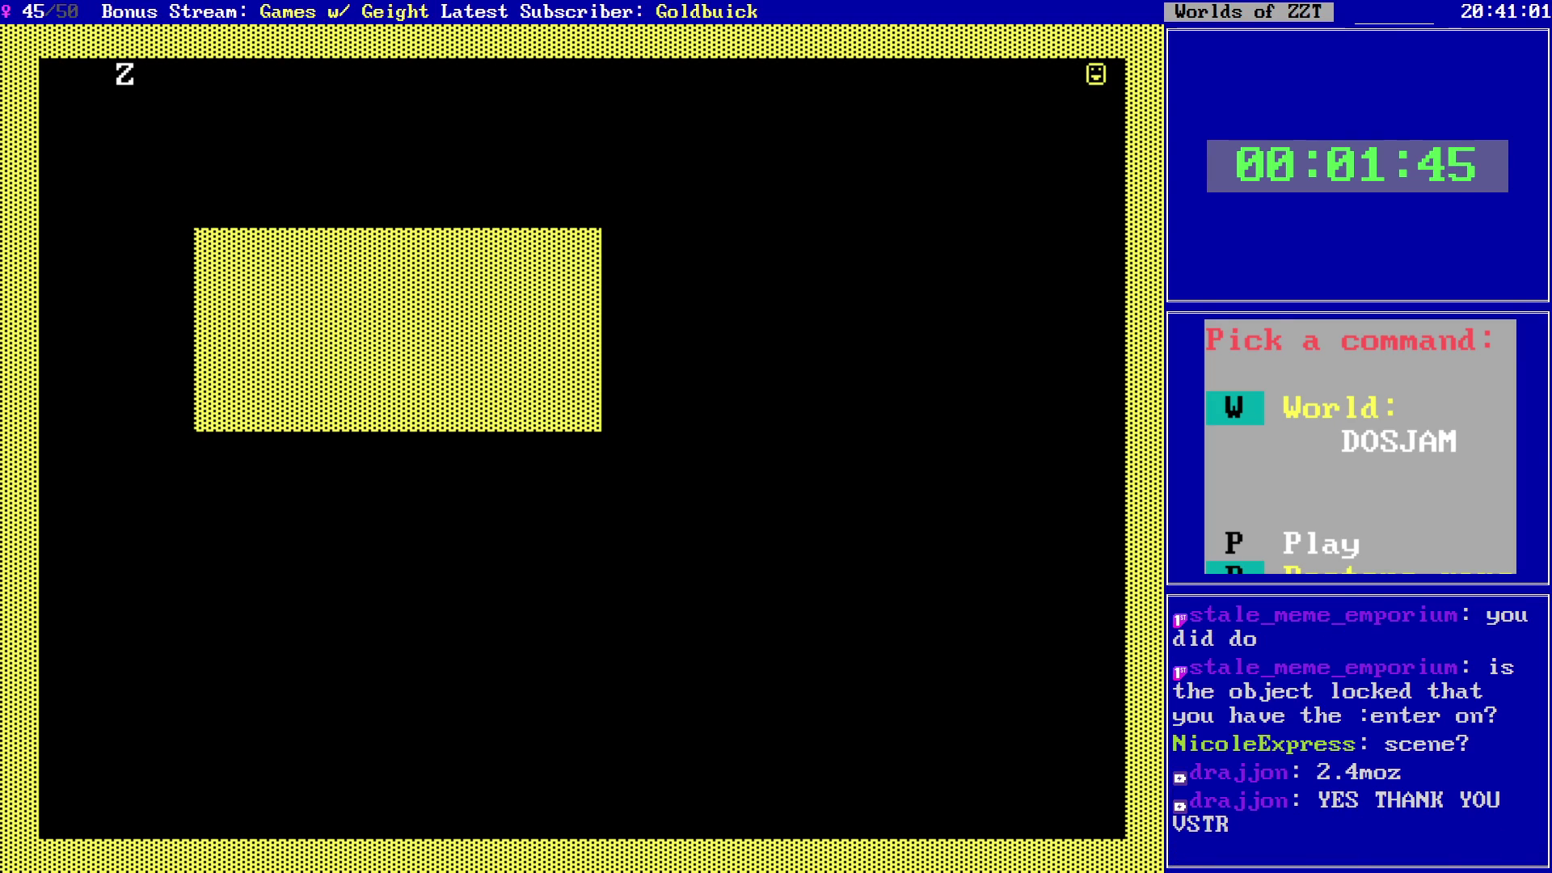
- Insert an ':enter' label below '#set other.strictarray TRUE' in the Setup code
key(Up)
key(Up)
key(Return)
key(Down)
key(Down)
key(Down)
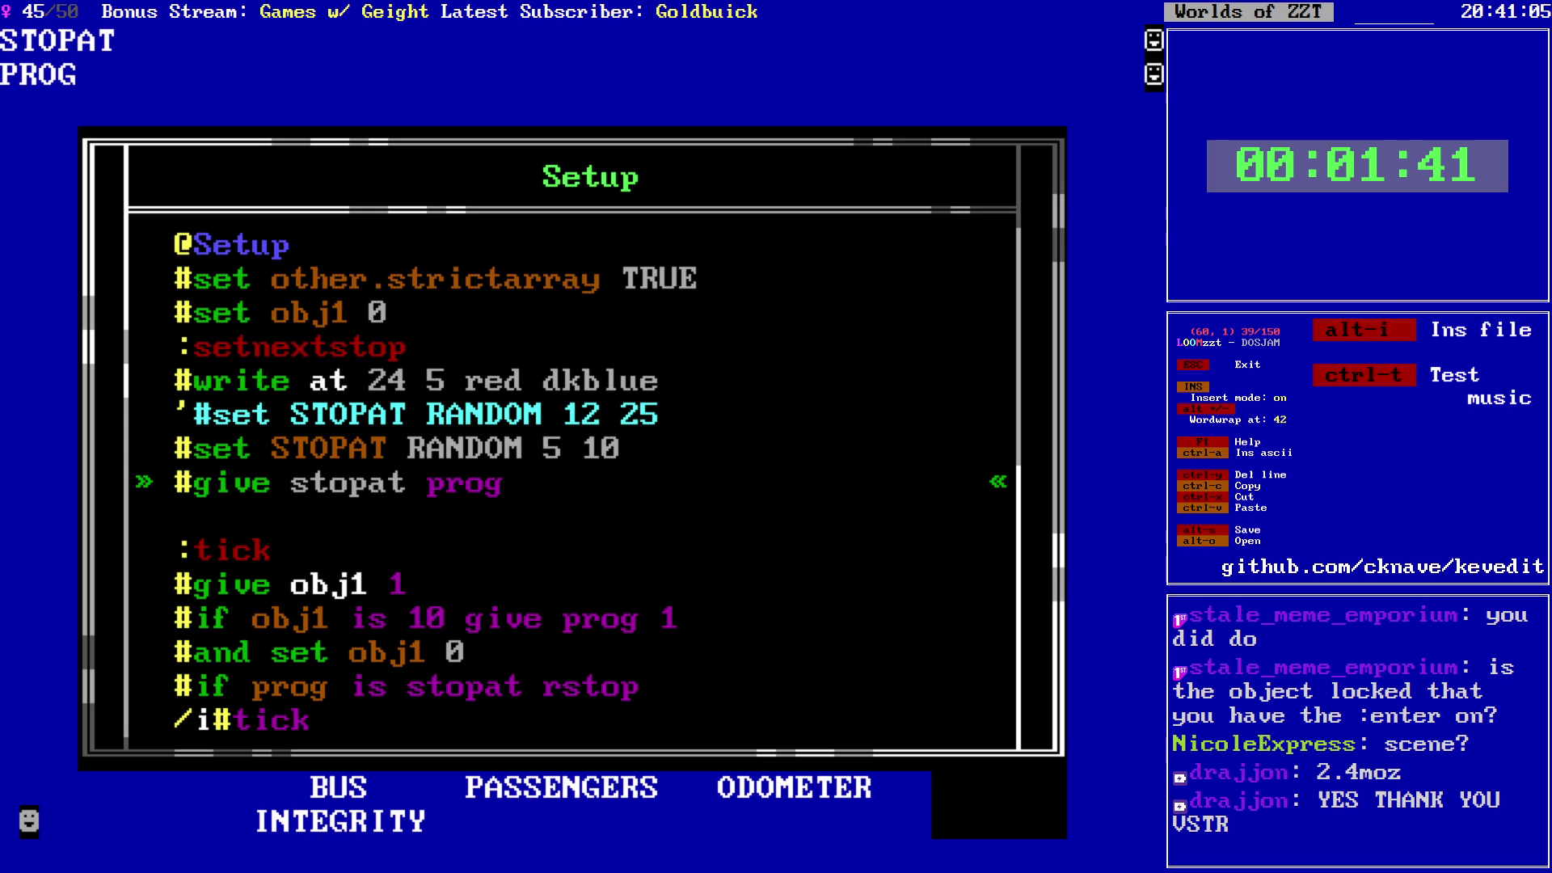
key(Page_Down)
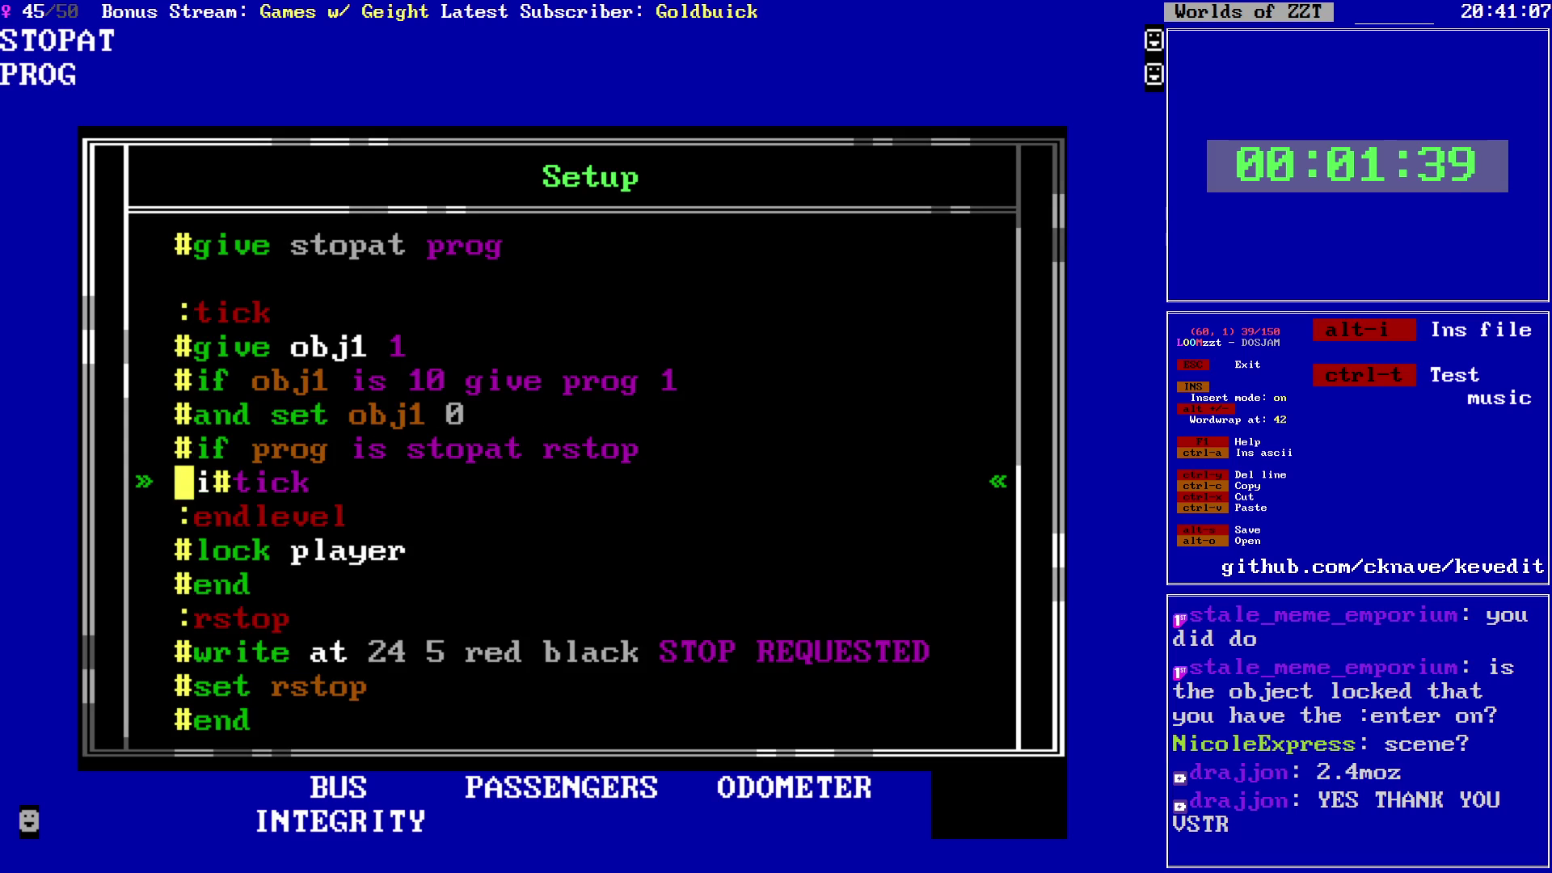
key(Page_Down)
key(Page_Up)
key(Page_Up)
key(Page_Up)
key(Down)
key(Down)
key(Down)
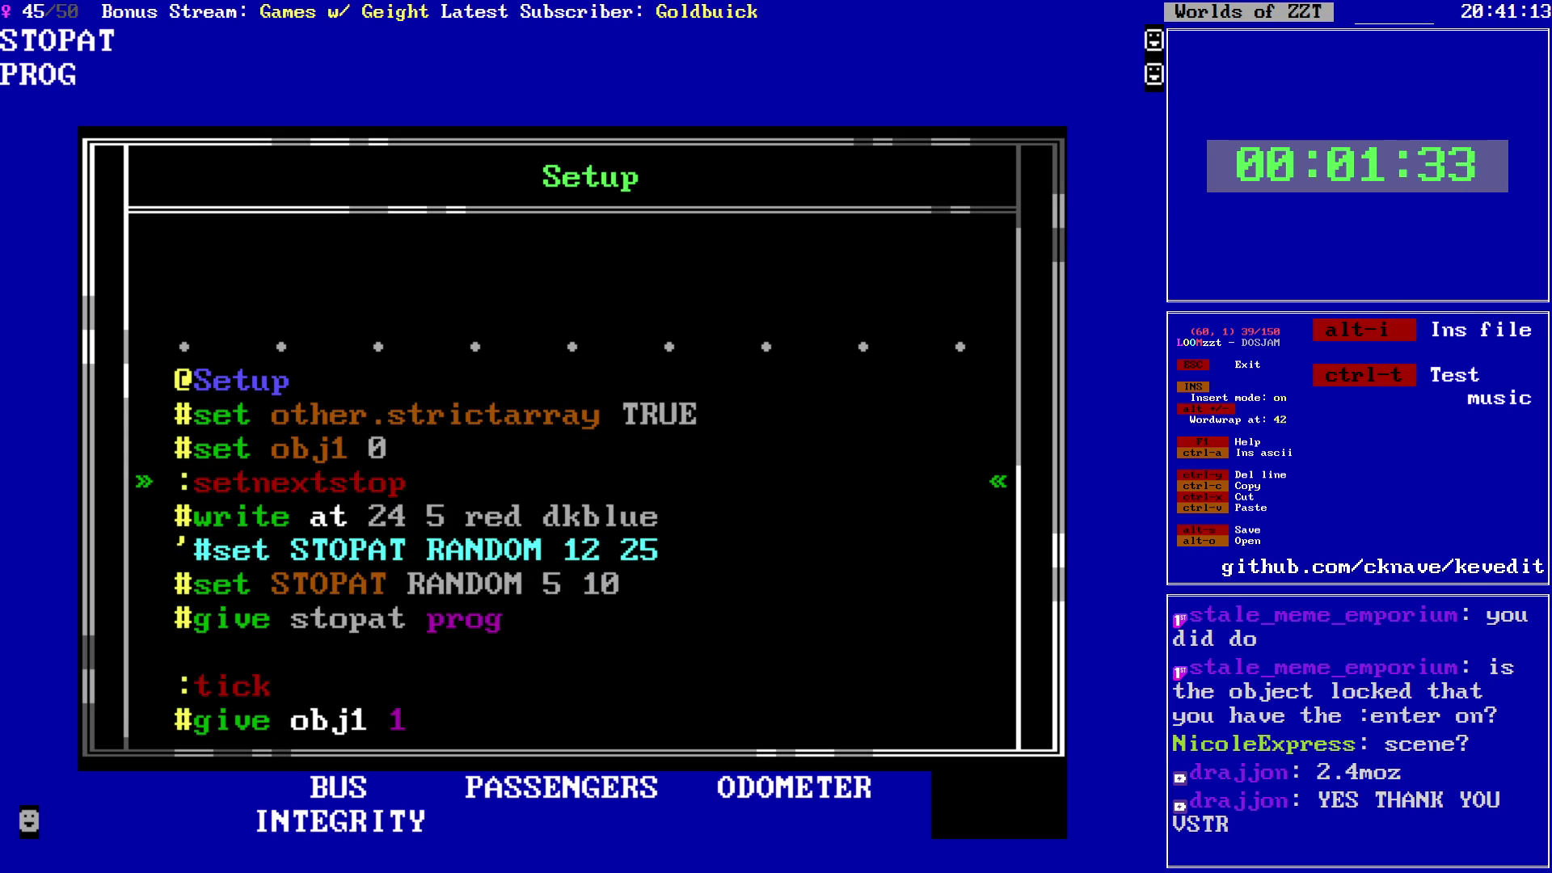
key(Up)
key(Up)
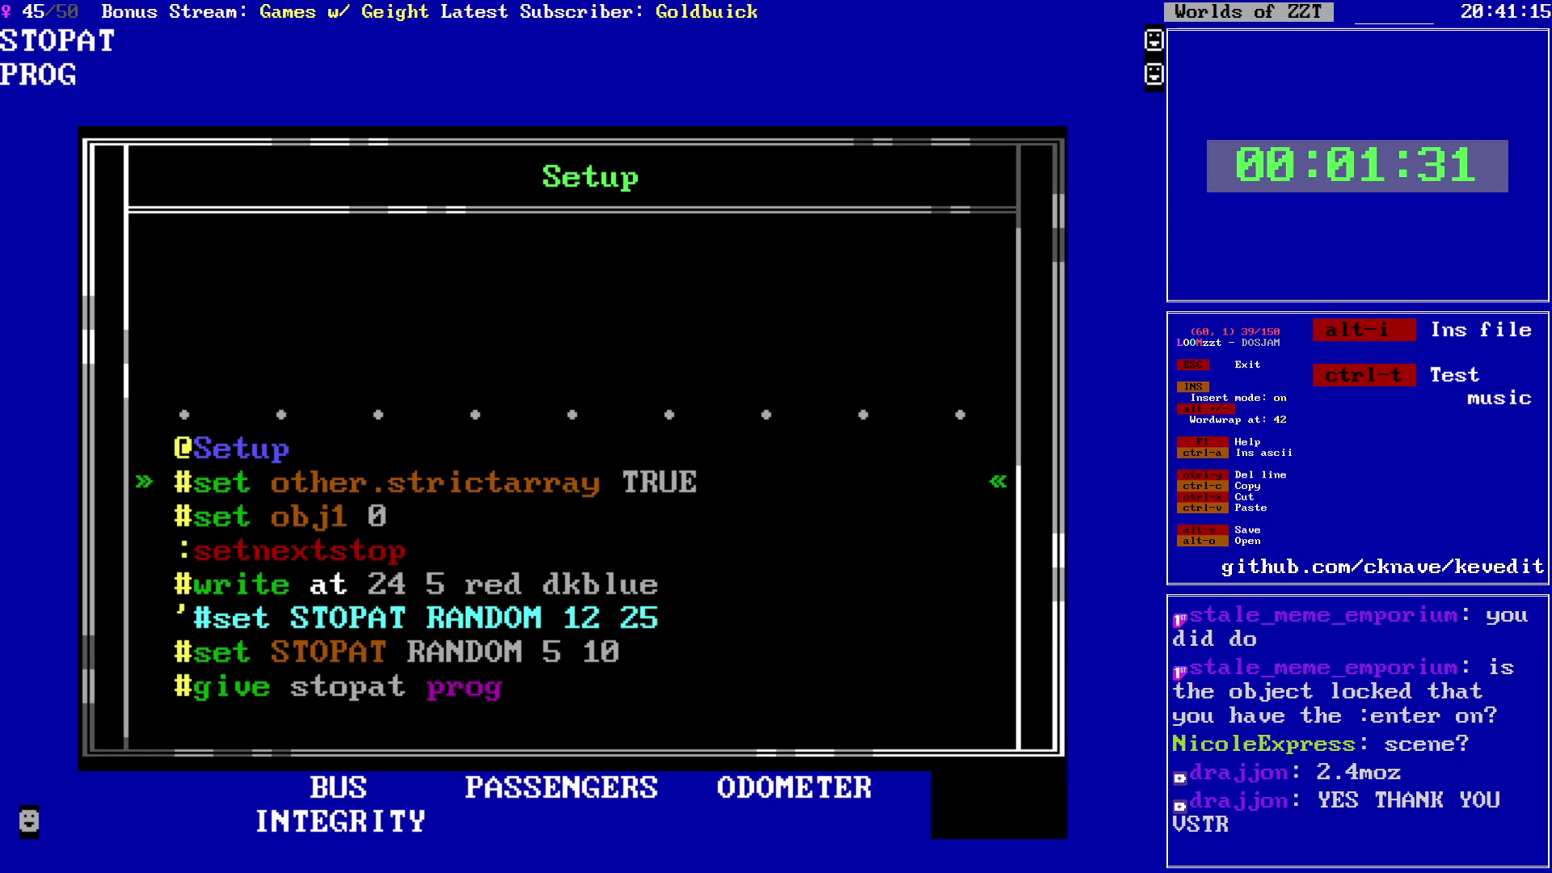
key(End)
key(Left)
key(Left)
key(Left)
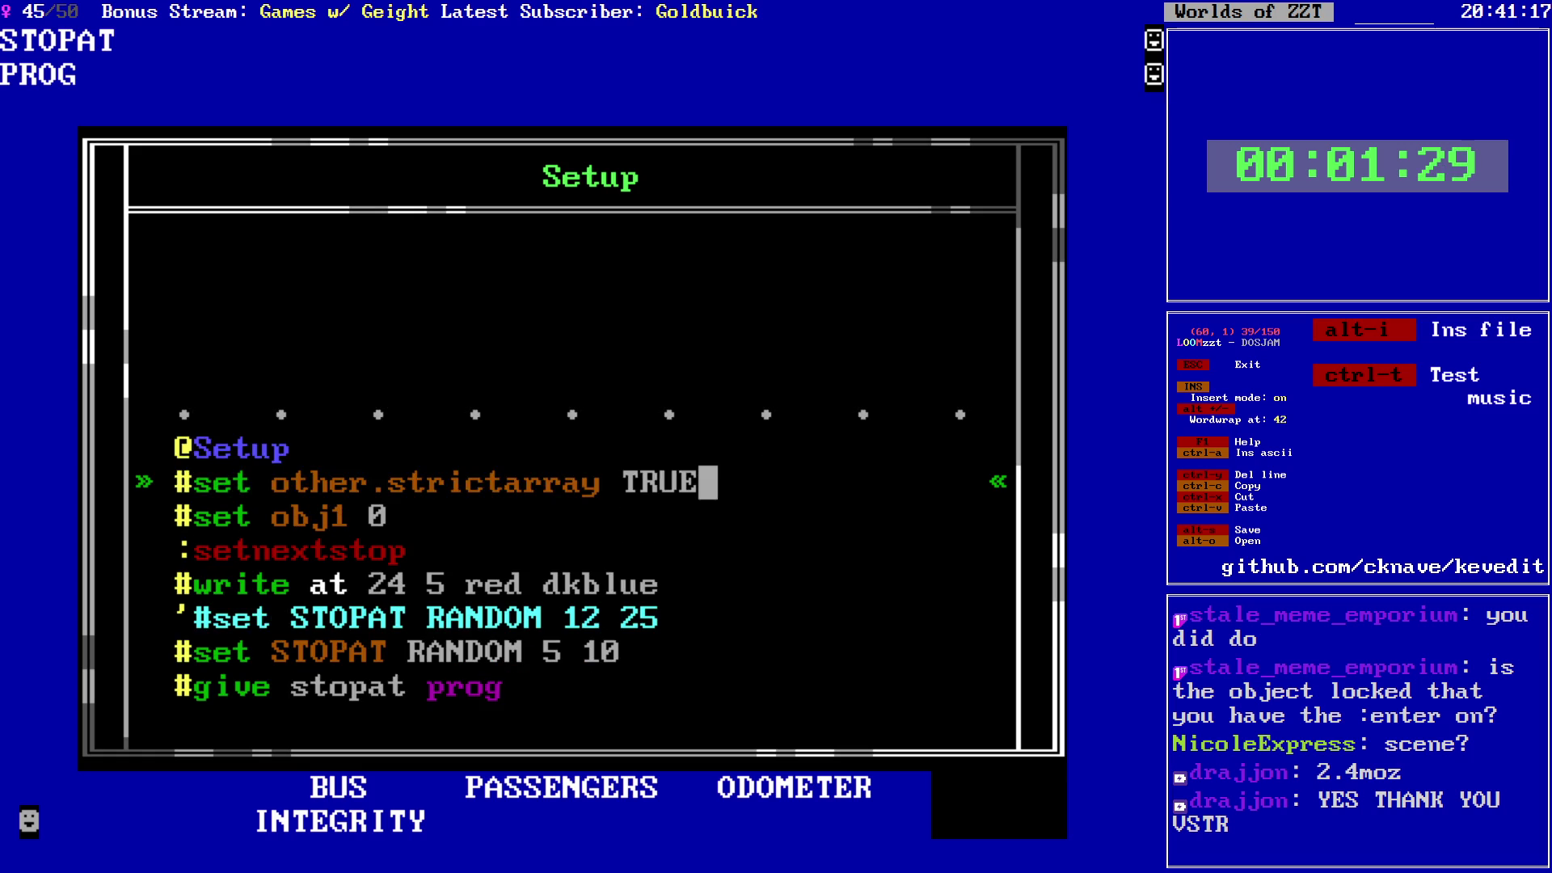
key(End)
key(Return)
text(:enter)
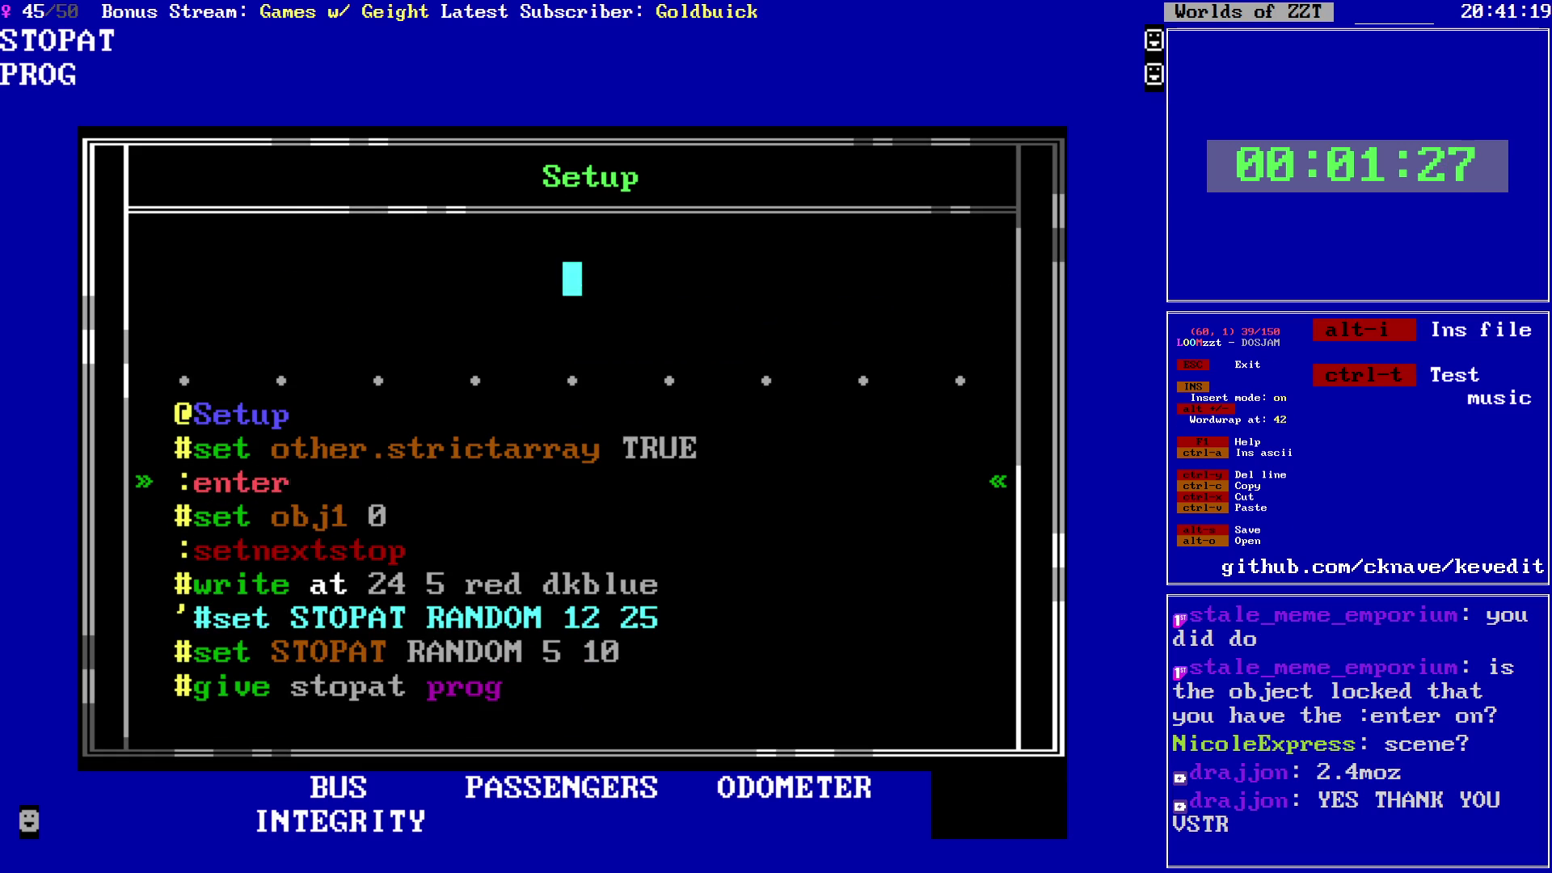
key(Escape)
- Reopen the Setup code to review the #write, STOPAT and :endlevel lines
key(alt+Left)
key(alt+Left)
key(alt+Down)
key(alt+Down)
key(alt+Up)
key(alt+Right)
key(alt+Right)
key(alt+Up)
key(Return)
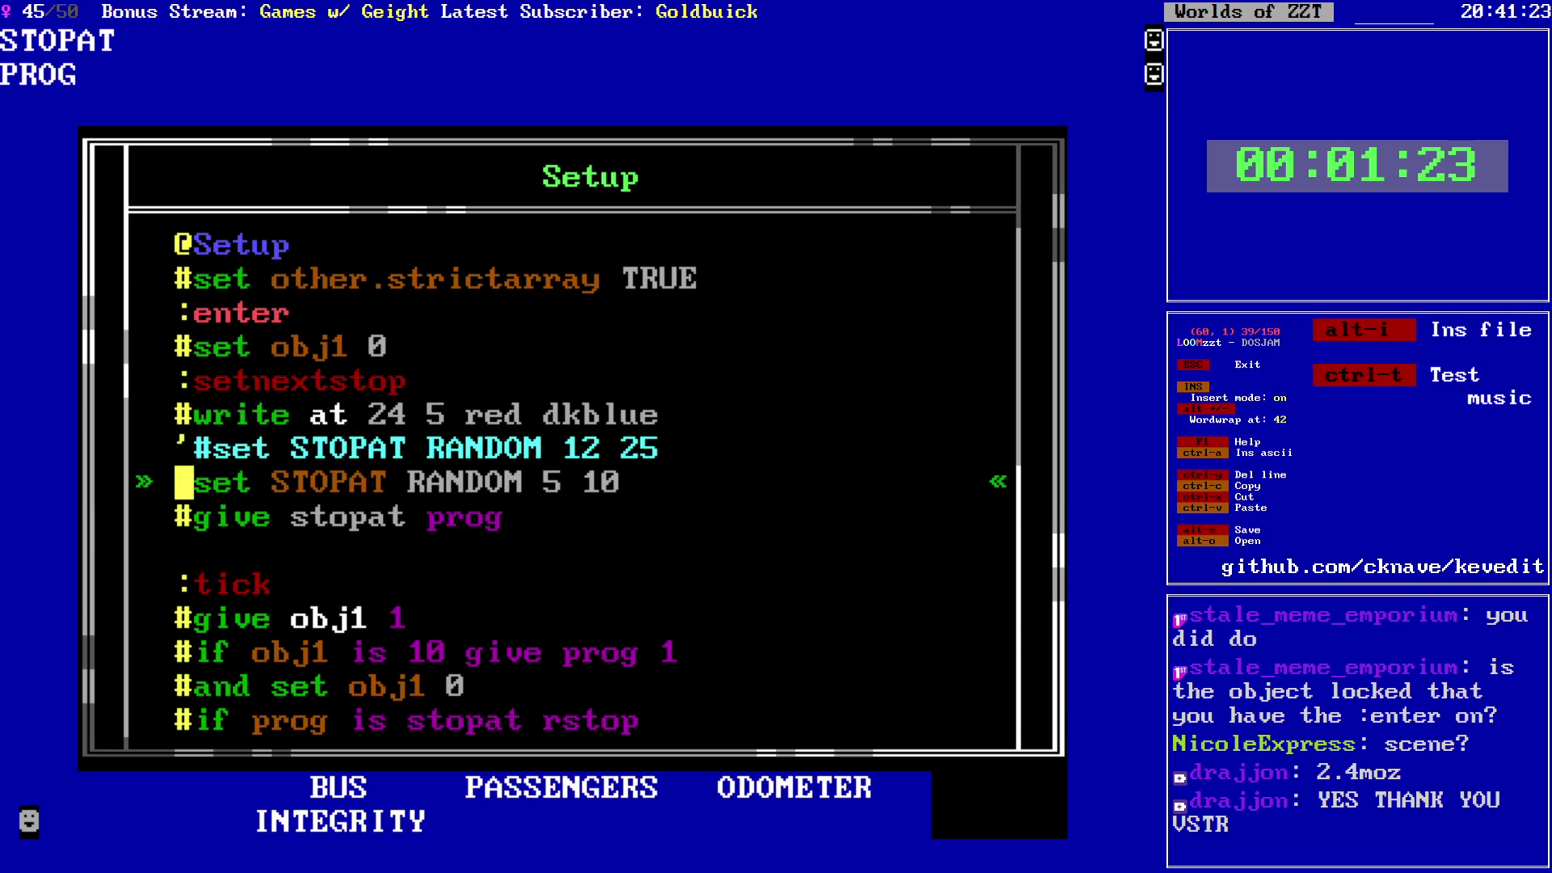
key(Up)
key(Up)
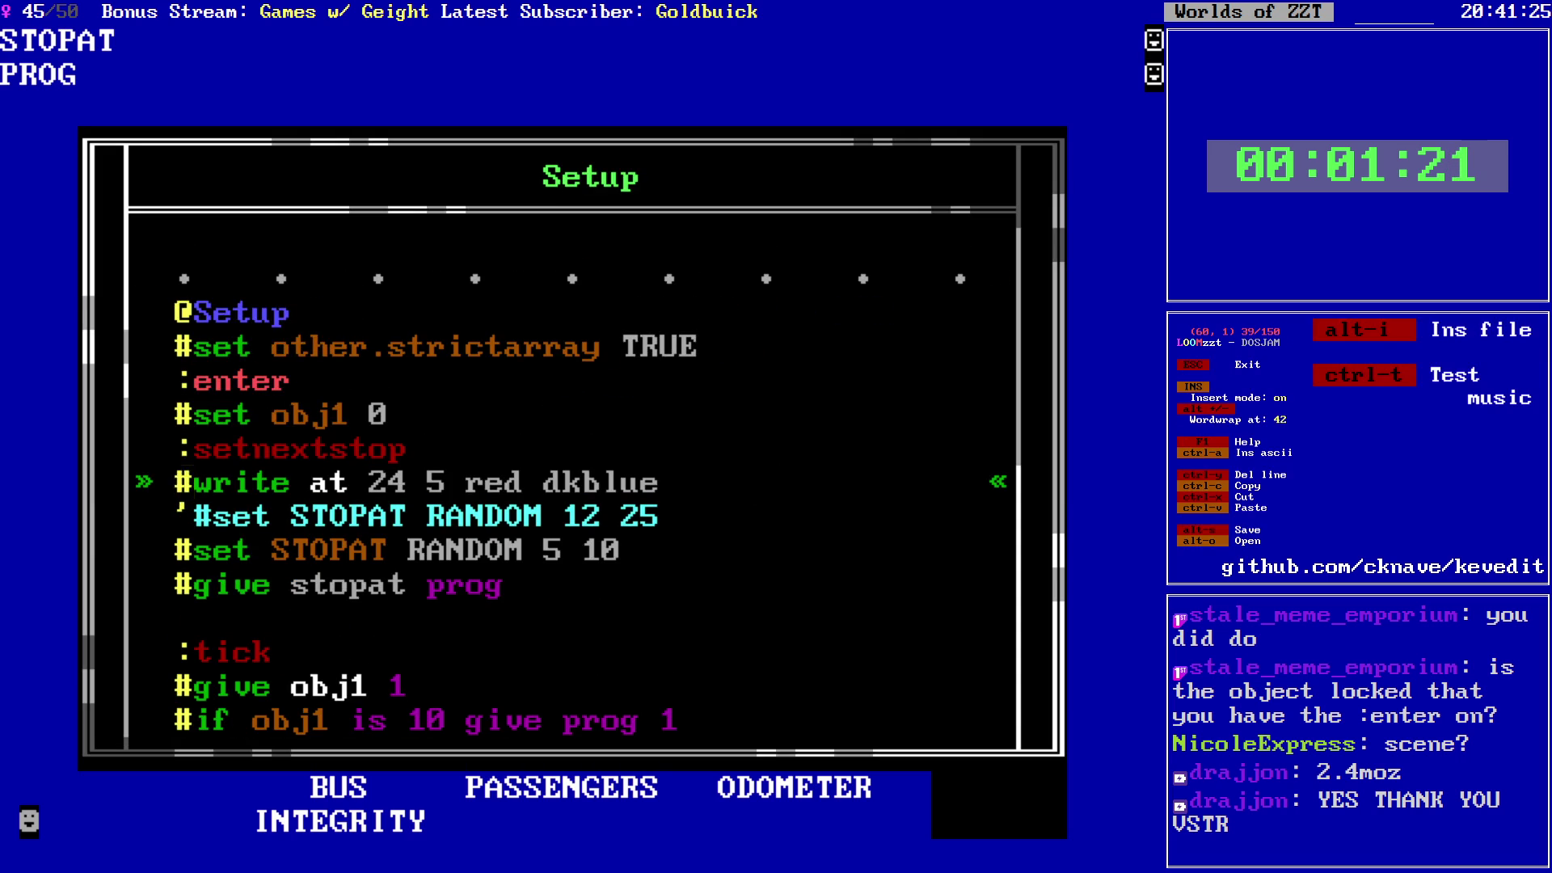
key(End)
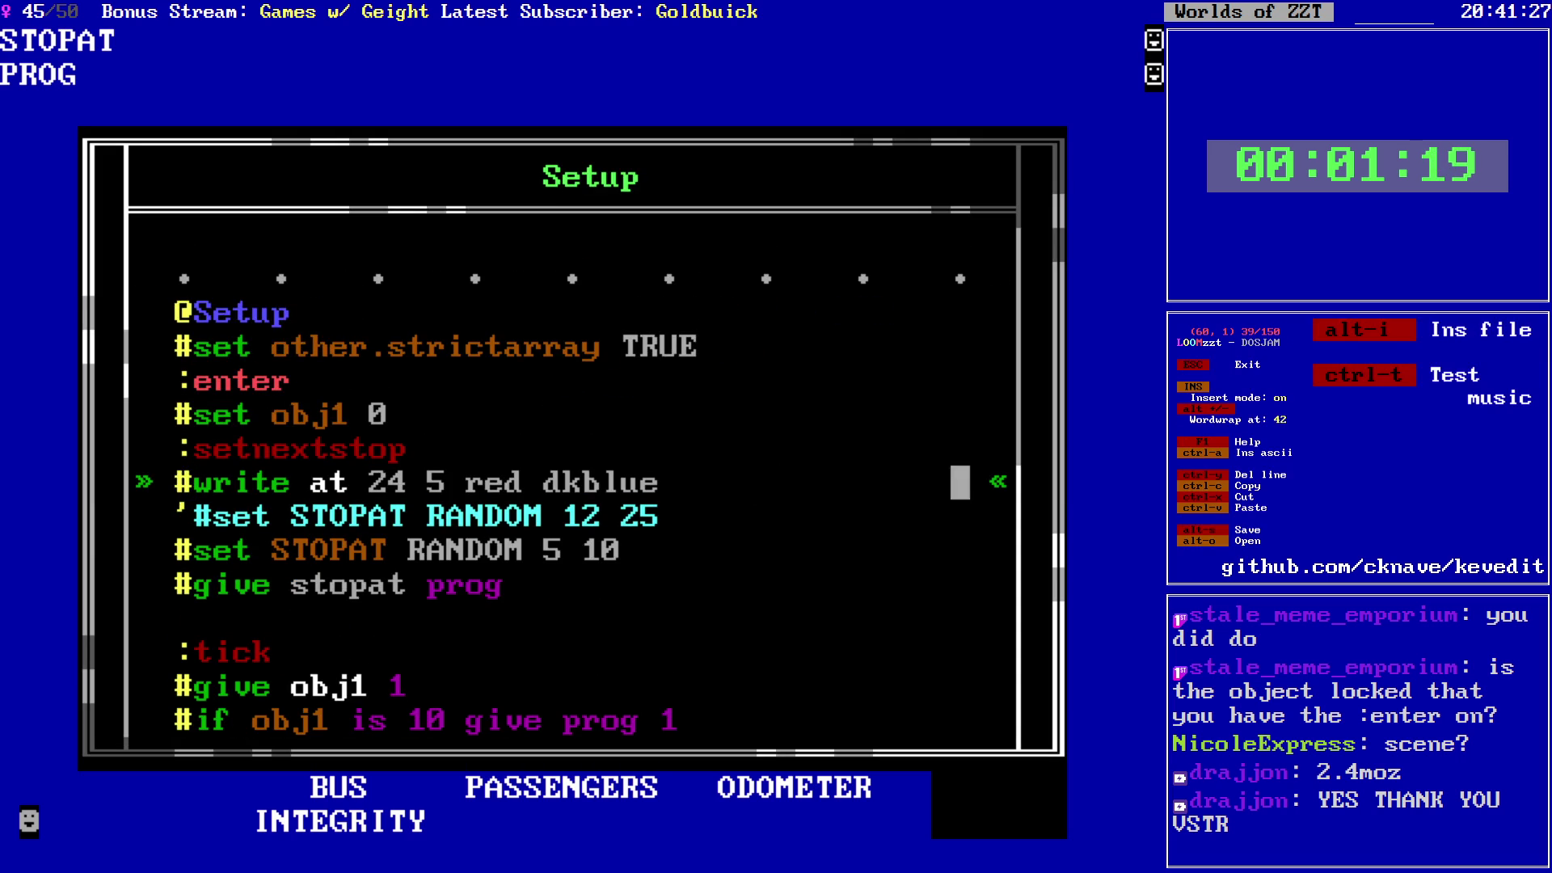
key(Down)
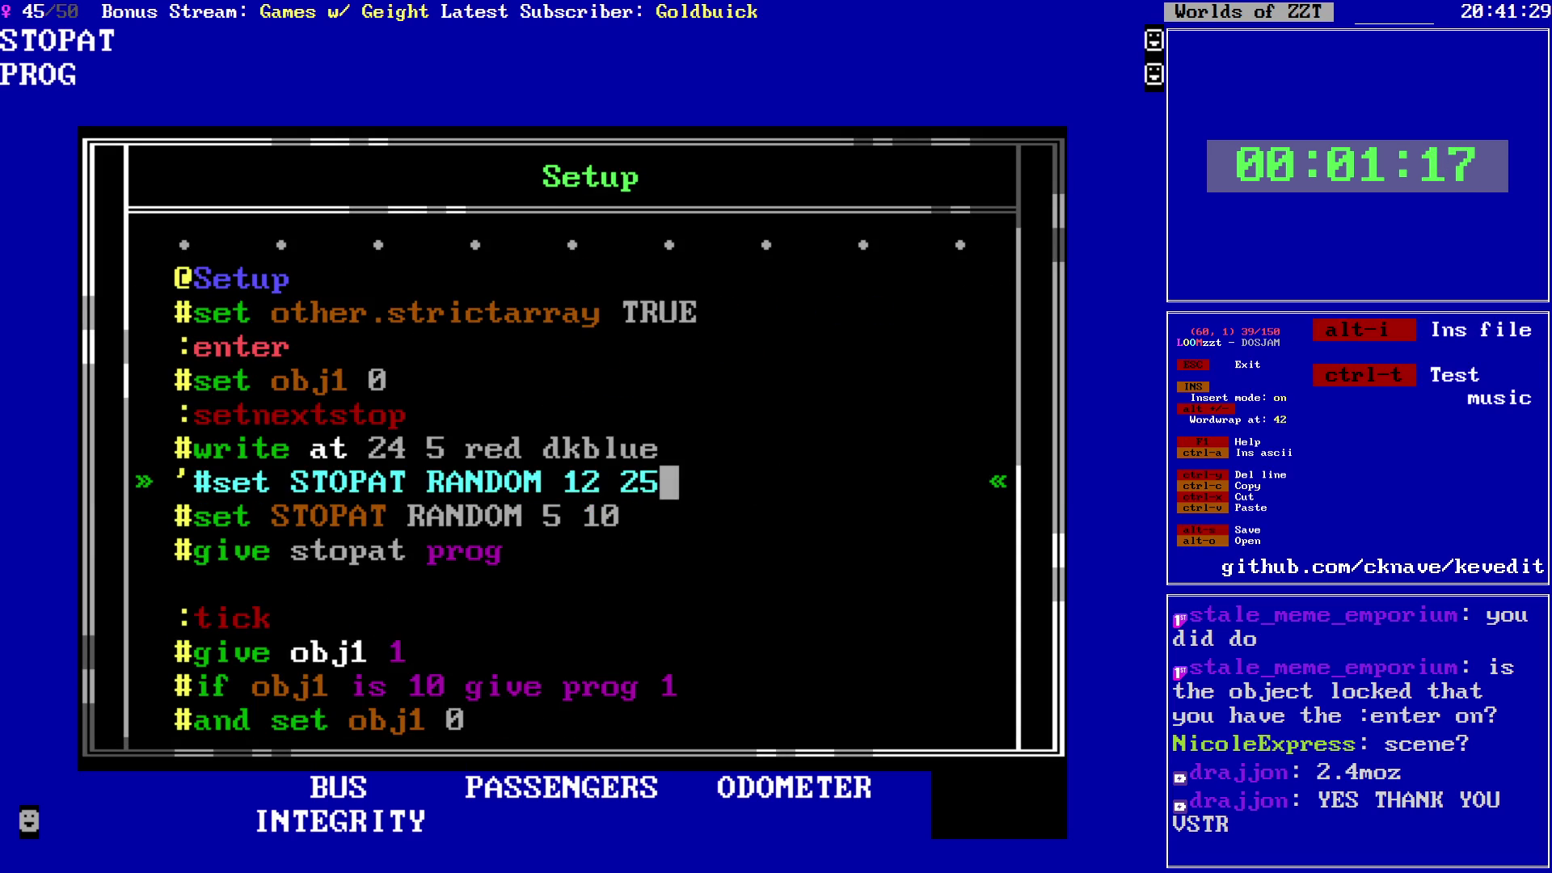
key(Down)
key(Down)
key(Down)
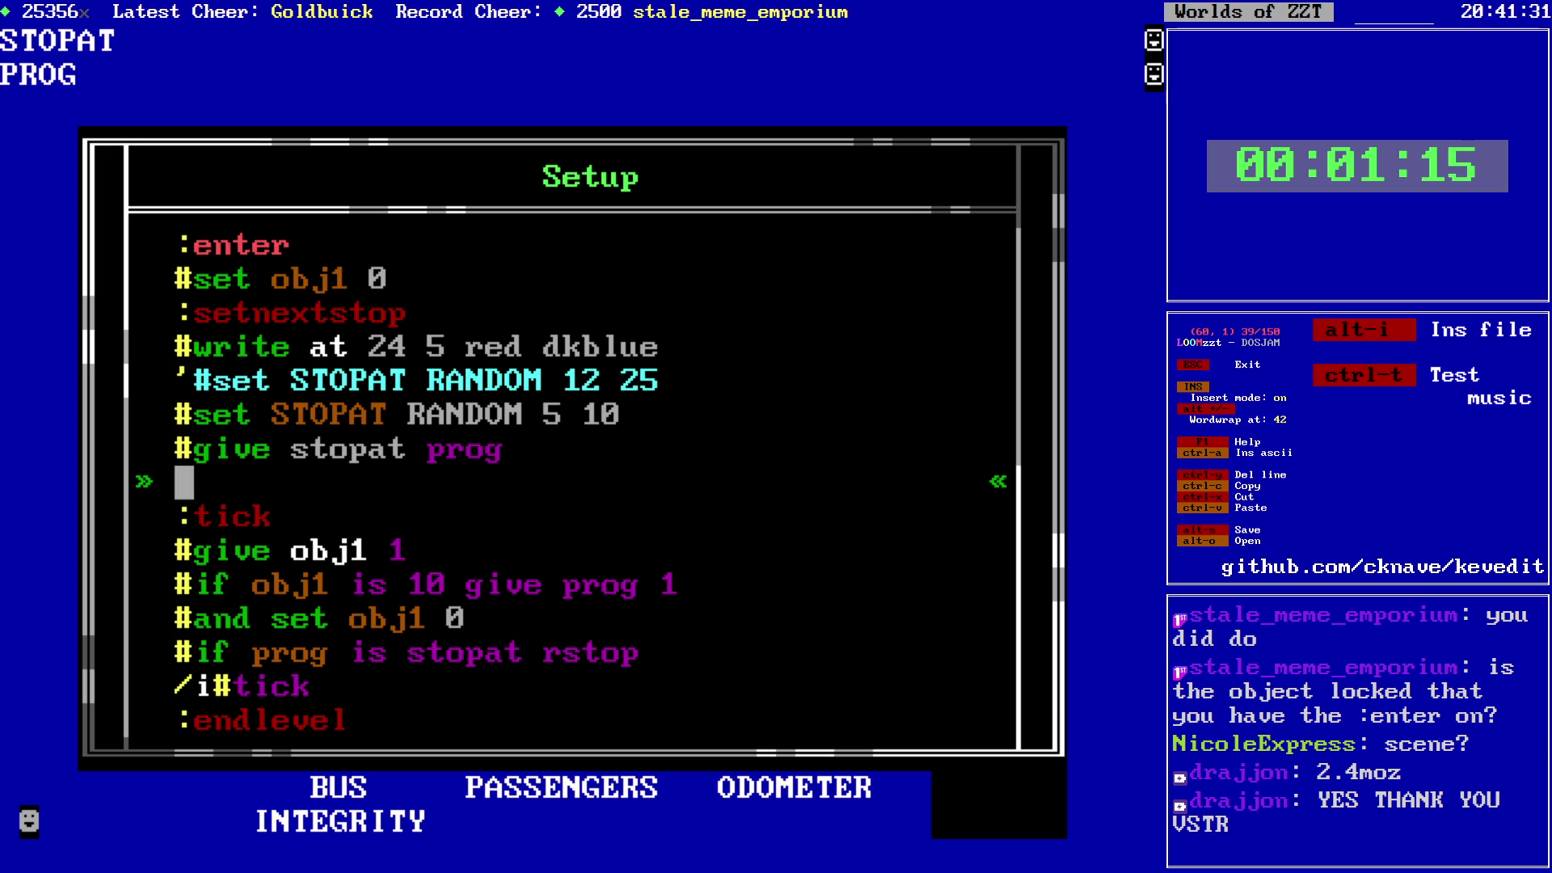
key(Page_Down)
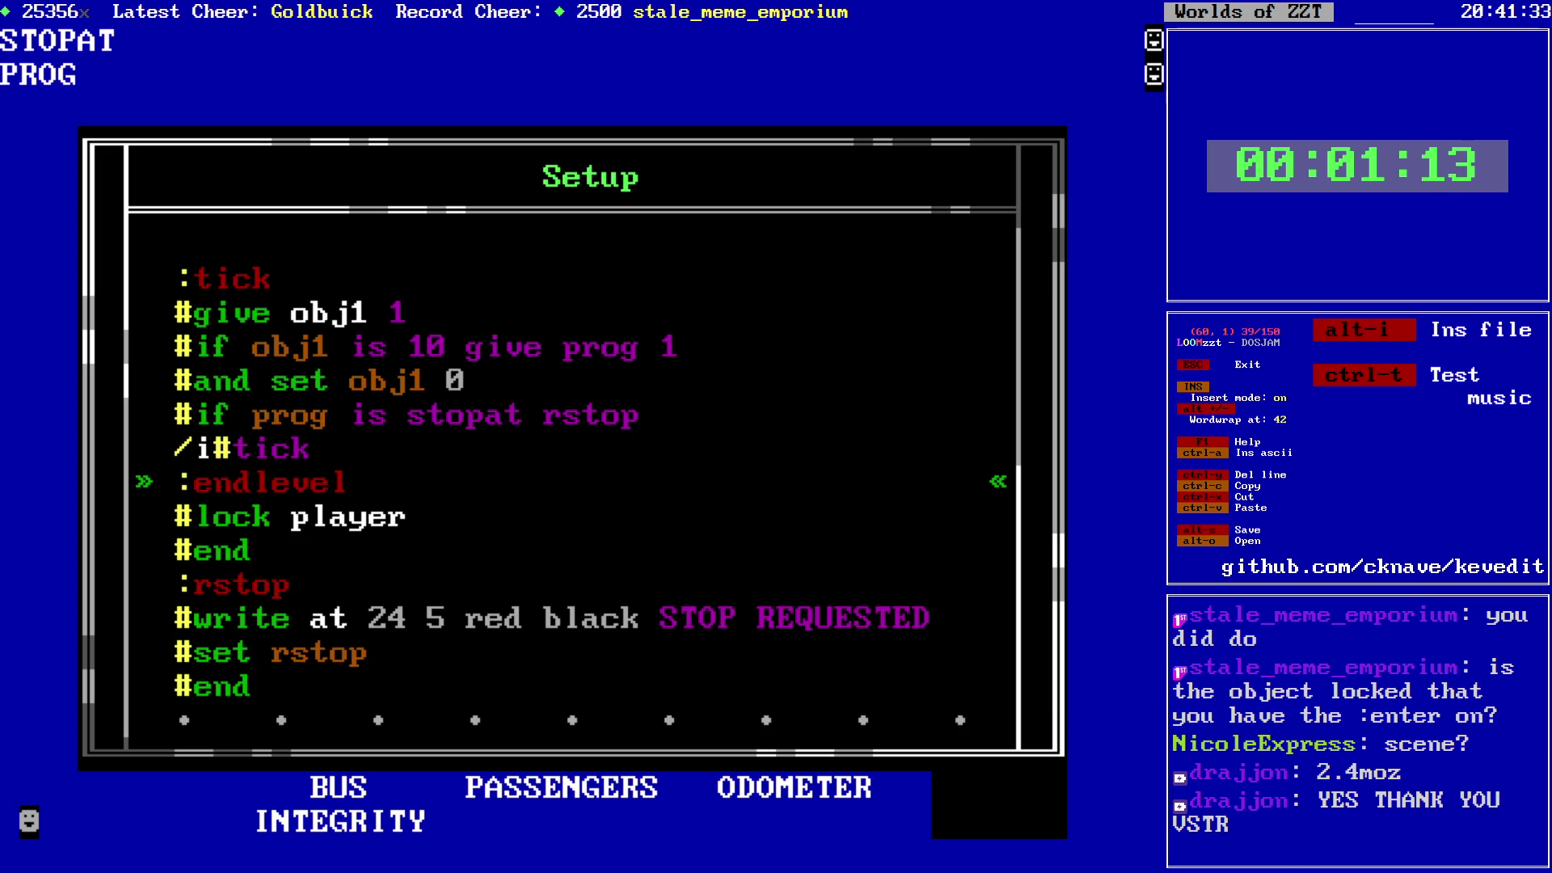
key(Escape)
key(alt+Left)
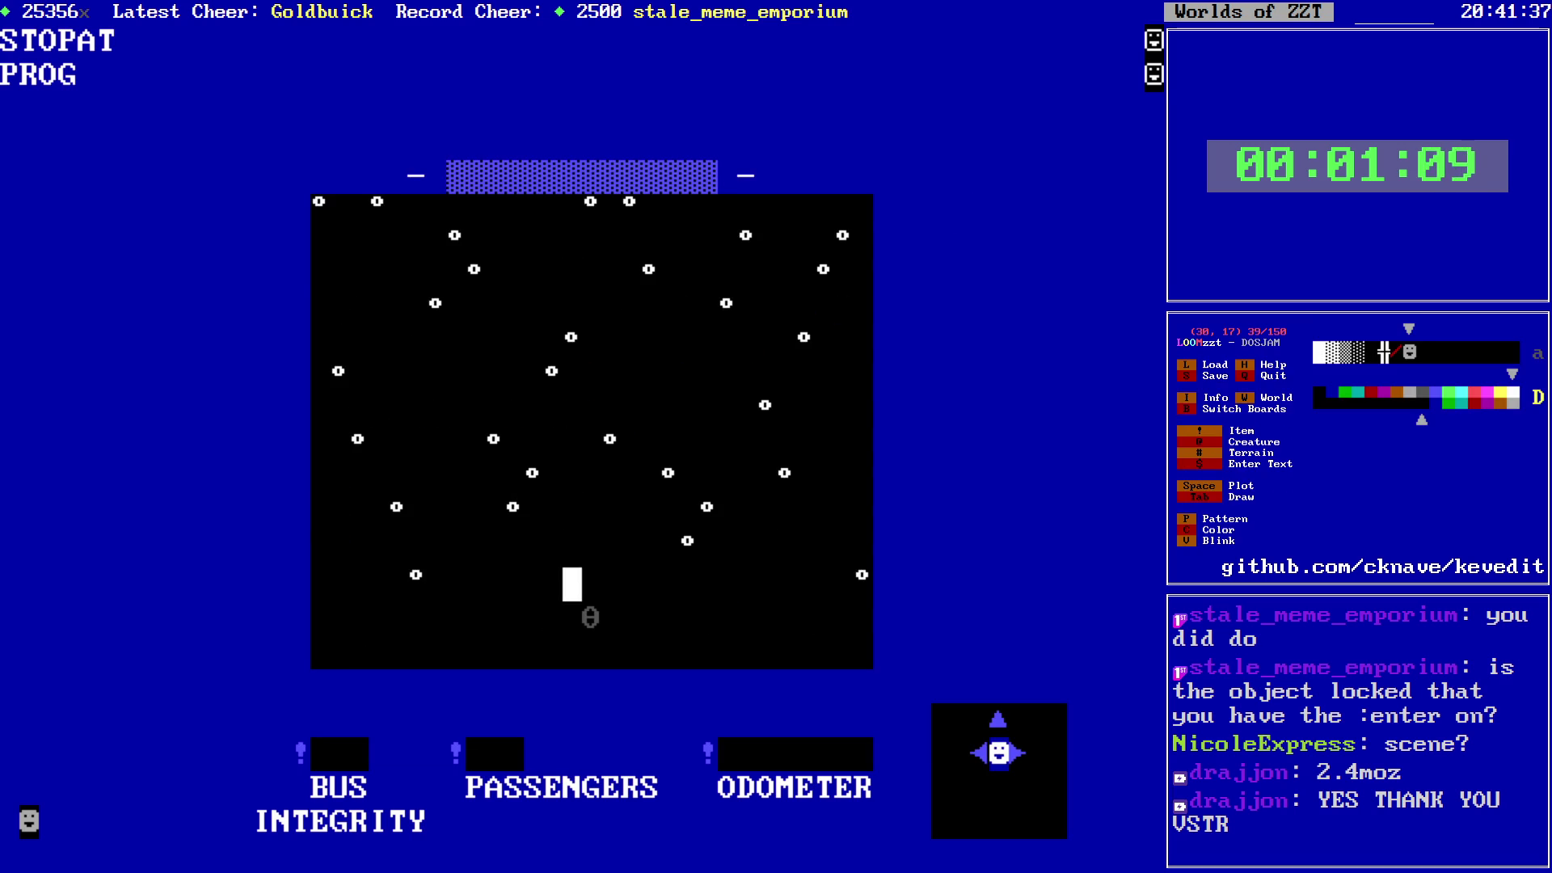
- Inspect the star object's code on the driving board
click(398, 416)
key(Up)
key(Left)
key(Left)
key(Left)
key(Return)
key(Escape)
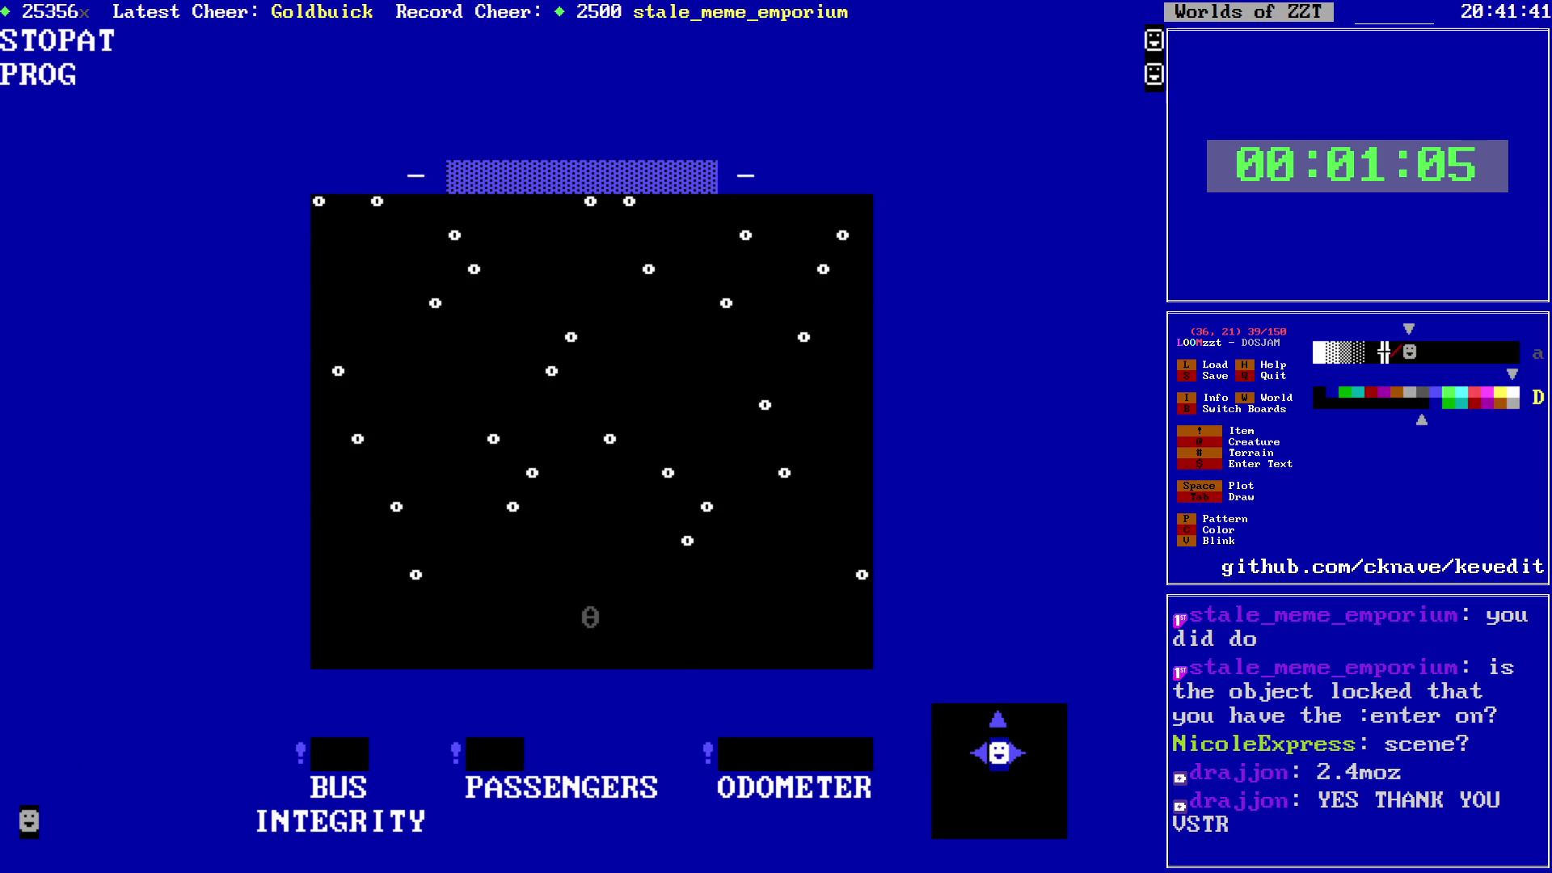
- Copy the '#star:start' through '#score:reset' lines from the Ship object's code
key(Return)
key(Return)
key(Down)
key(Down)
key(Down)
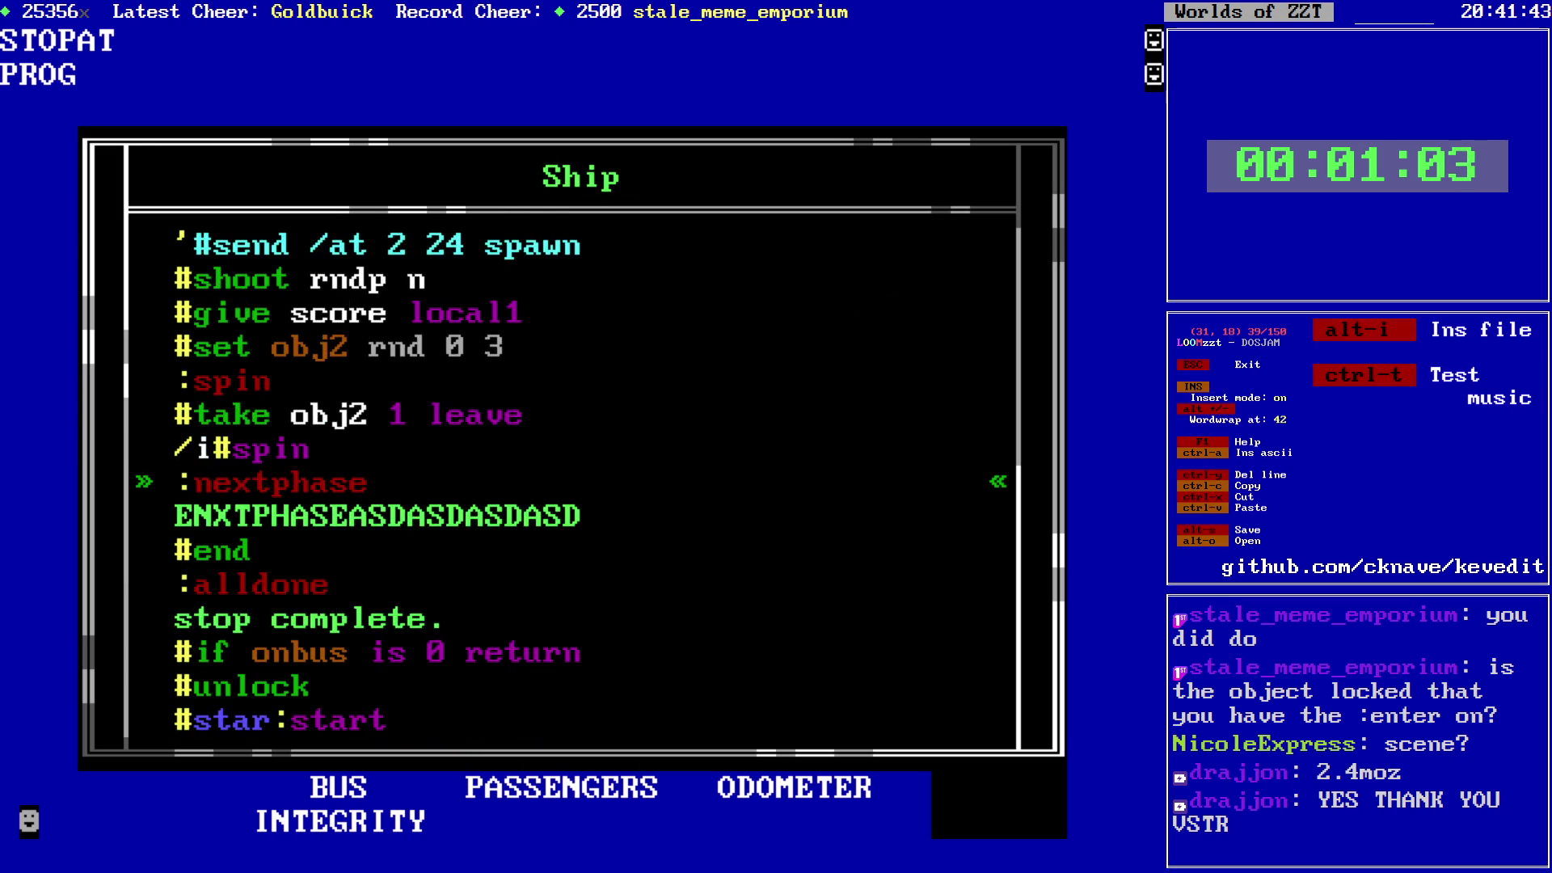
key(Down)
key(Down)
key(End)
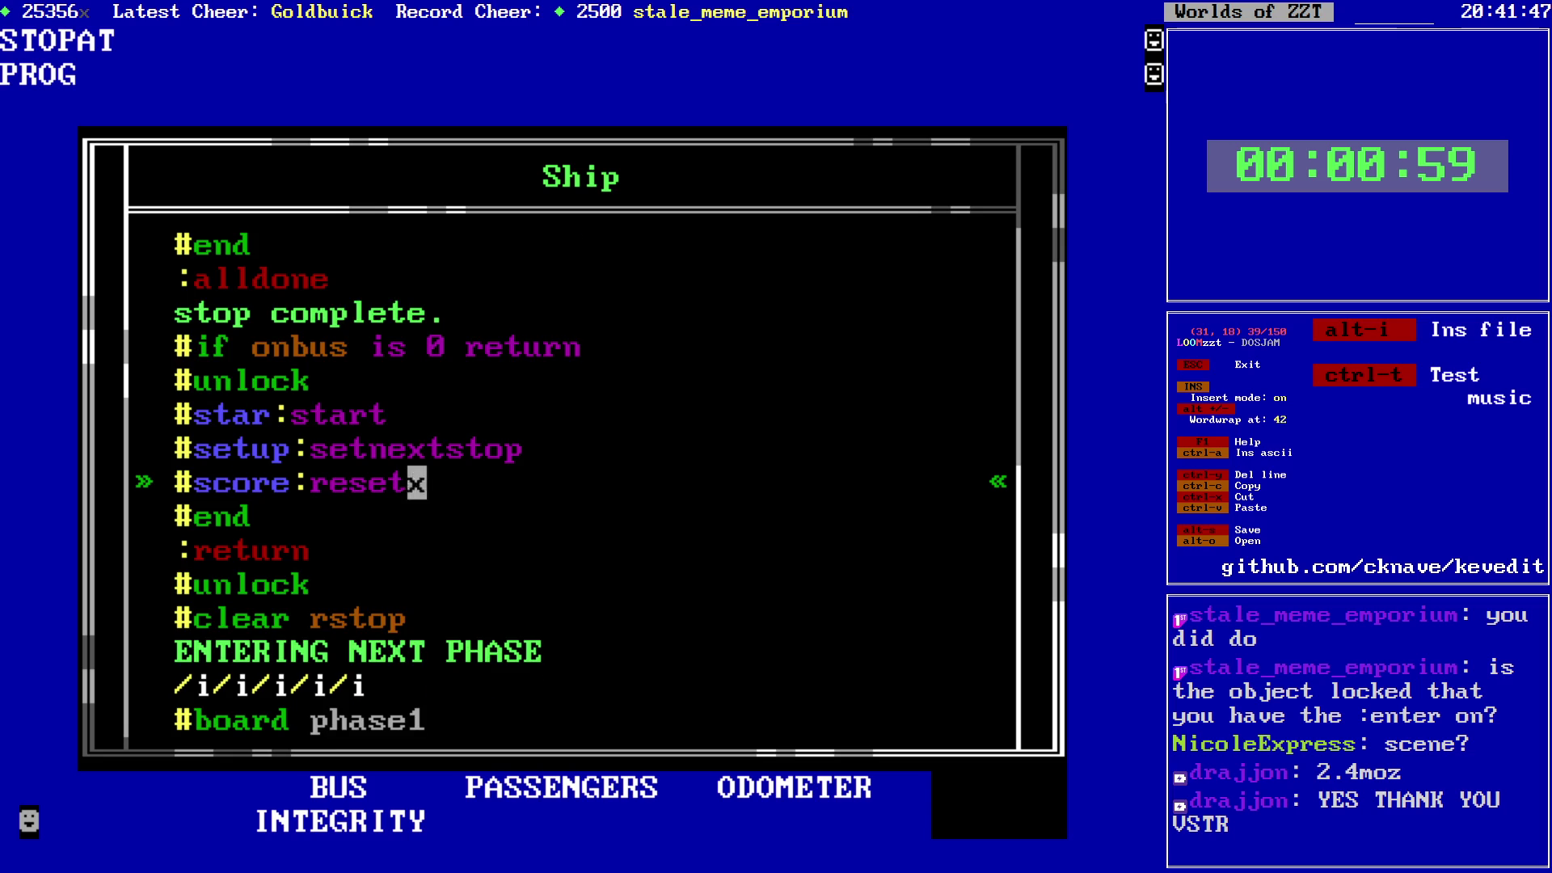
key(shift+Up)
key(shift+Up)
key(shift+Home)
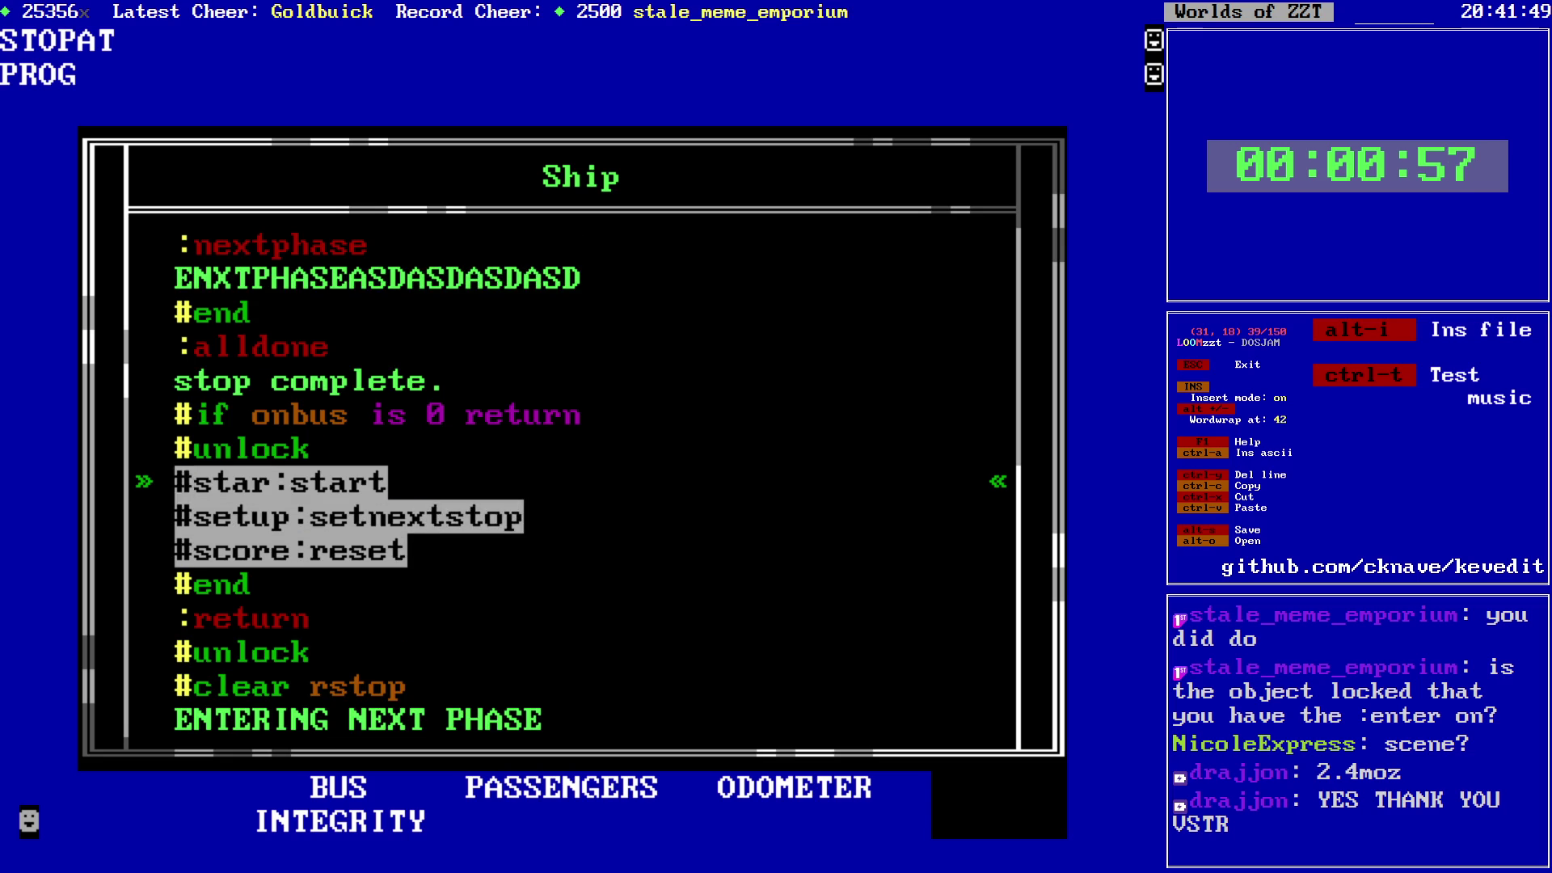
key(ctrl+c)
key(Page_Down)
key(Page_Up)
- Paste those lines into Setup after '#set obj1 0' and delete '#setup:setnextstop'
key(Escape)
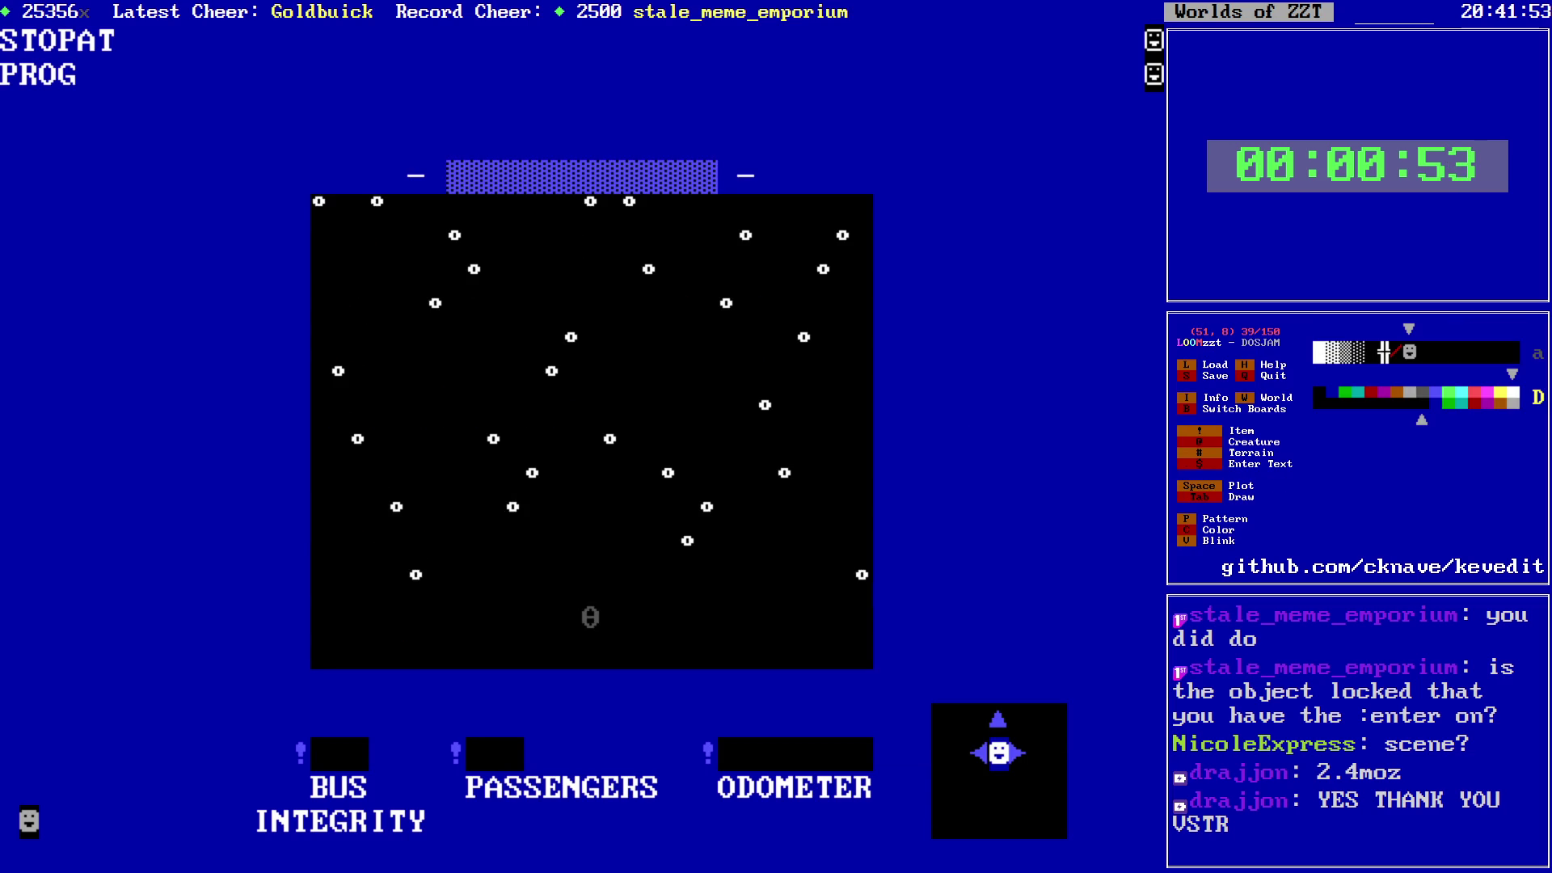
key(Return)
key(Down)
key(Down)
key(Down)
key(Down)
key(Up)
key(Down)
key(ctrl+v)
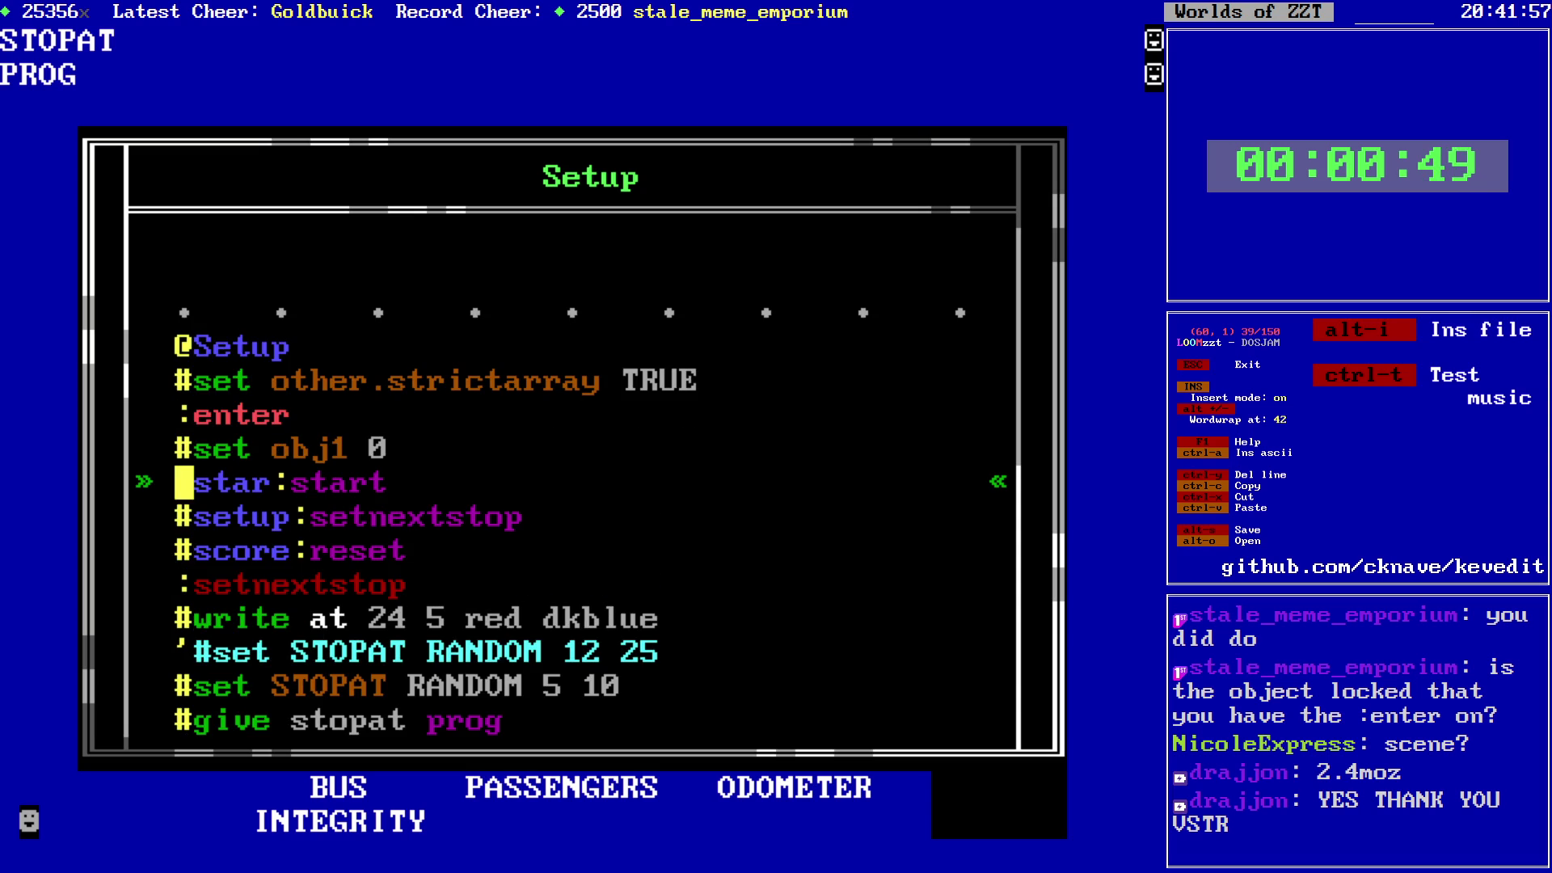
key(Down)
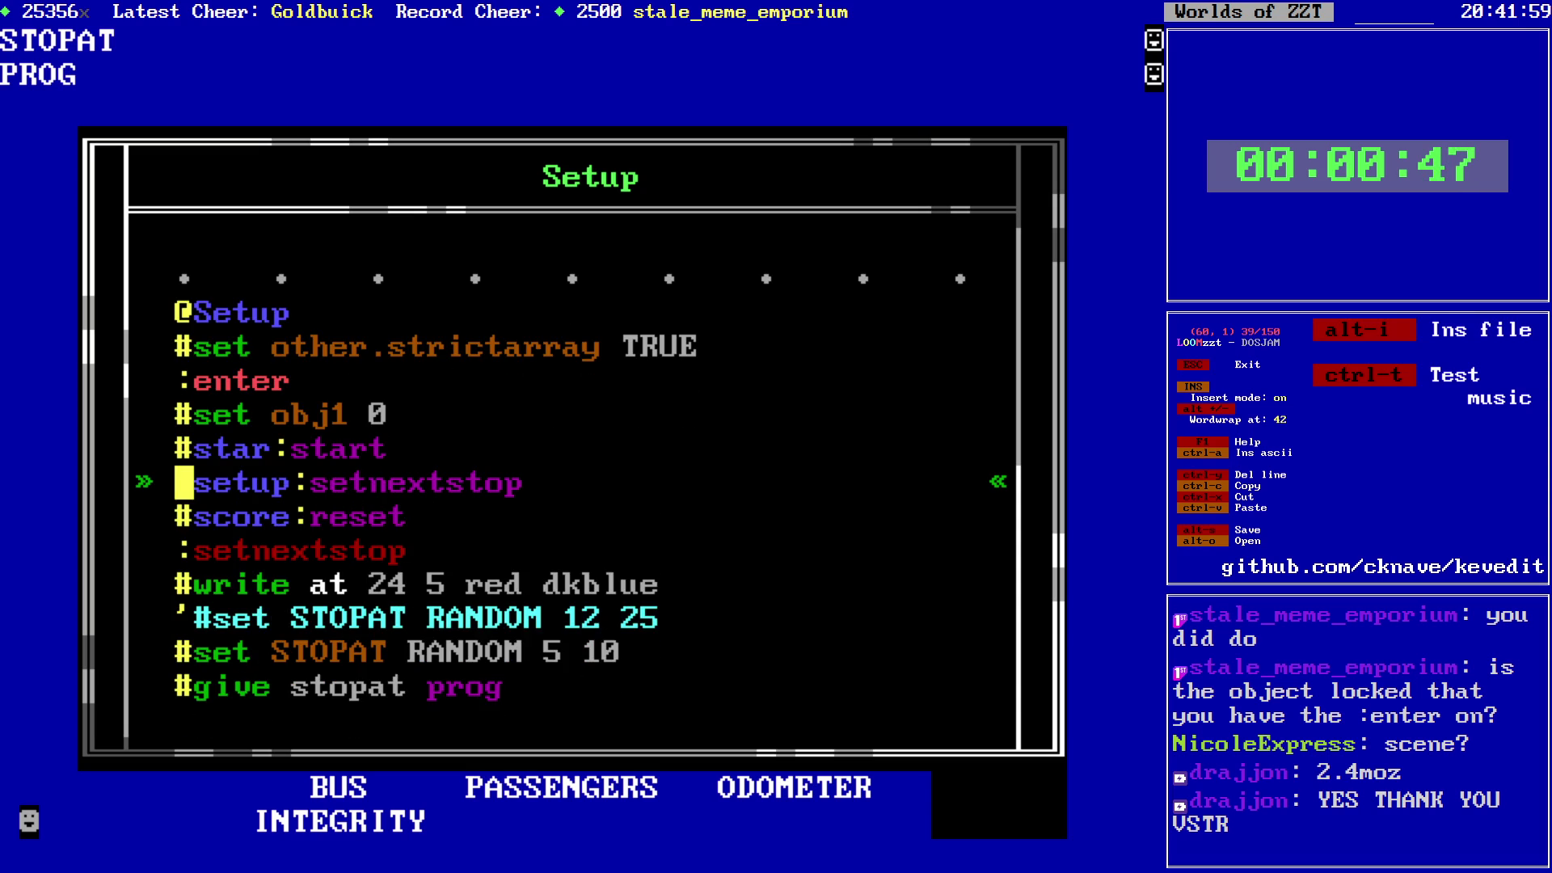
key(ctrl+y)
key(Down)
key(Escape)
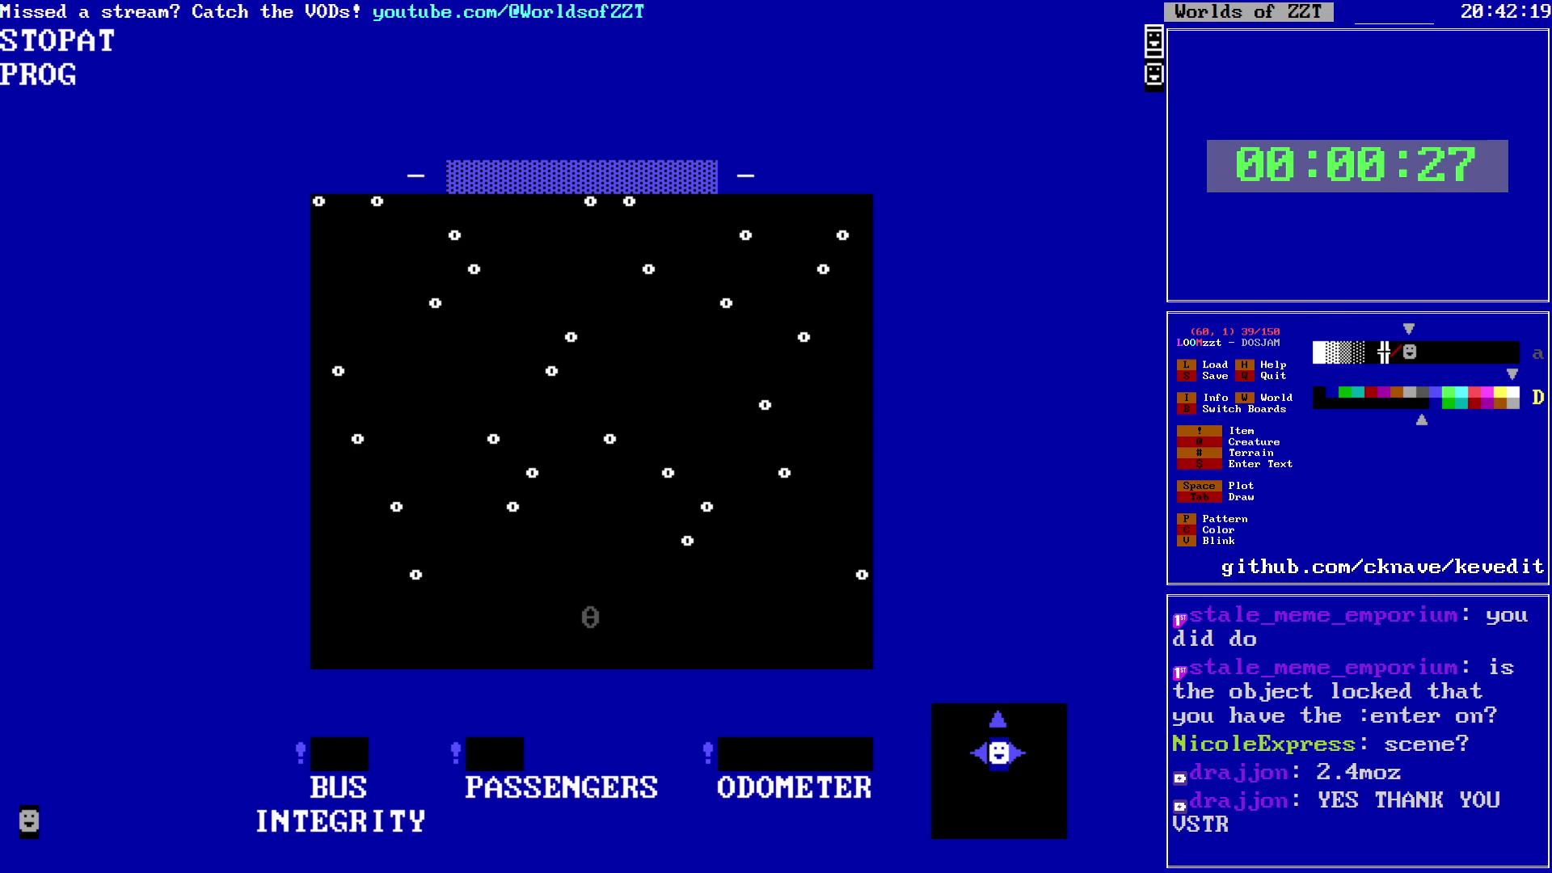
- Switch to the phase1 UFO Bus level board showing maxpass and count
key(Page_Down)
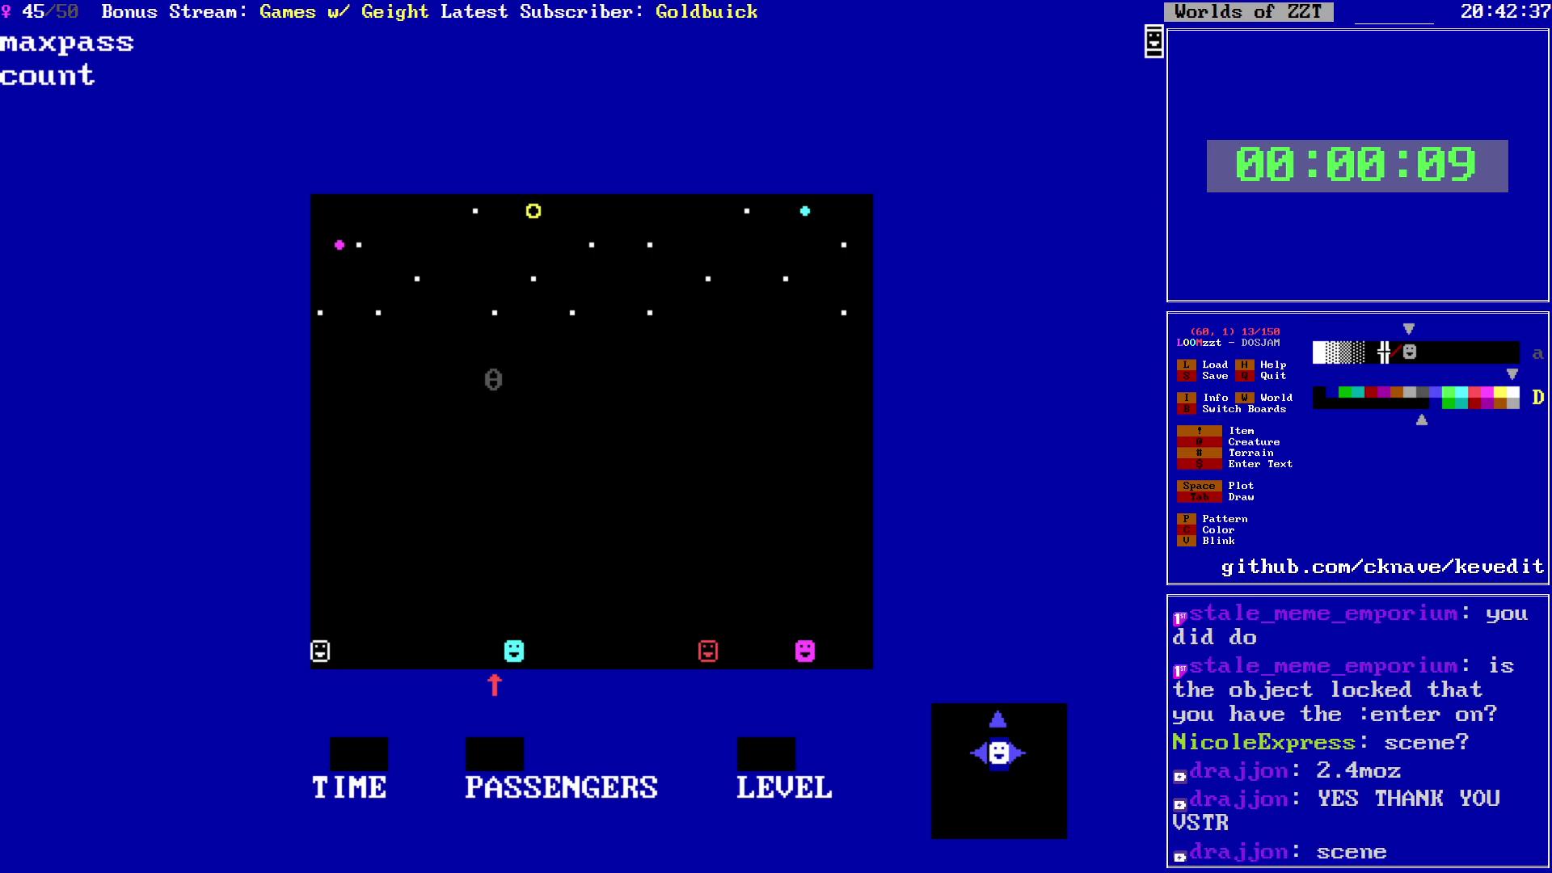
- Test-run the world and drive the bus through requested stops until 'ENTERING NEXT PHASE' appears
key(alt+t)
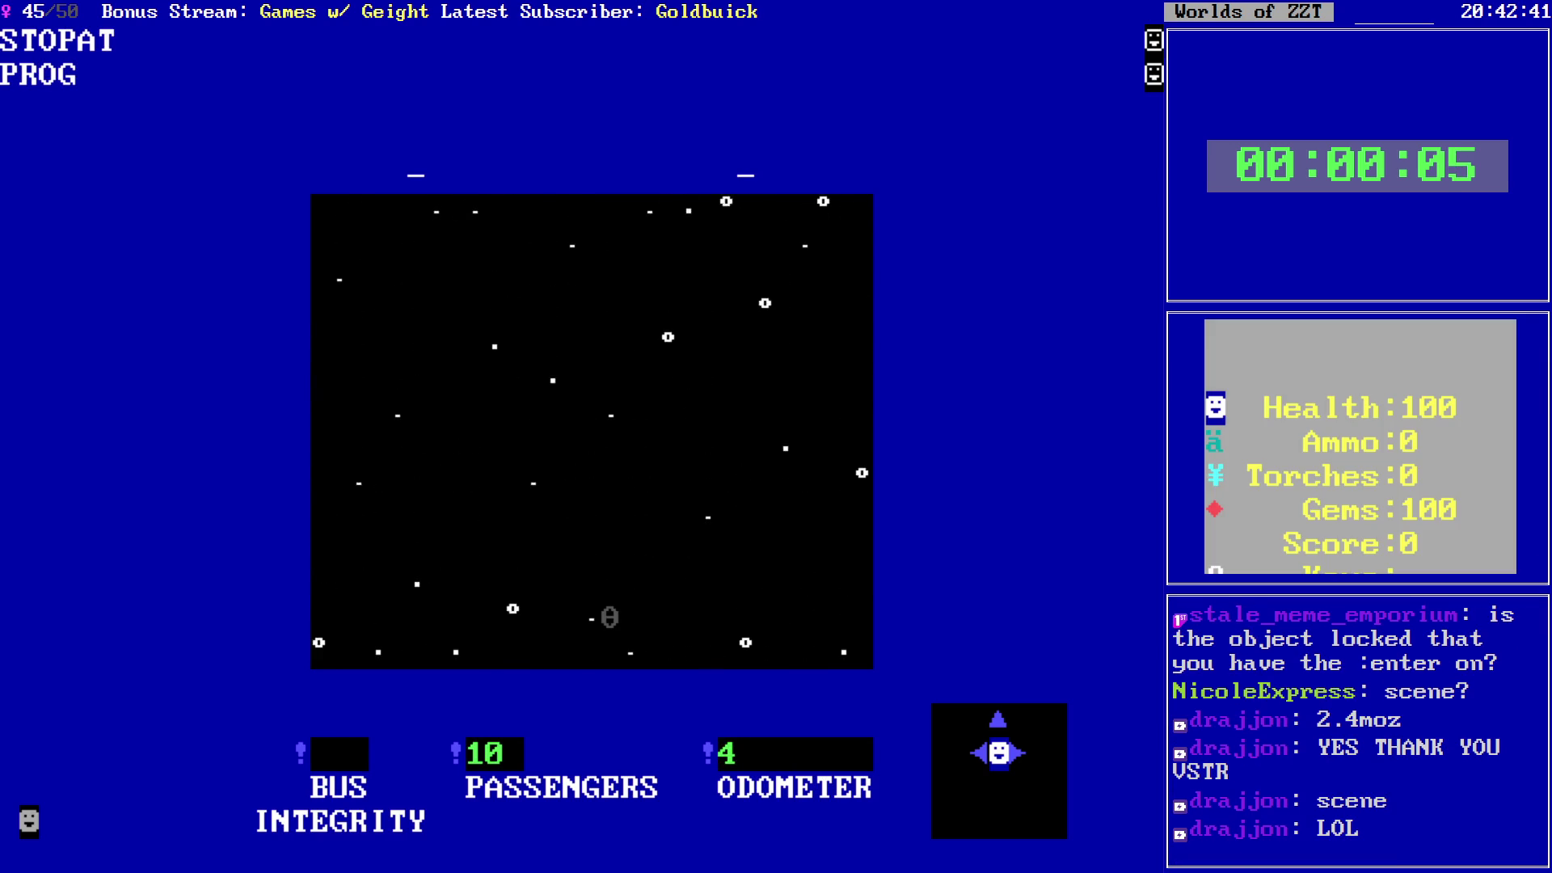
key(Right)
key(Left)
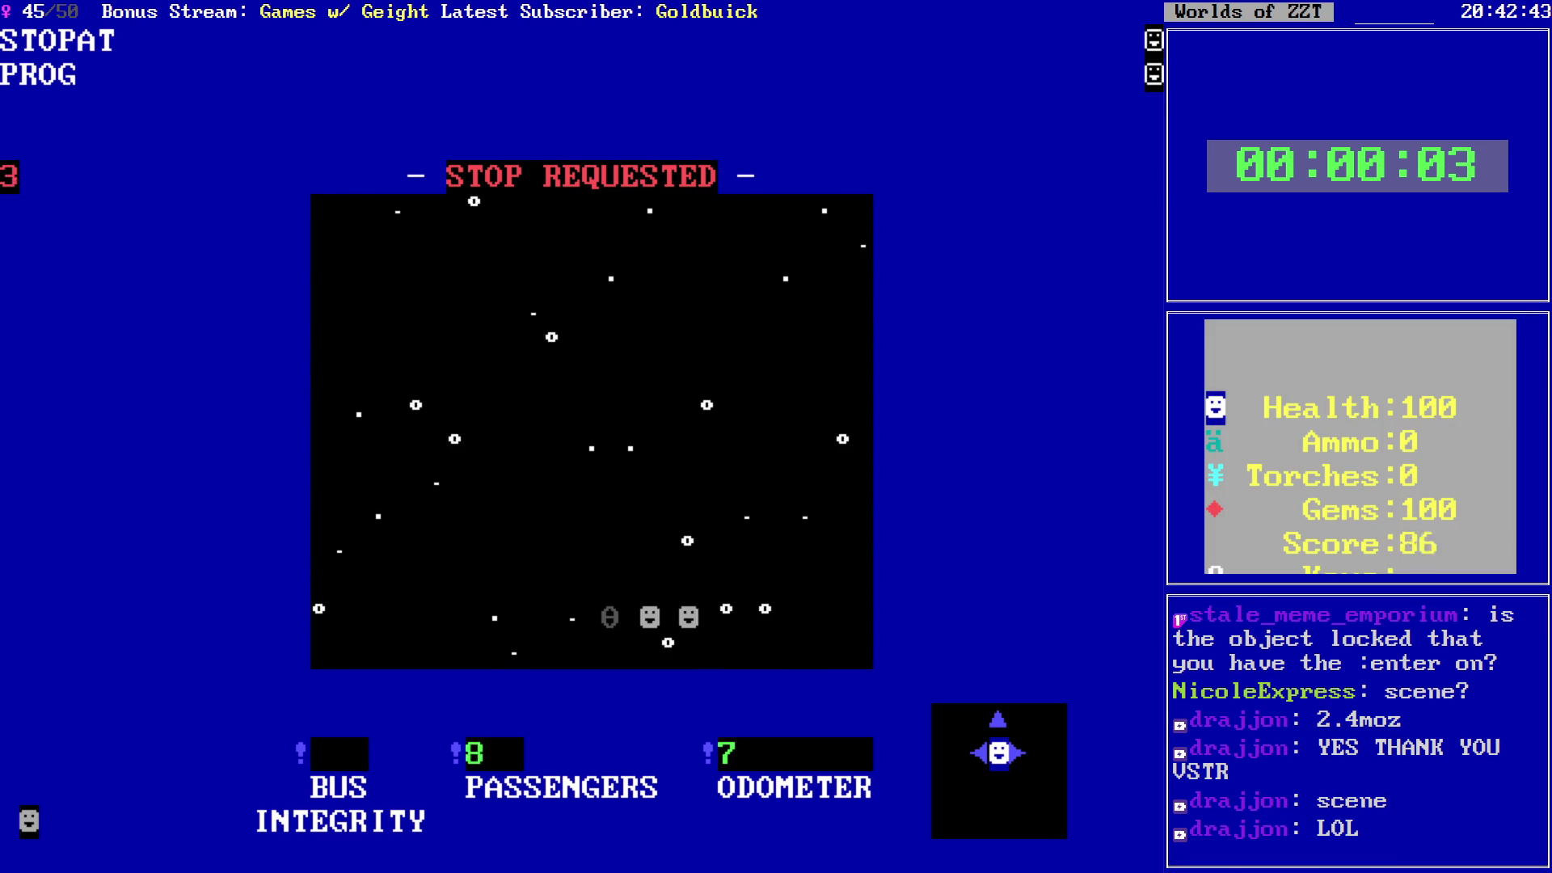
key(Right)
key(Right)
key(Right)
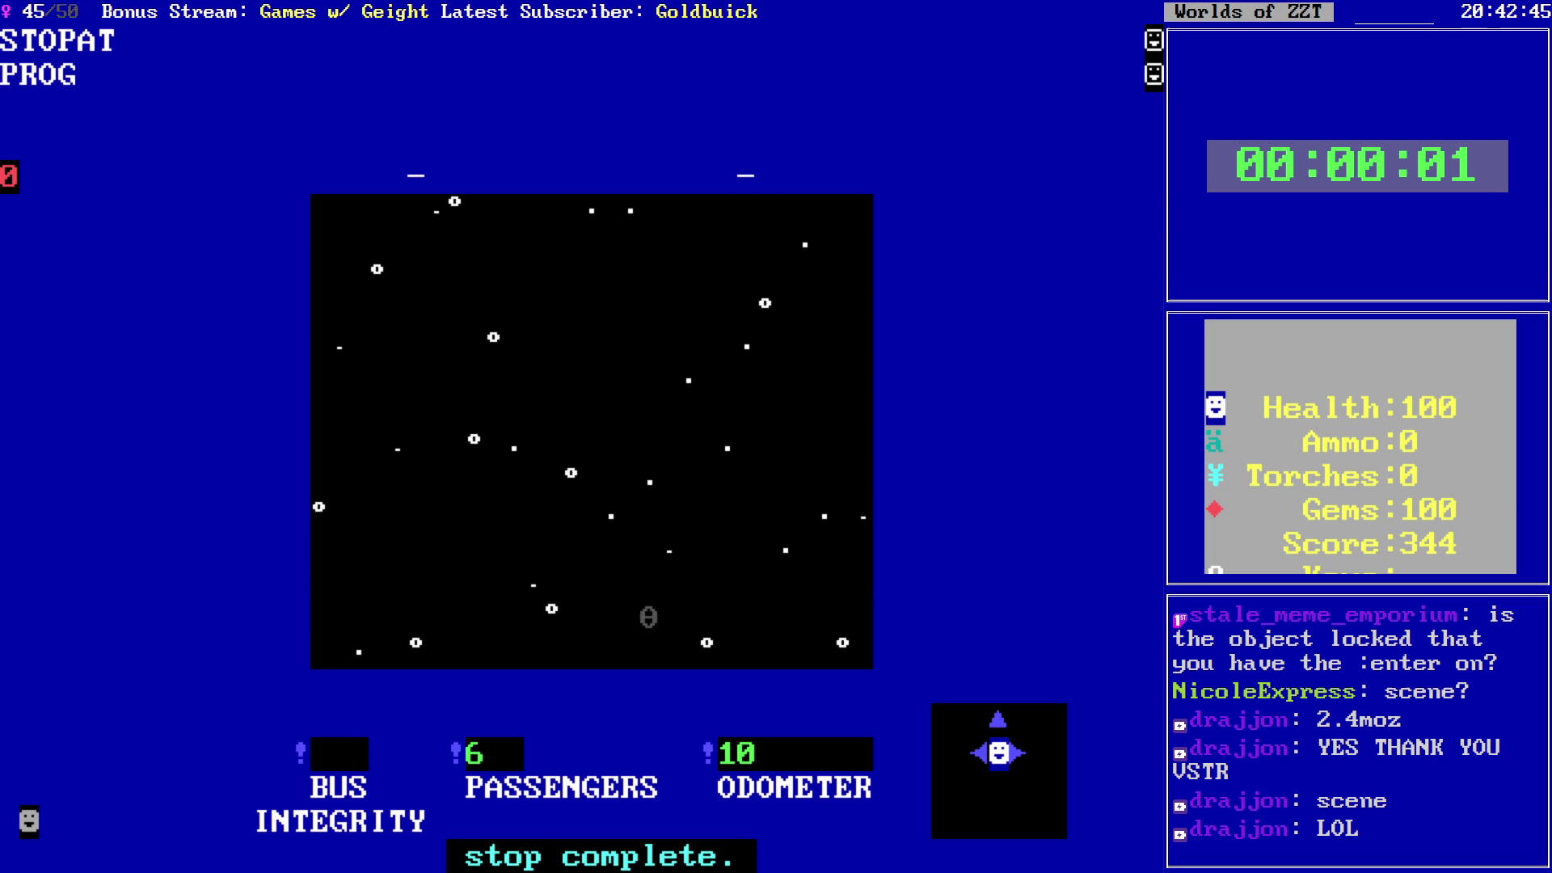
key(Left)
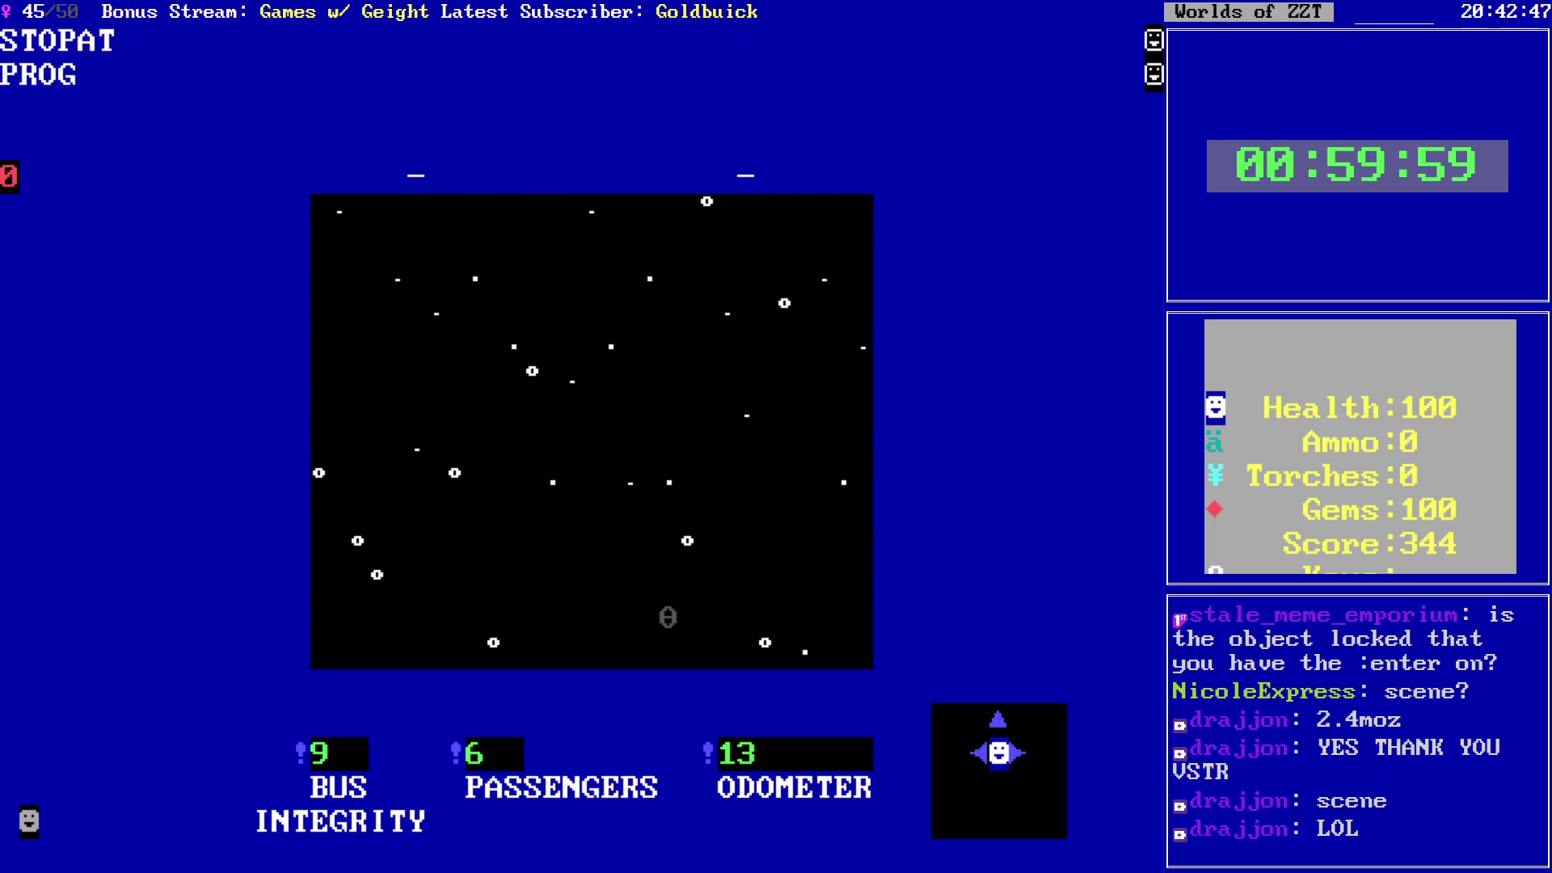
key(Left)
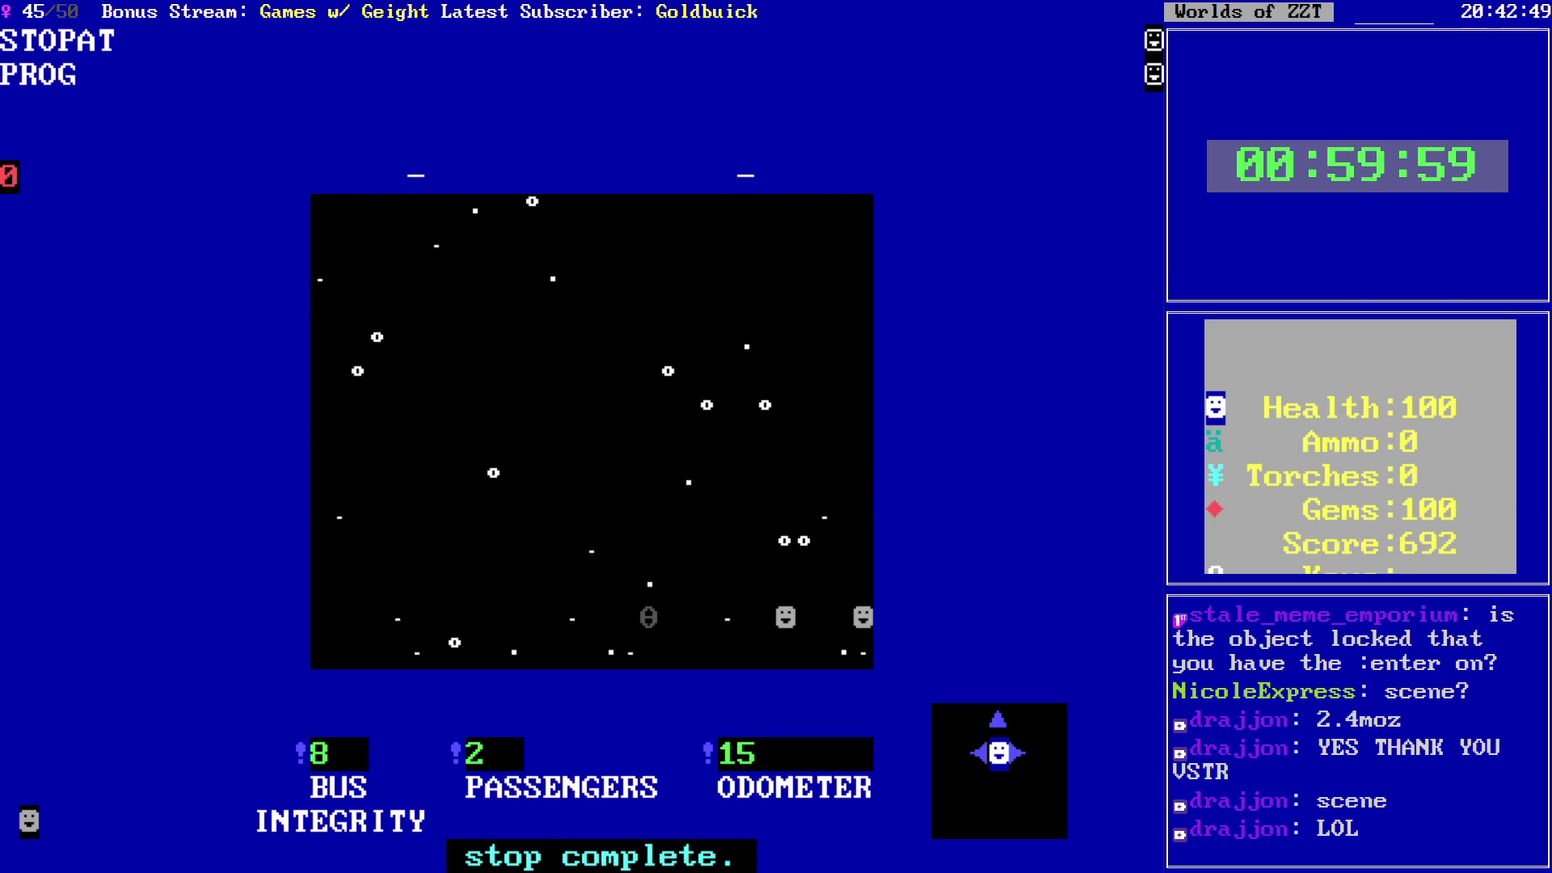
key(Left)
key(Left)
key(Left)
key(Right)
key(Right)
key(Right)
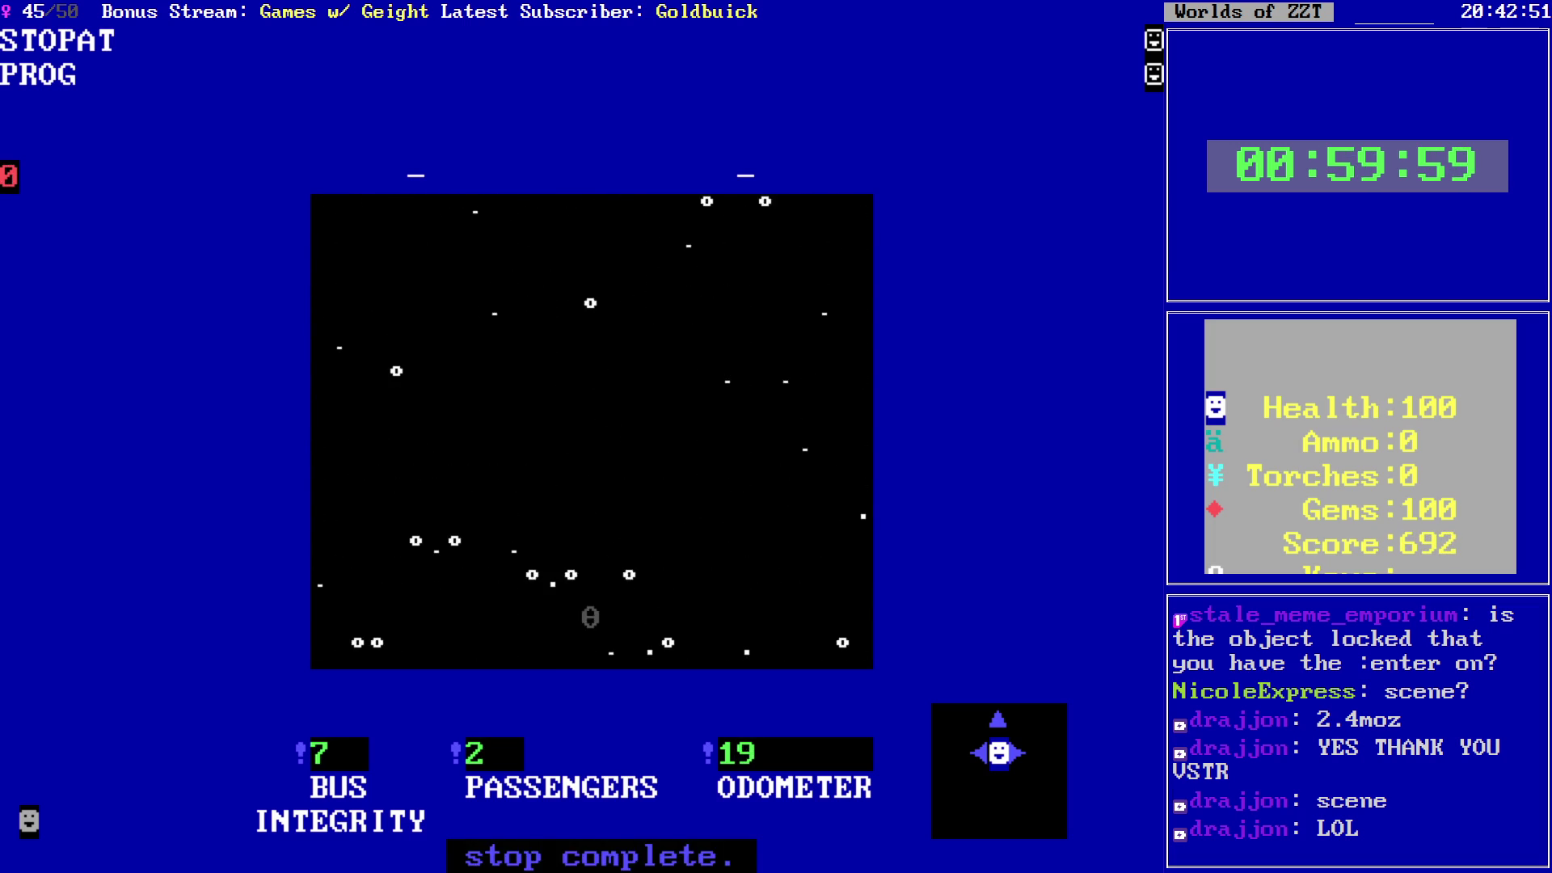
key(Left)
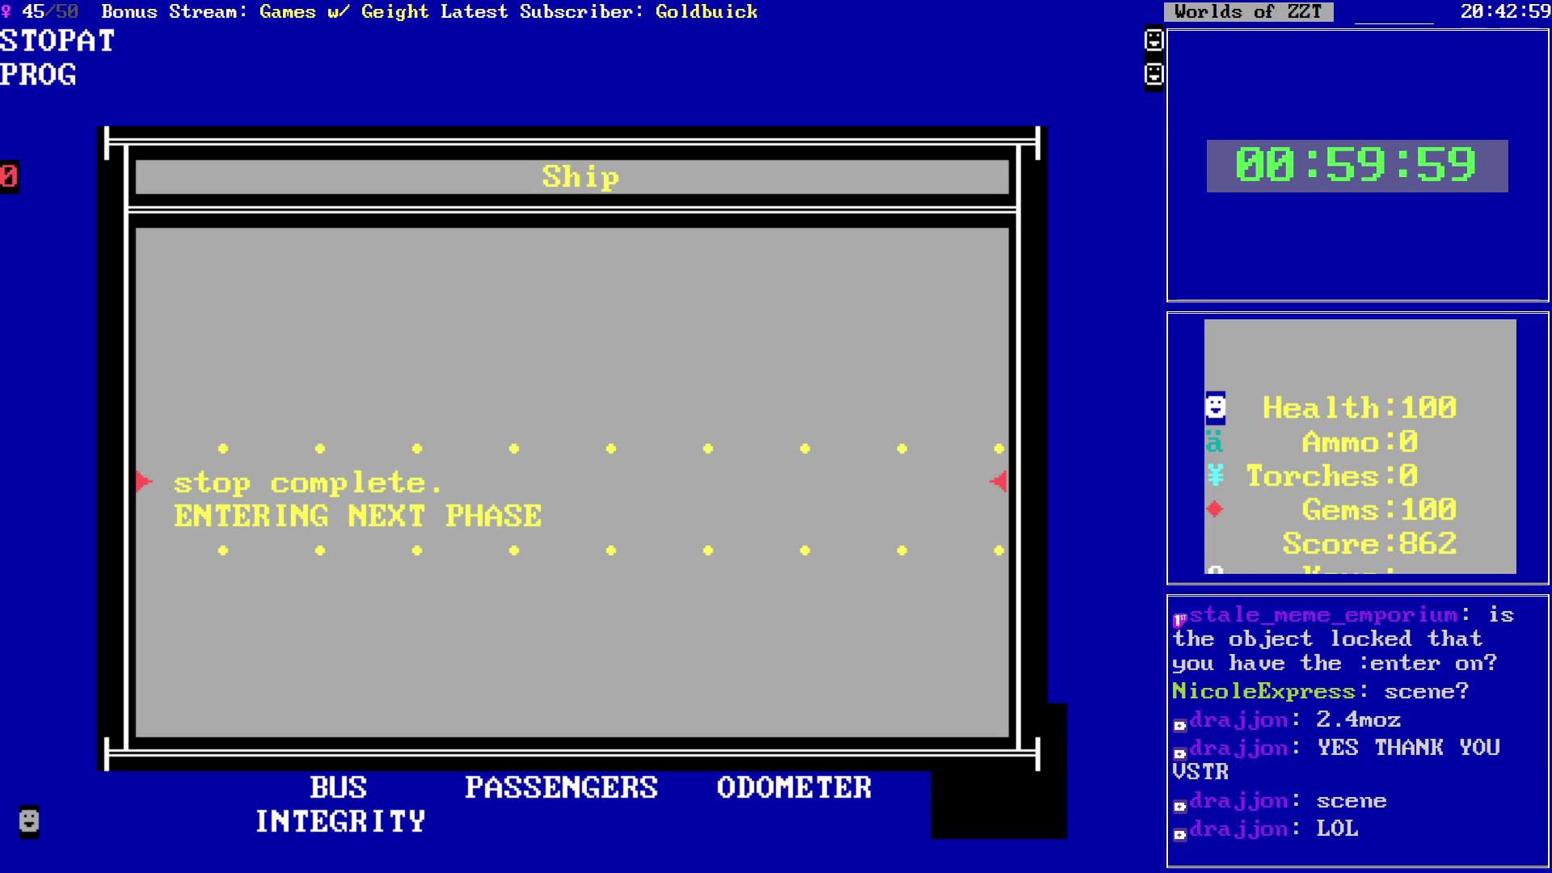
key(Return)
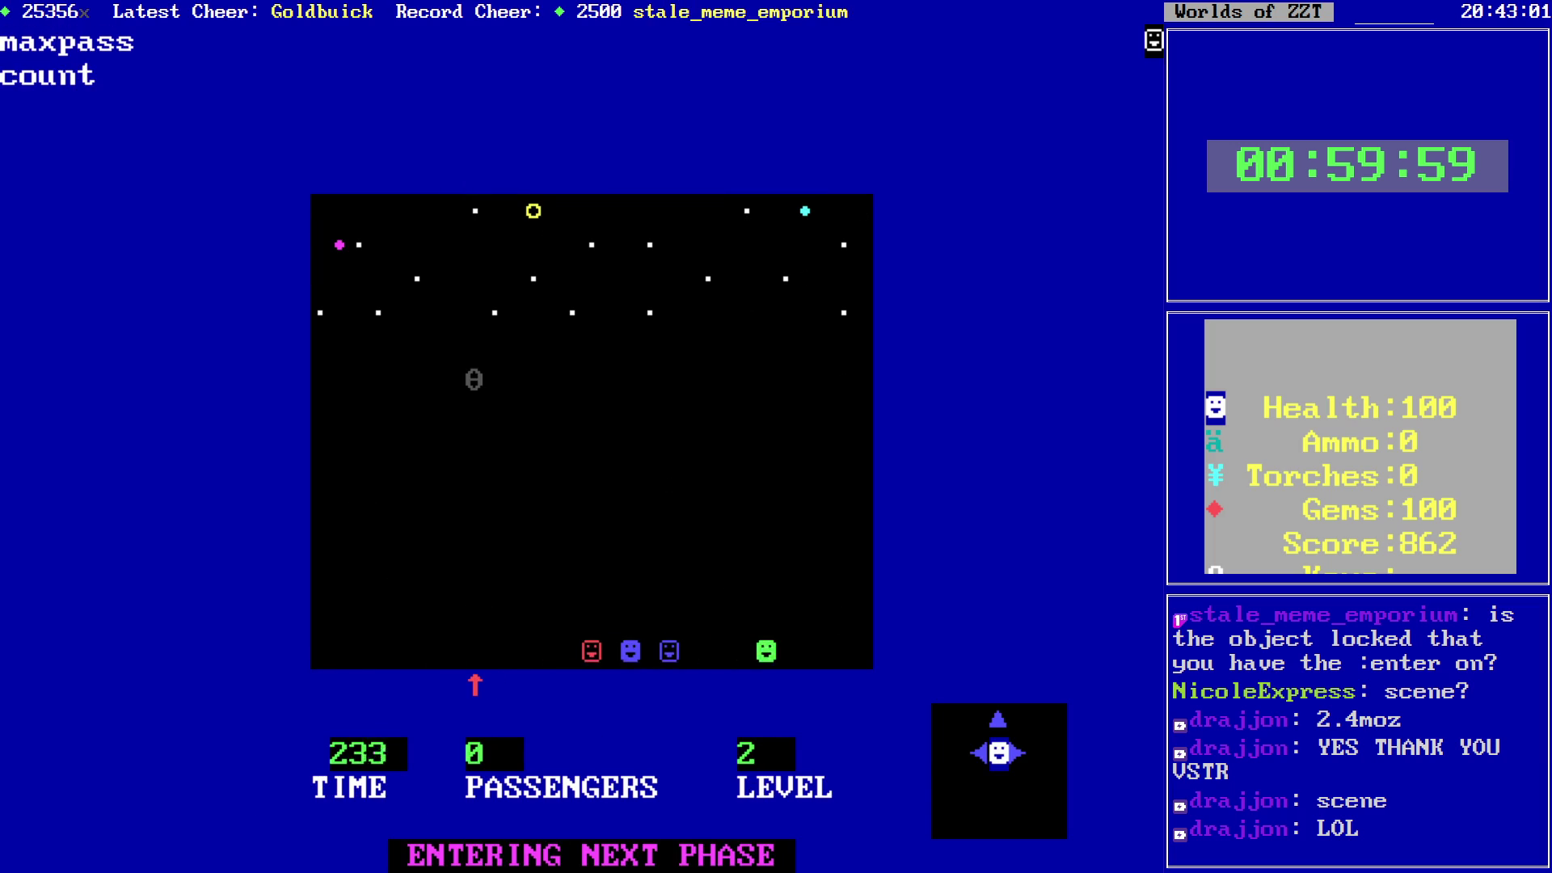
- Beam up passengers with the ship in the second level before time runs out
key(Left)
key(Up)
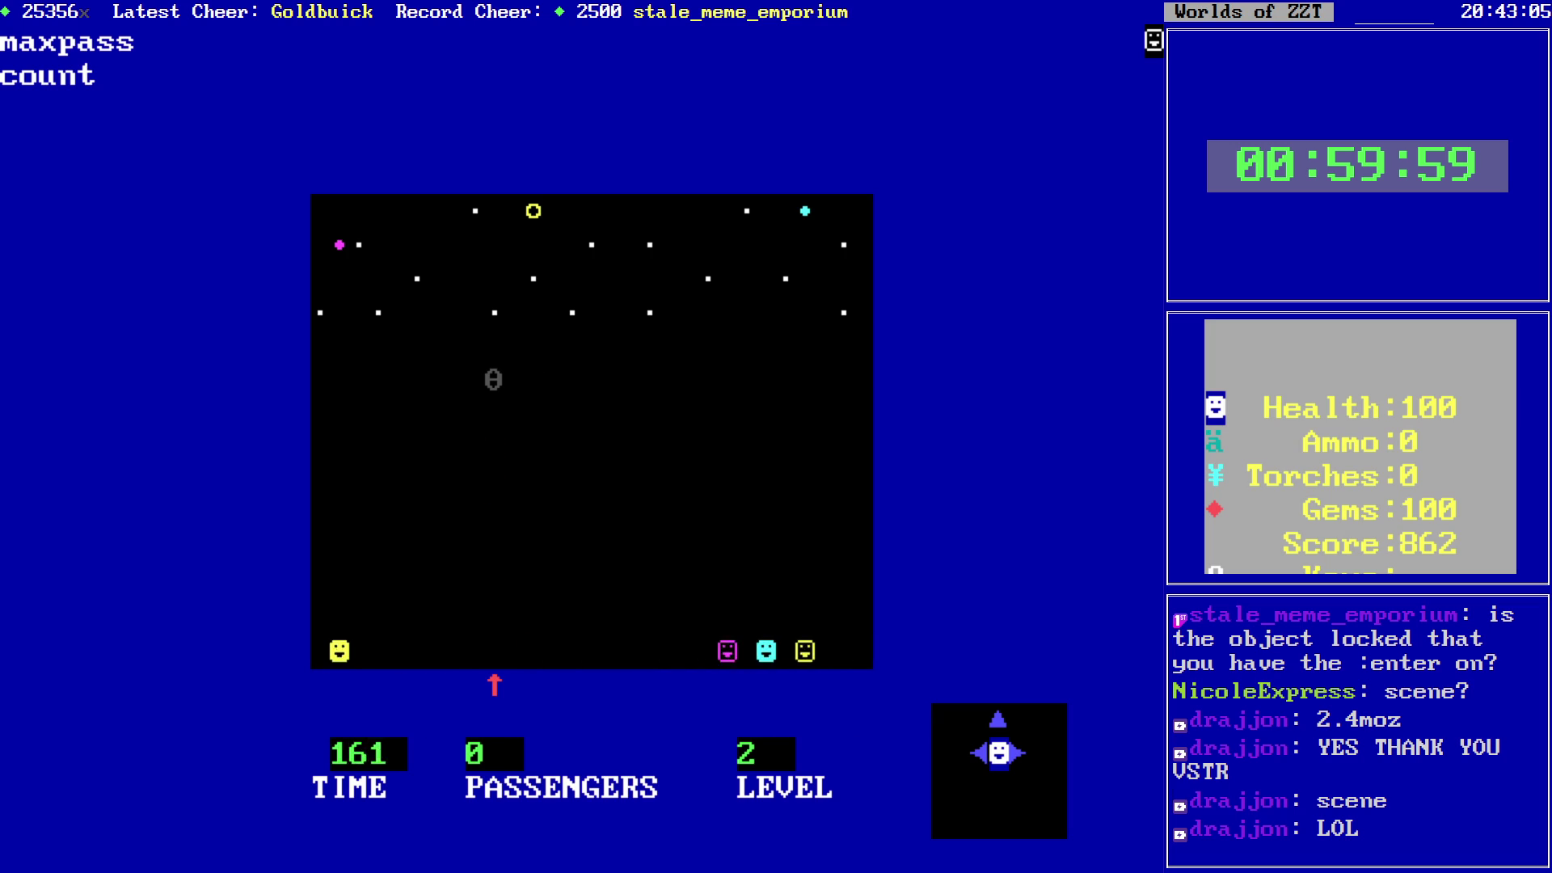
key(Up)
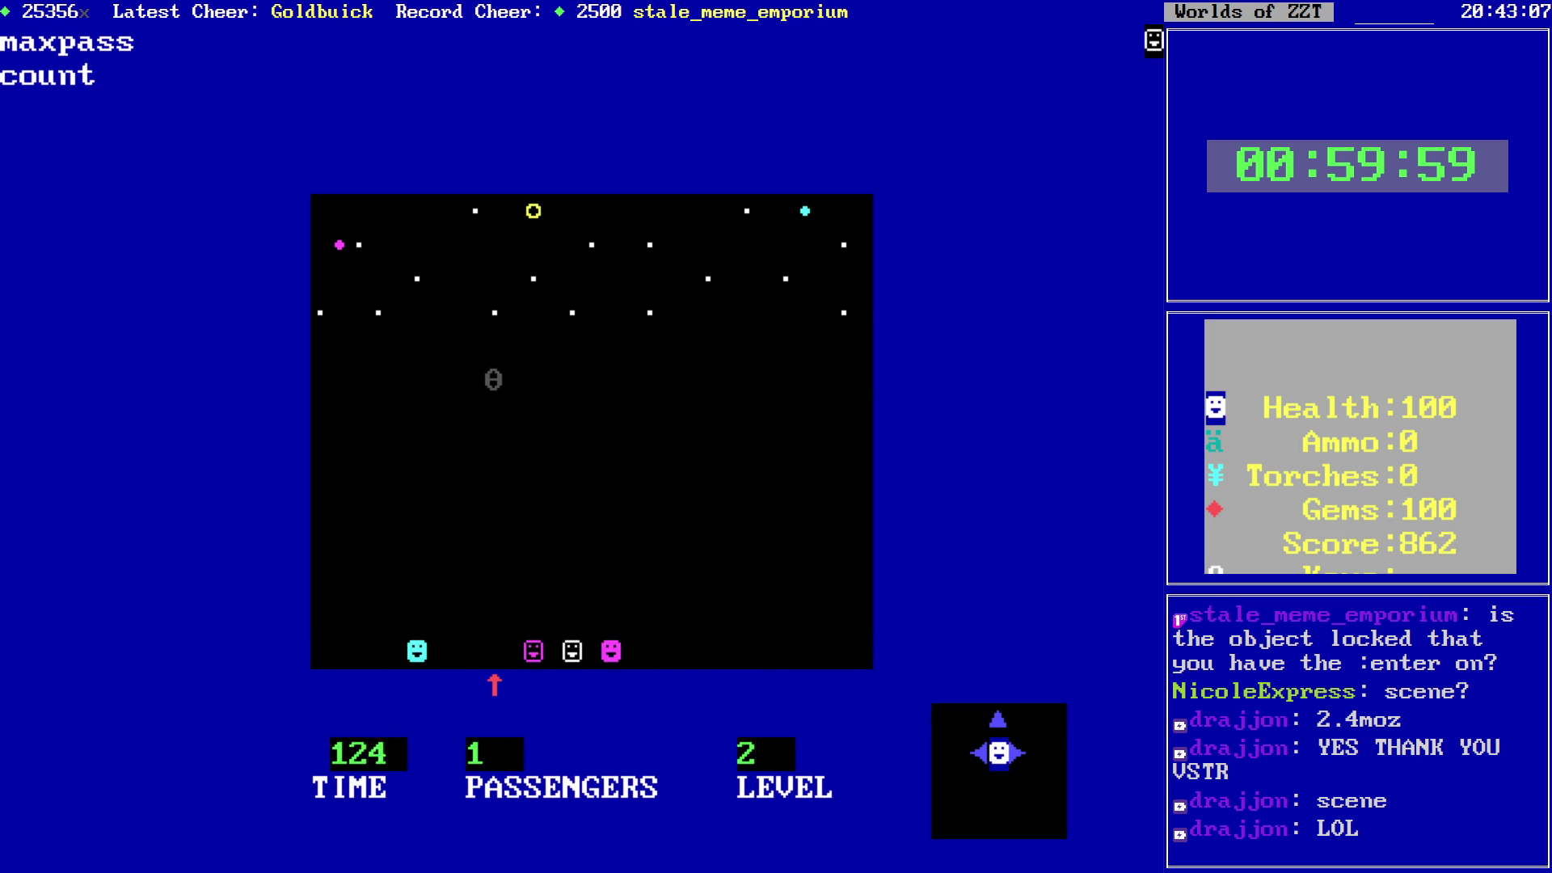
key(Up)
key(Up)
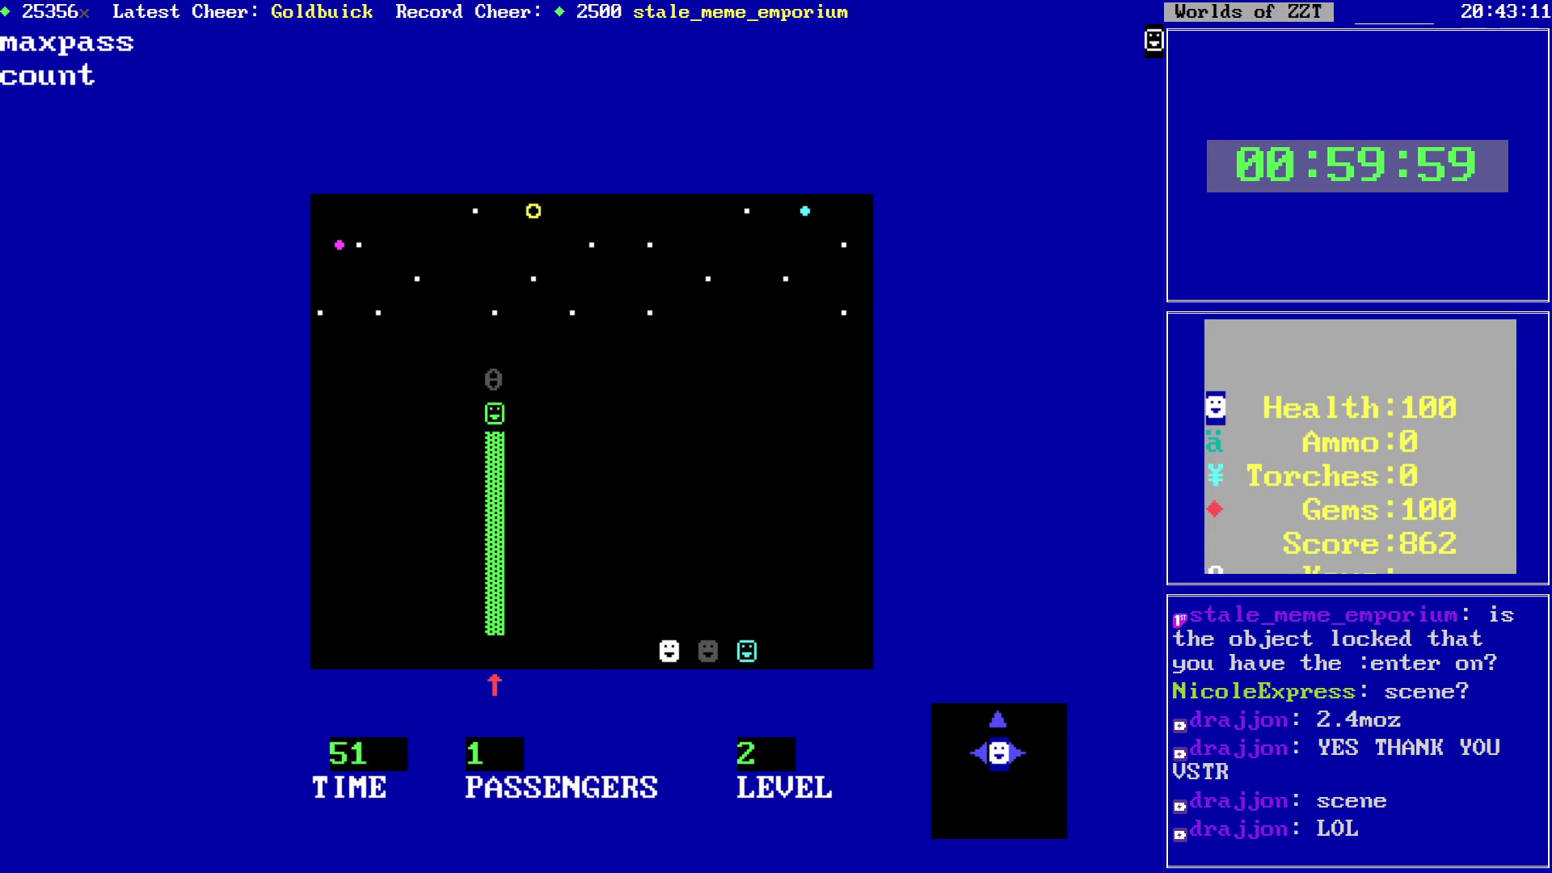
key(Up)
key(Up)
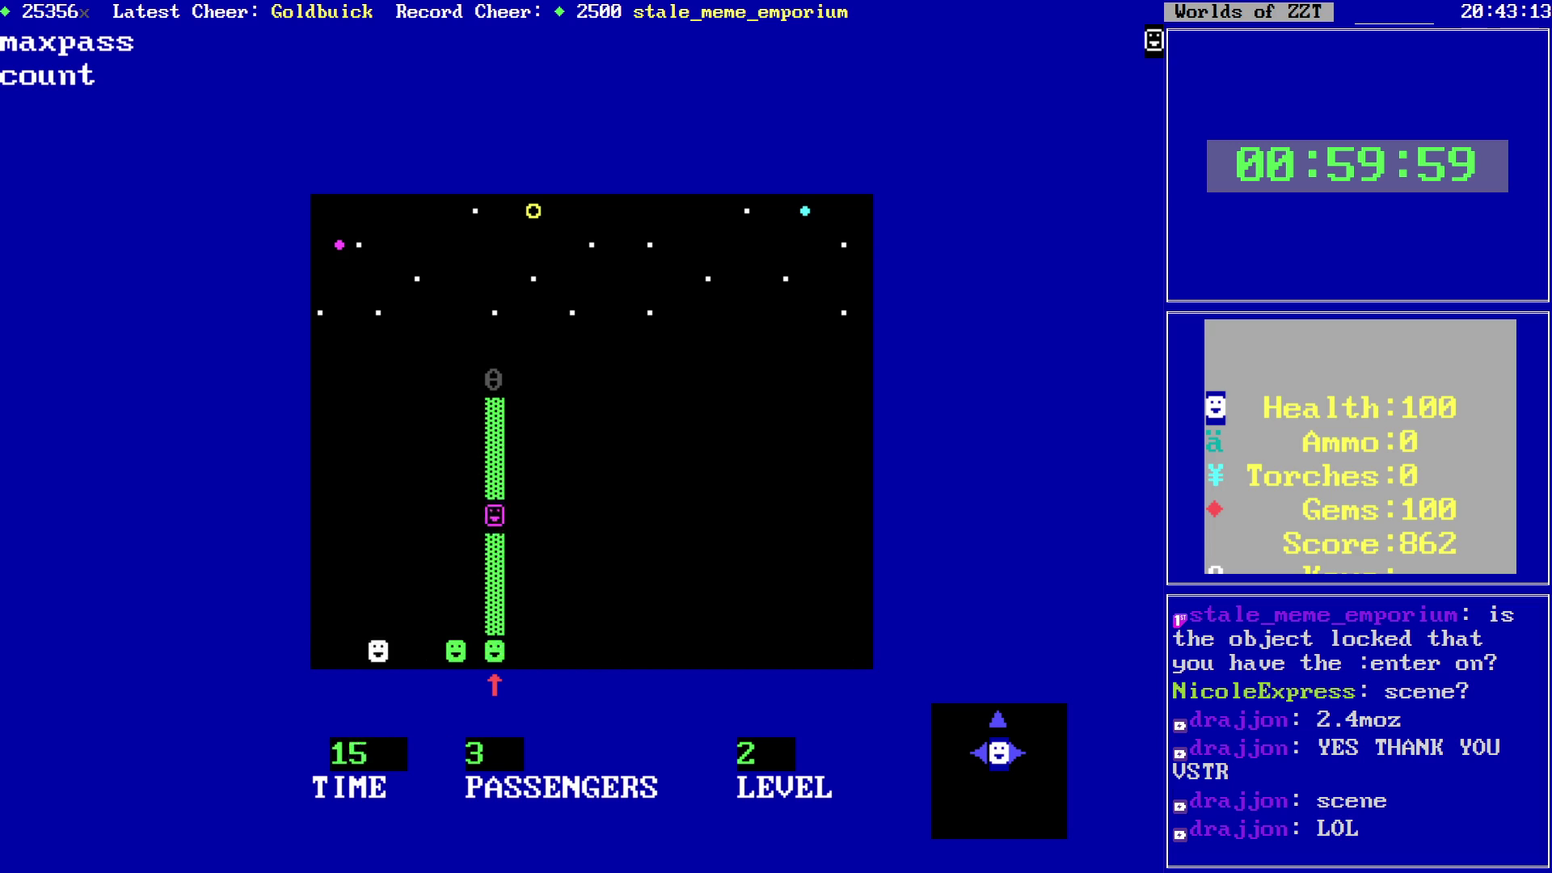
key(Up)
key(Right)
key(Right)
key(Right)
key(Right)
key(Right)
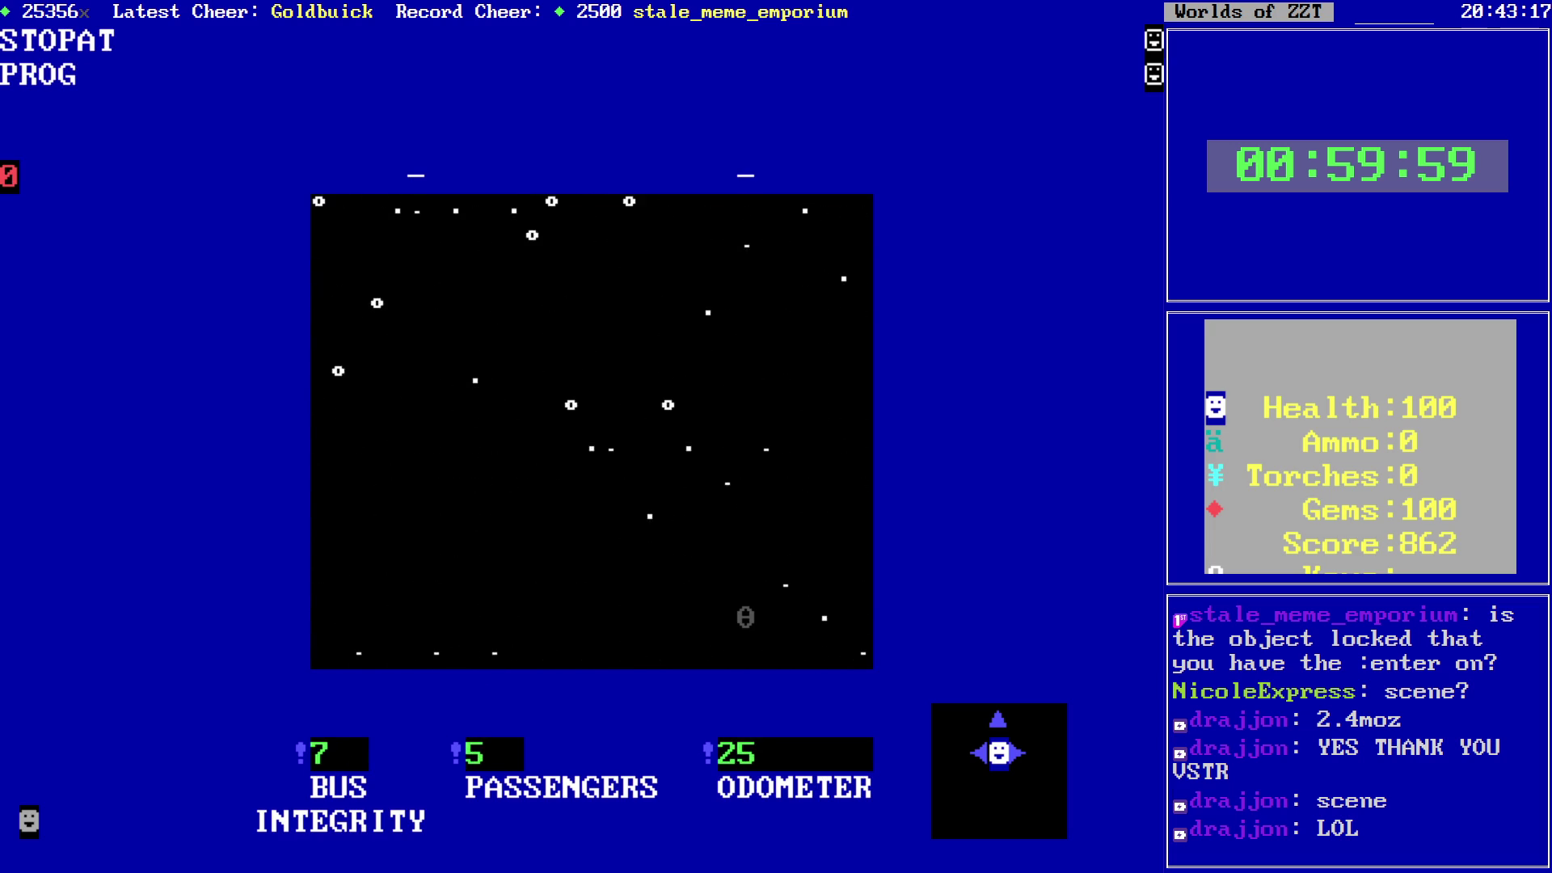
- Drive the bus on to the next stops, then close the message to return to KevEdit
key(Left)
key(Left)
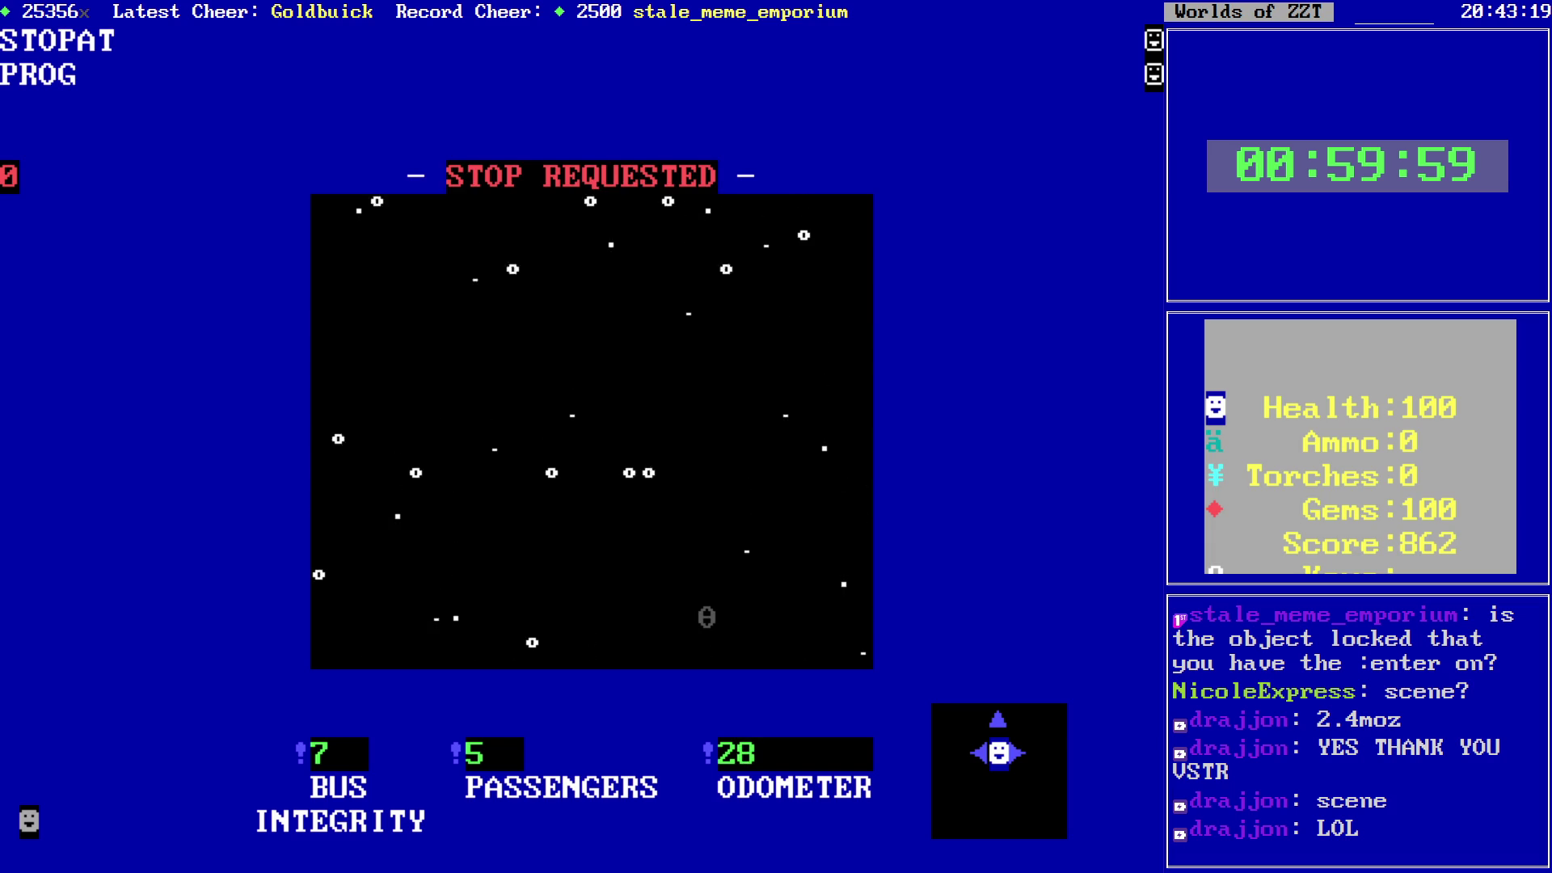
key(Left)
key(Left)
key(Left)
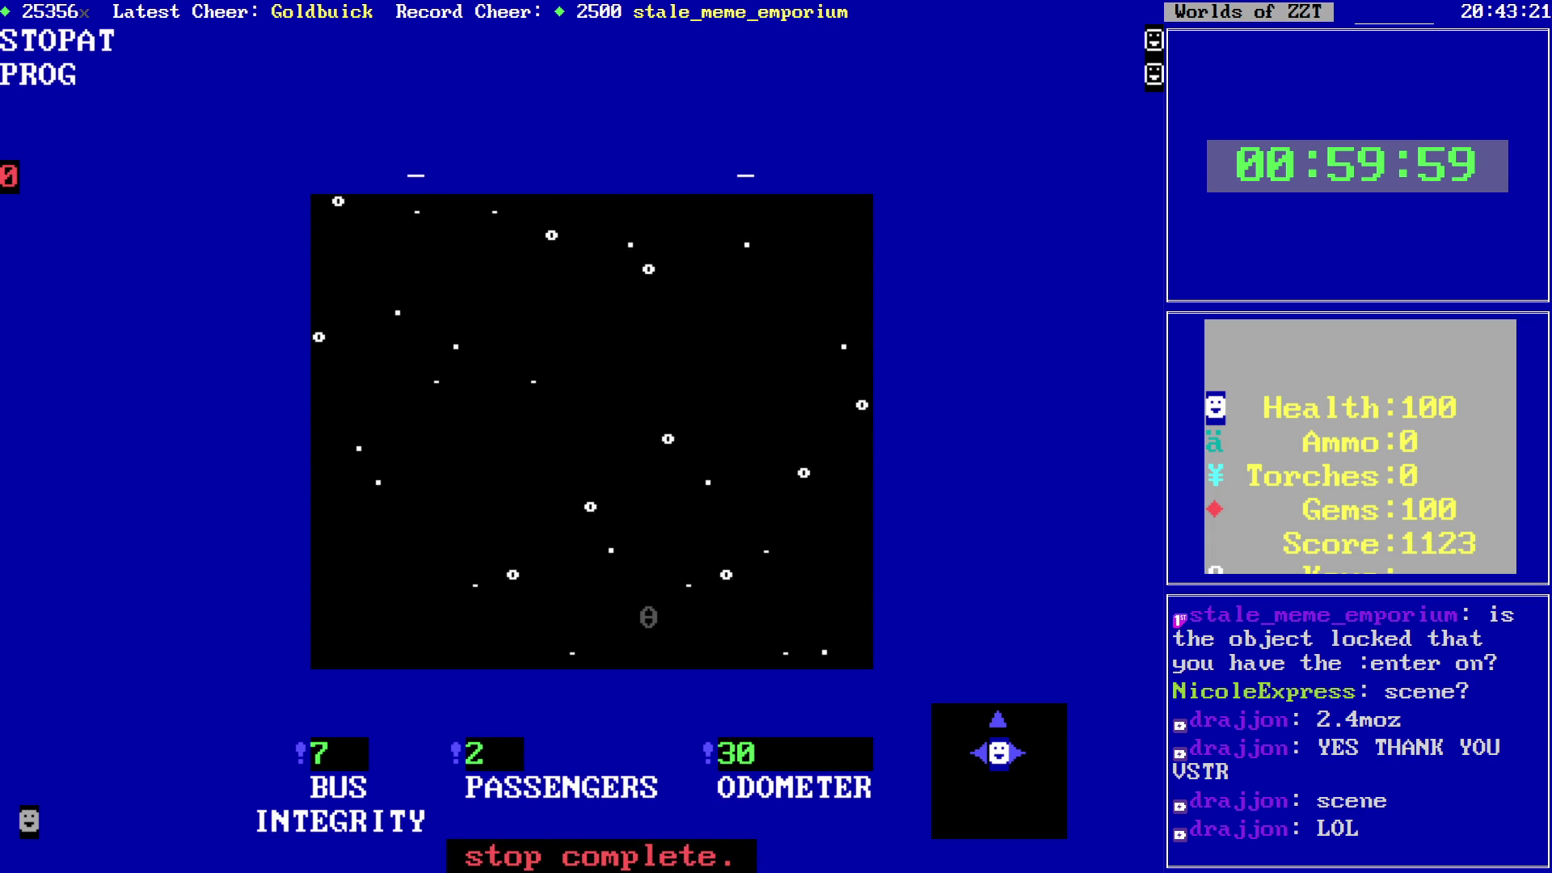
key(Left)
key(Left)
key(Right)
key(Right)
key(Right)
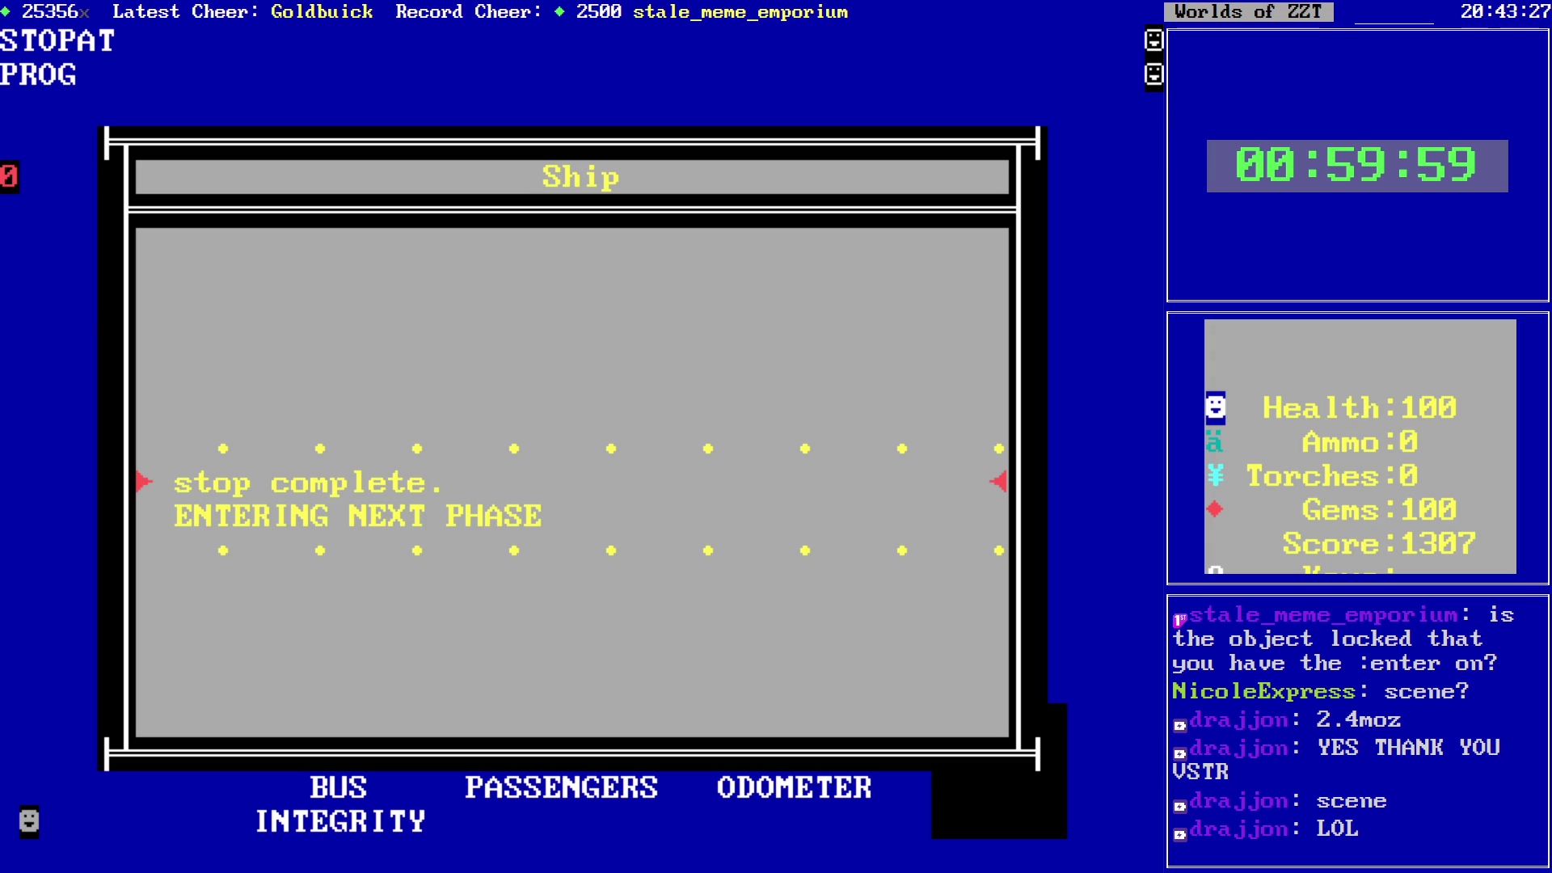
key(Escape)
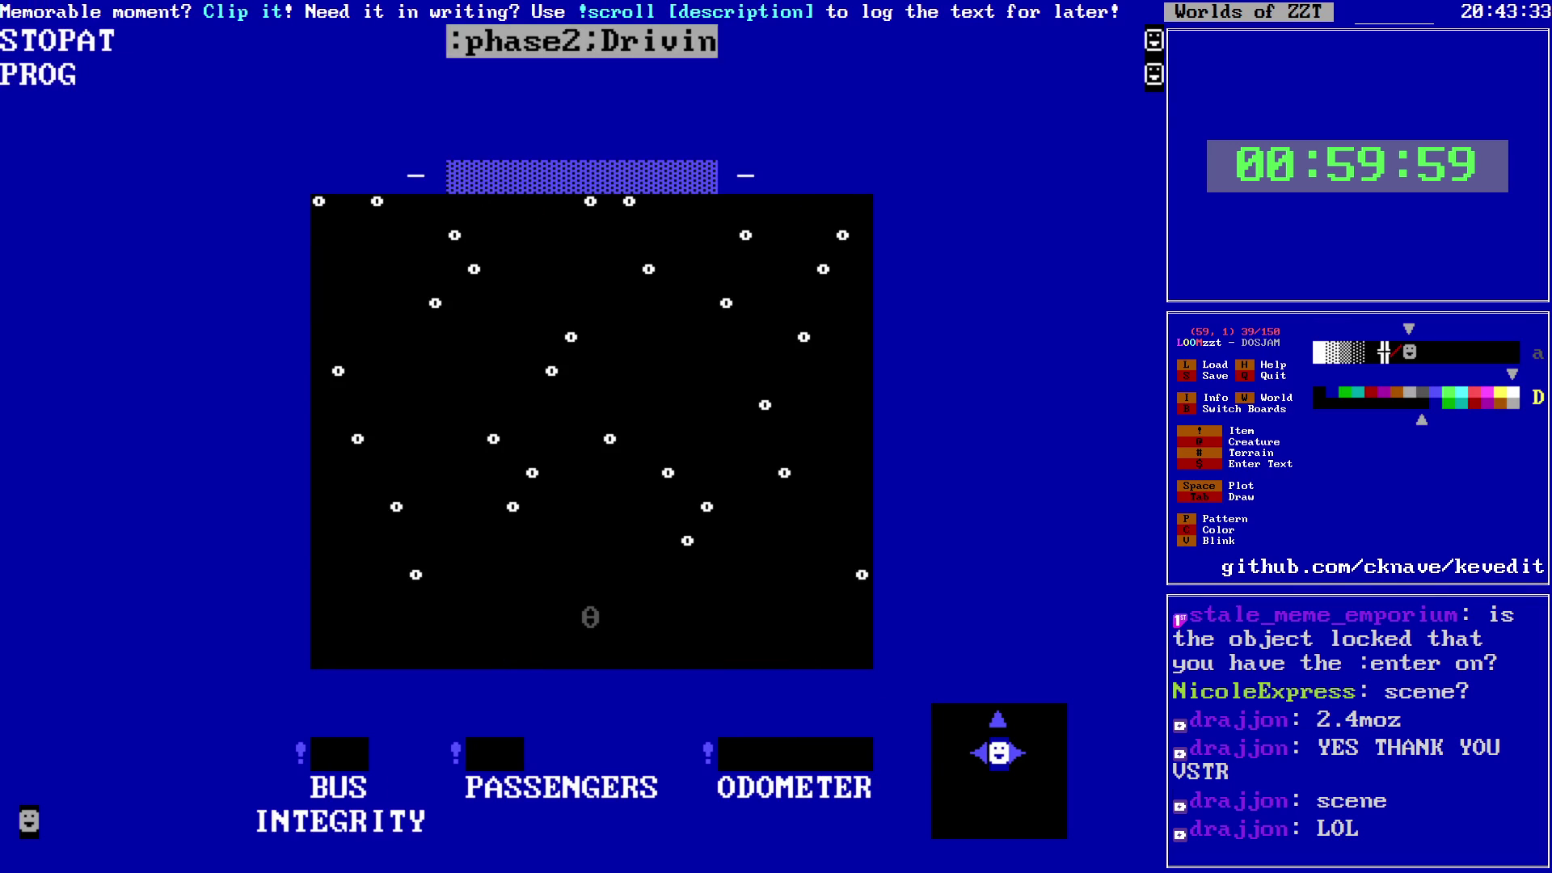
- Review the Ship's :nextphase and alldone code, then place a new object on the driving board
key(Return)
key(Down)
key(Down)
key(Down)
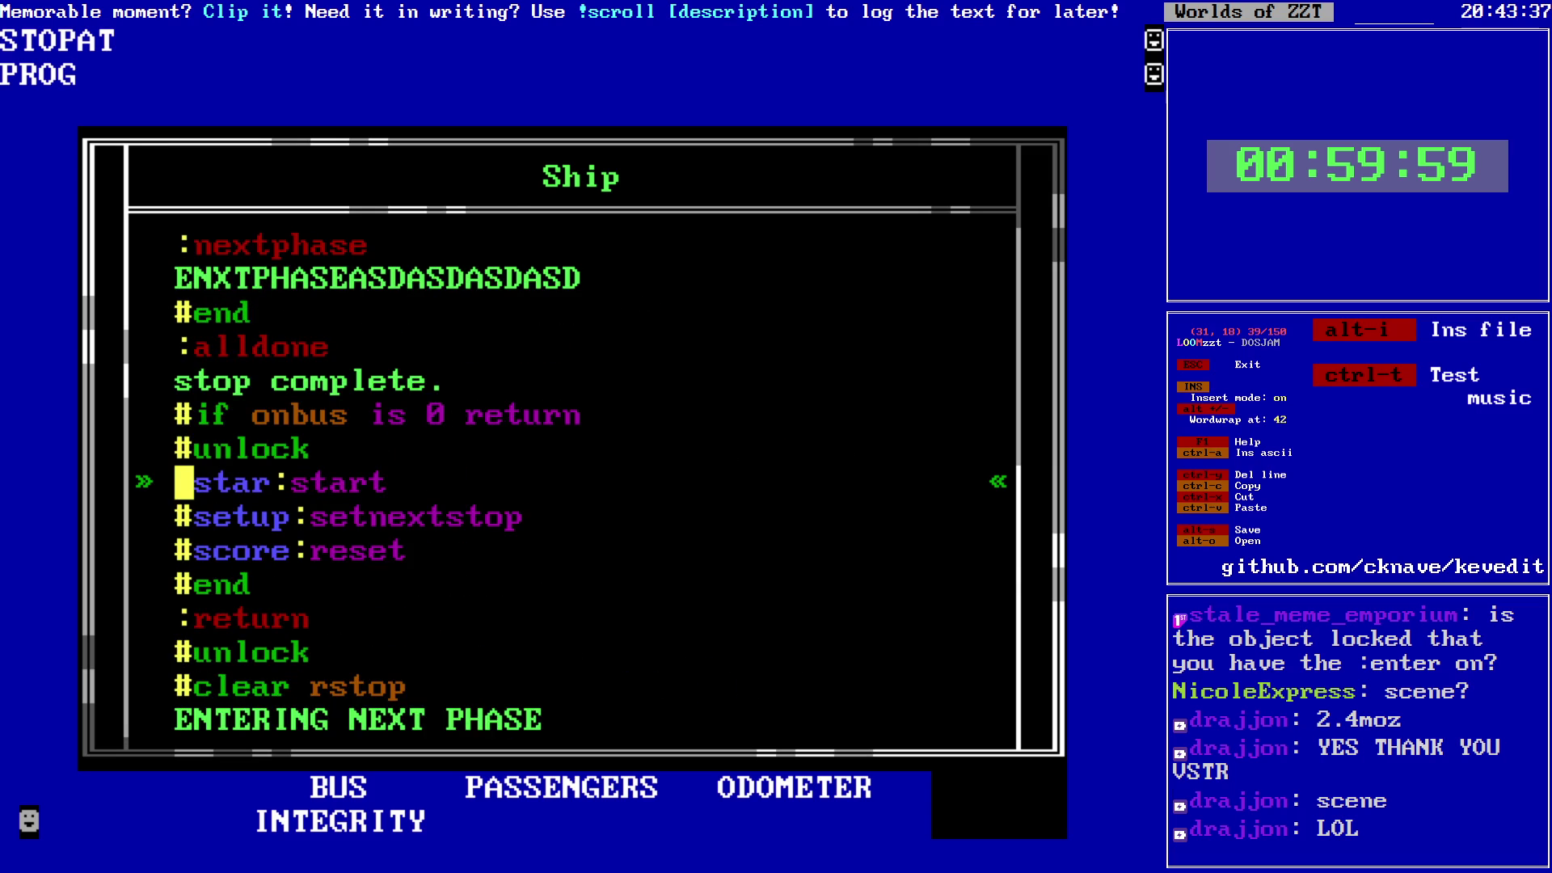
key(Up)
key(Up)
key(Up)
key(shift+Up)
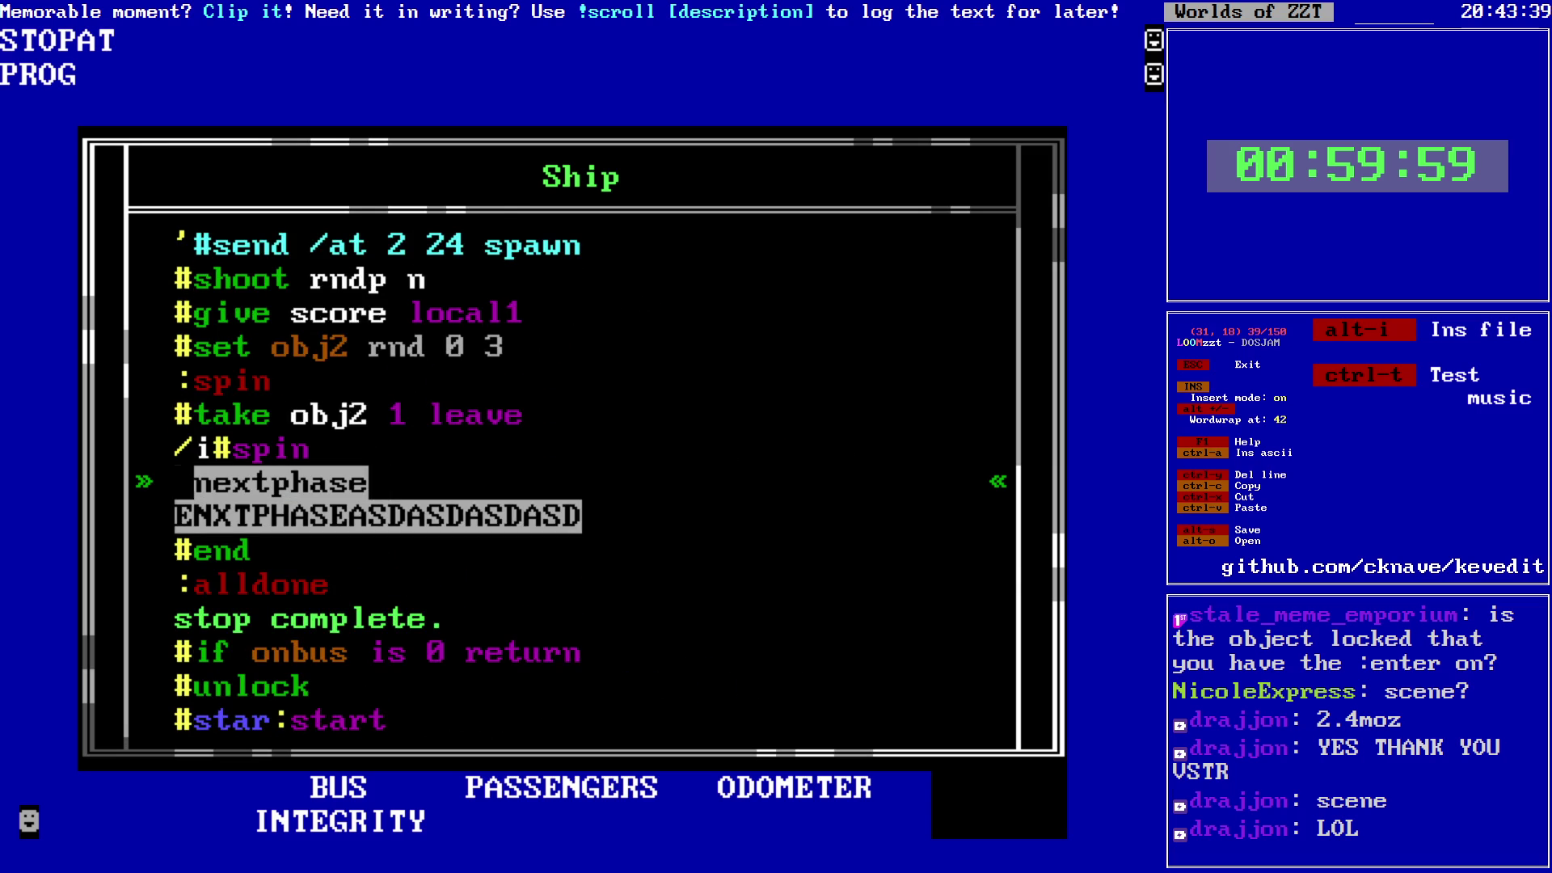
key(Down)
key(Down)
key(Down)
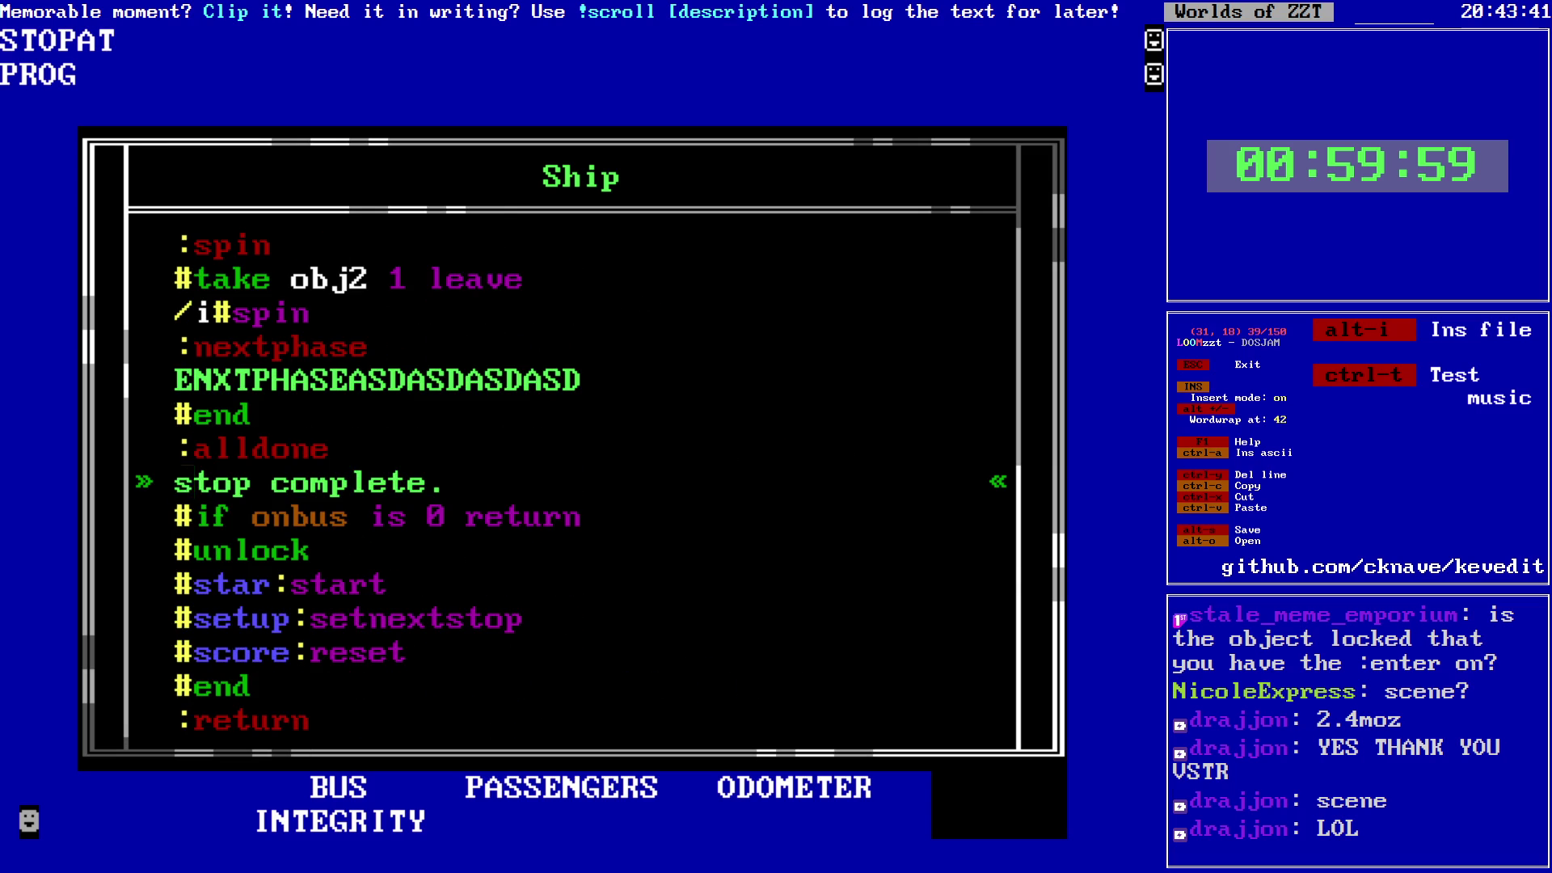
key(Down)
key(Page_Up)
key(Page_Up)
key(Page_Up)
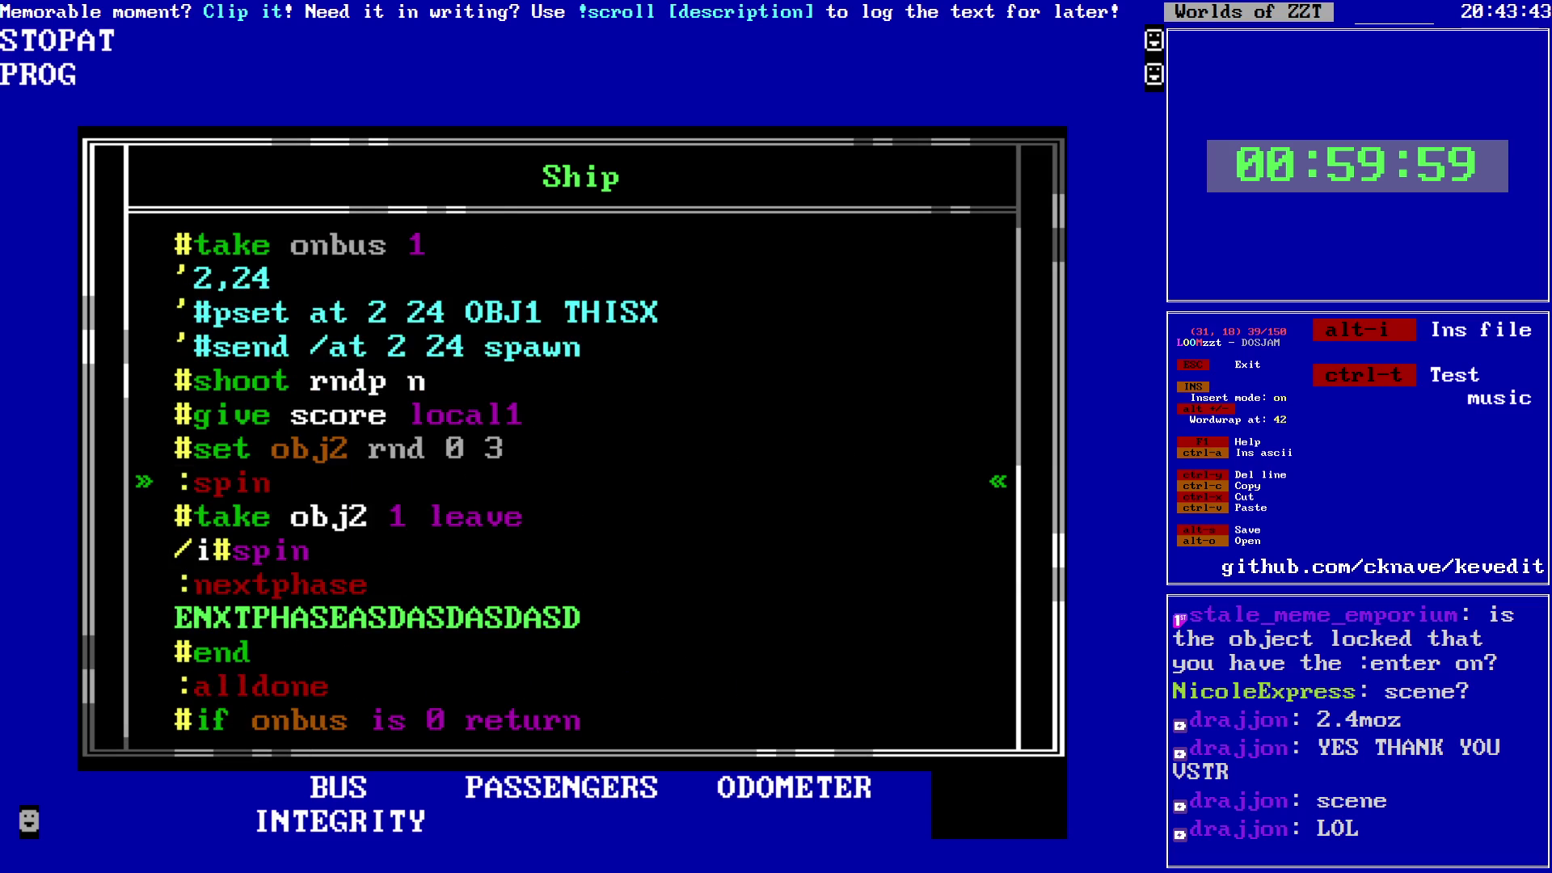
key(Page_Up)
key(Page_Up)
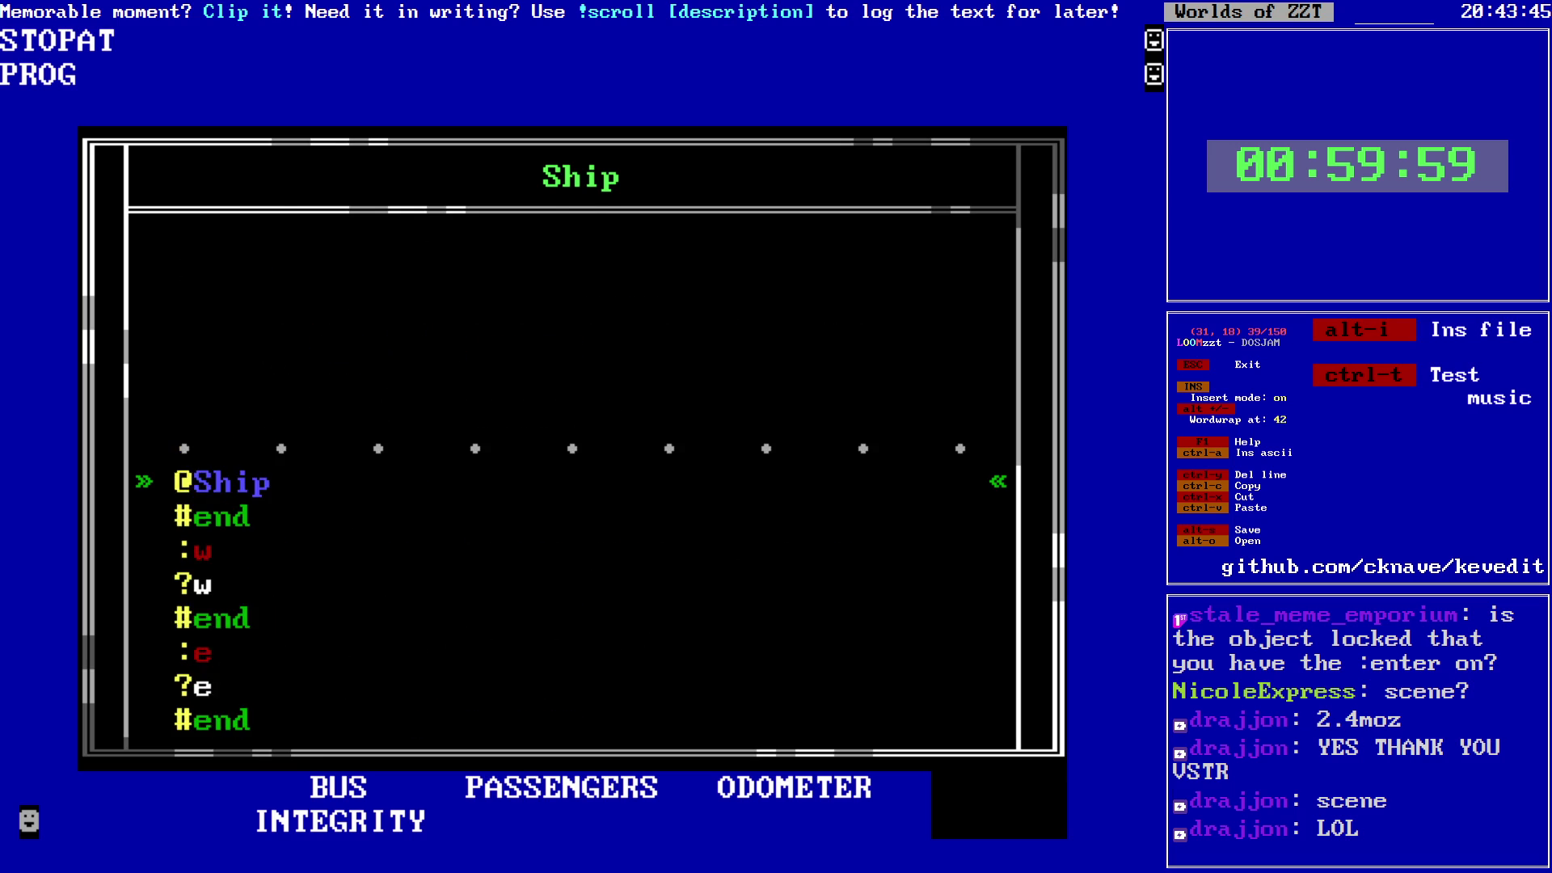
key(Escape)
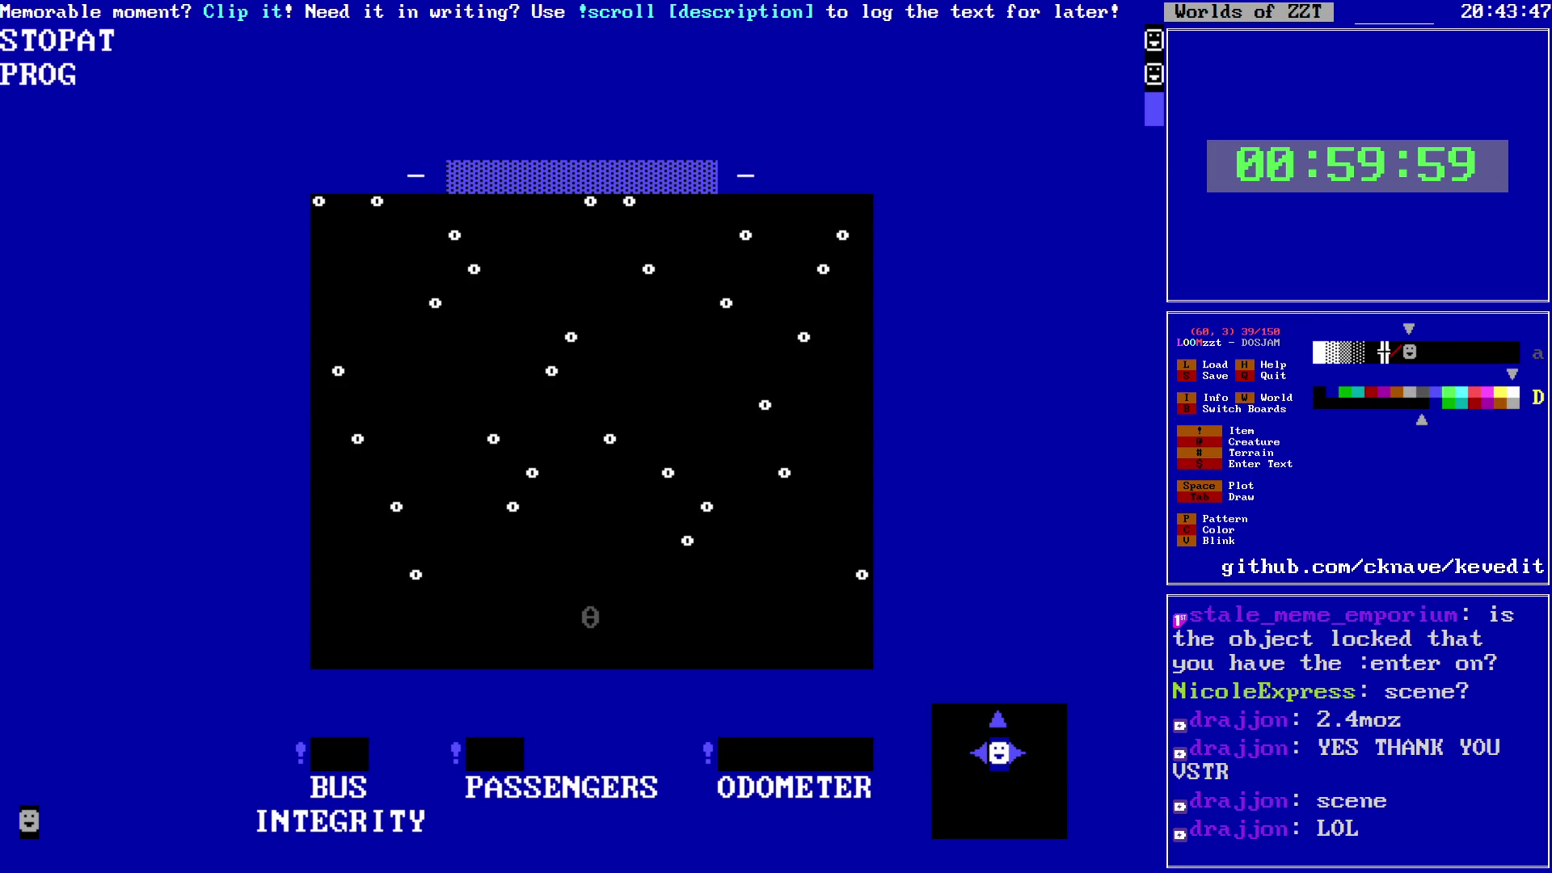
key(space)
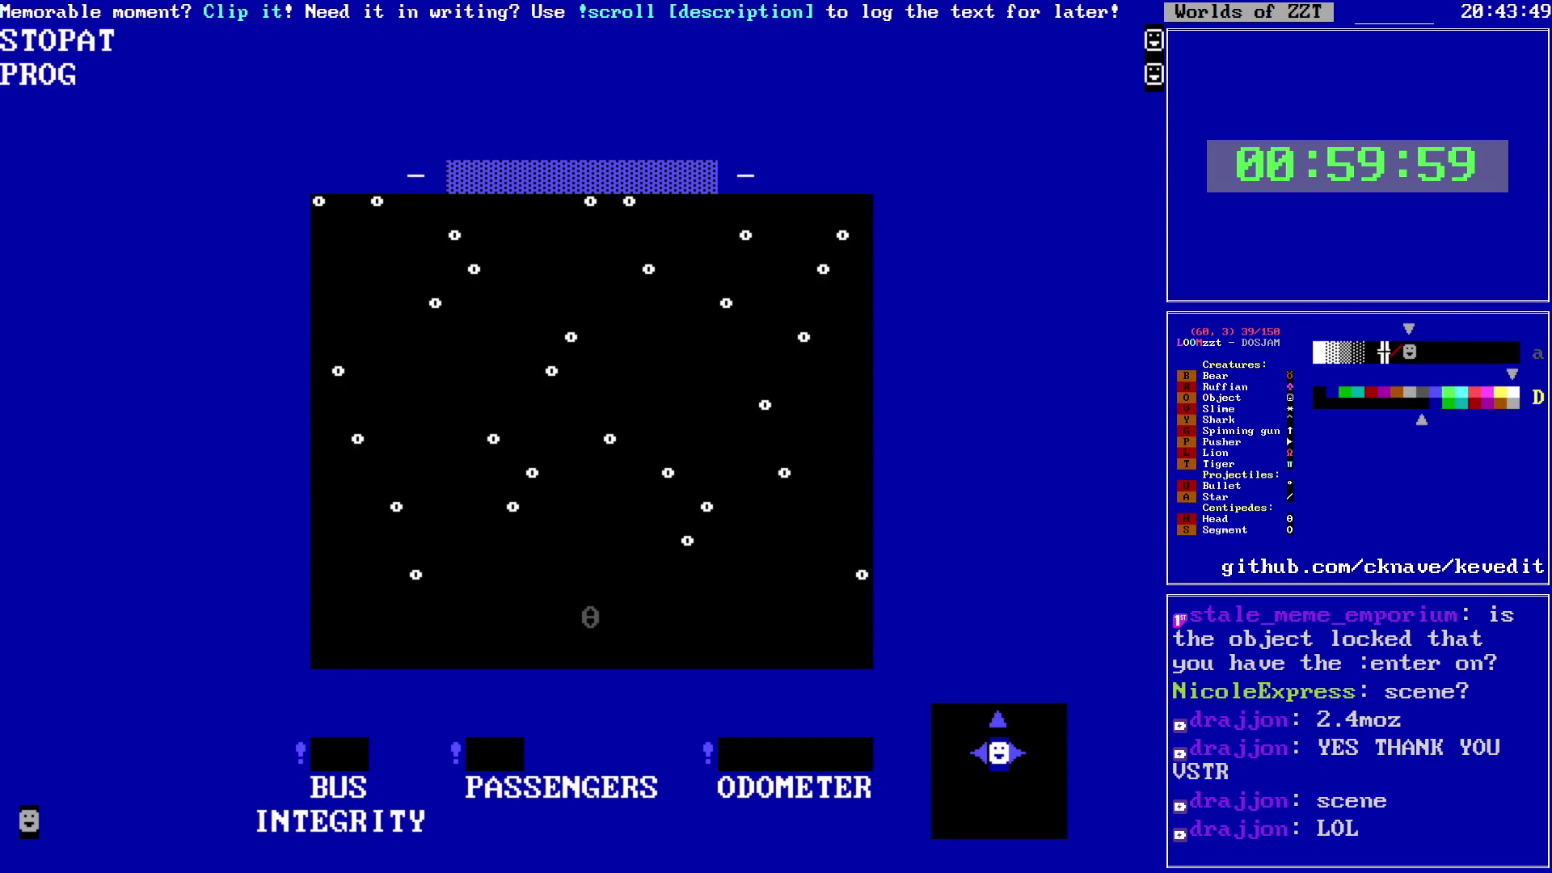
key(Return)
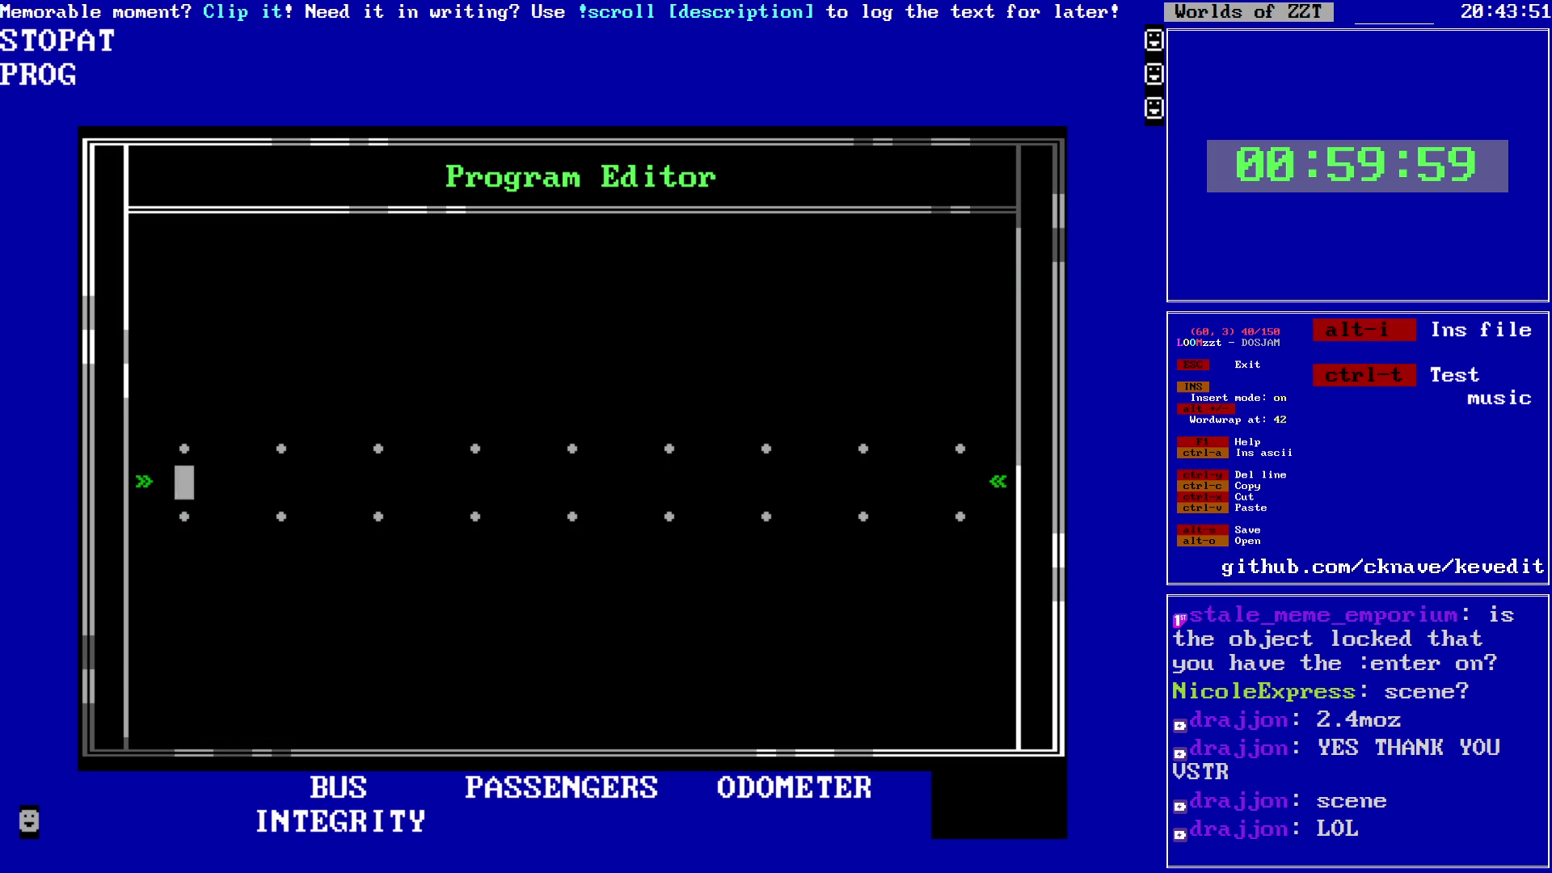
text(@gameover)
key(Return)
text(:loop)
key(Return)
text(#if i)
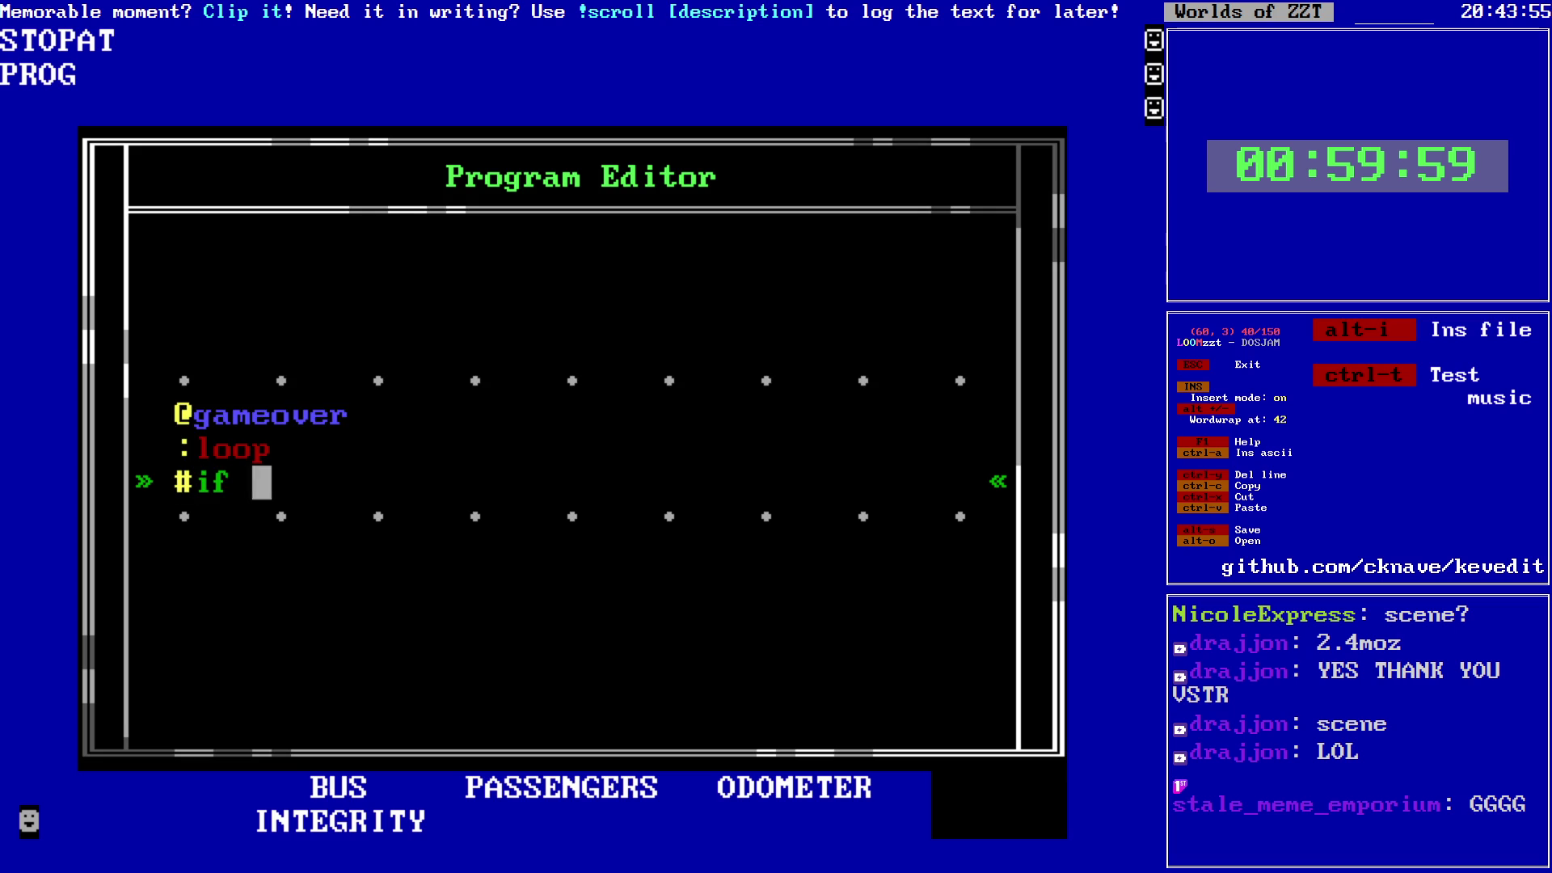
text(n)
key(BackSpace)
key(BackSpace)
text(hp is 0 )
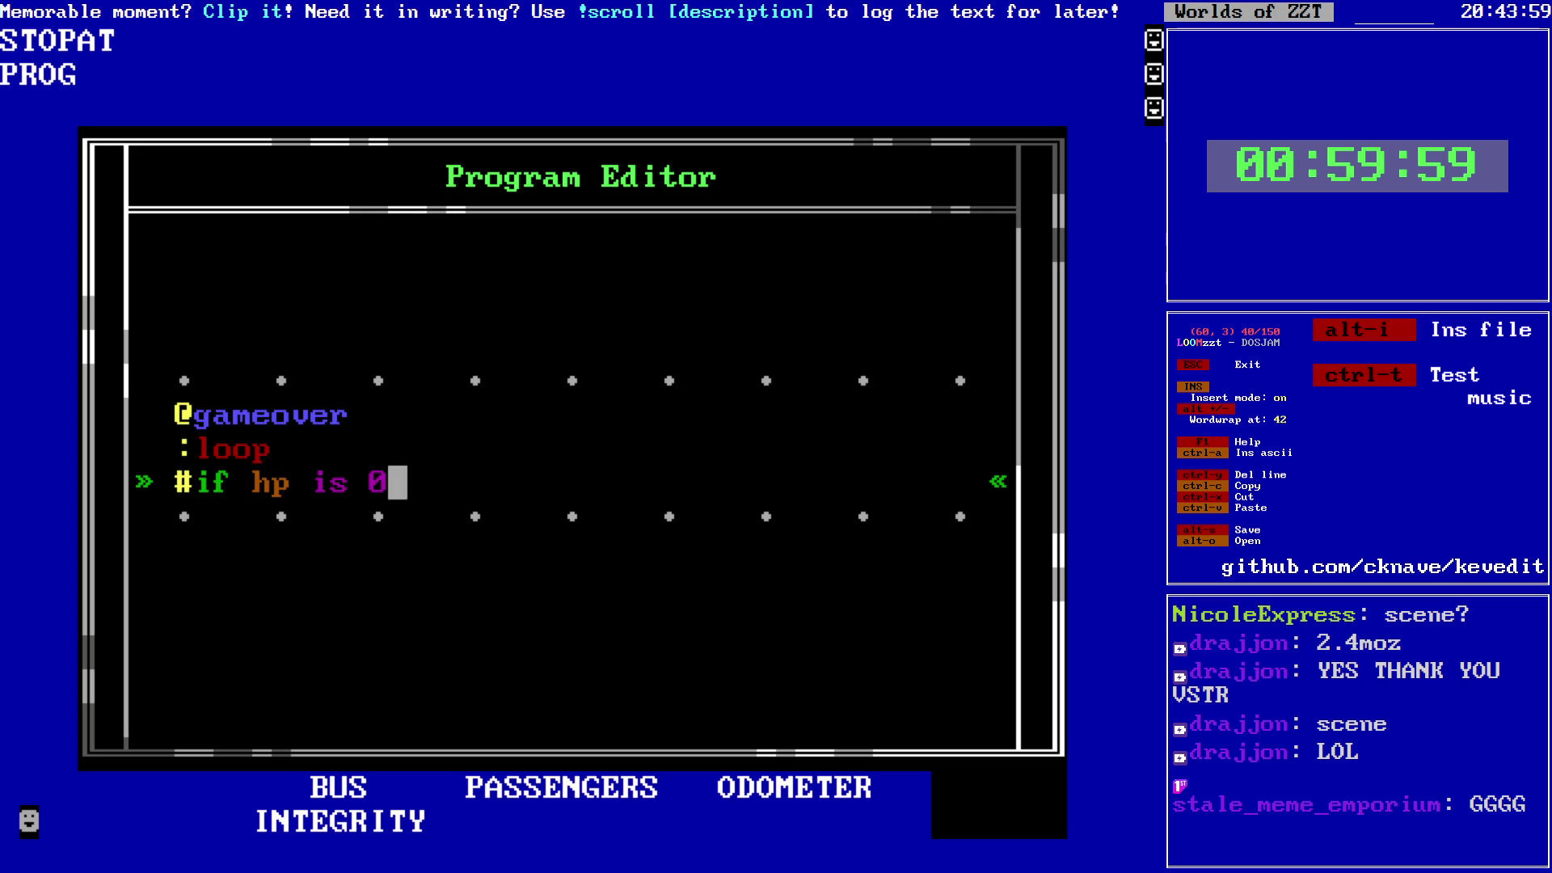
text(gover)
key(Return)
text(/i#loop)
key(Return)
- Add a :gover section with the 'FIRED FOR BEING A BAD BUS DRIVER' message, #endgame and #end
text(:gover)
key(Return)
text($BUS EXPLODE)
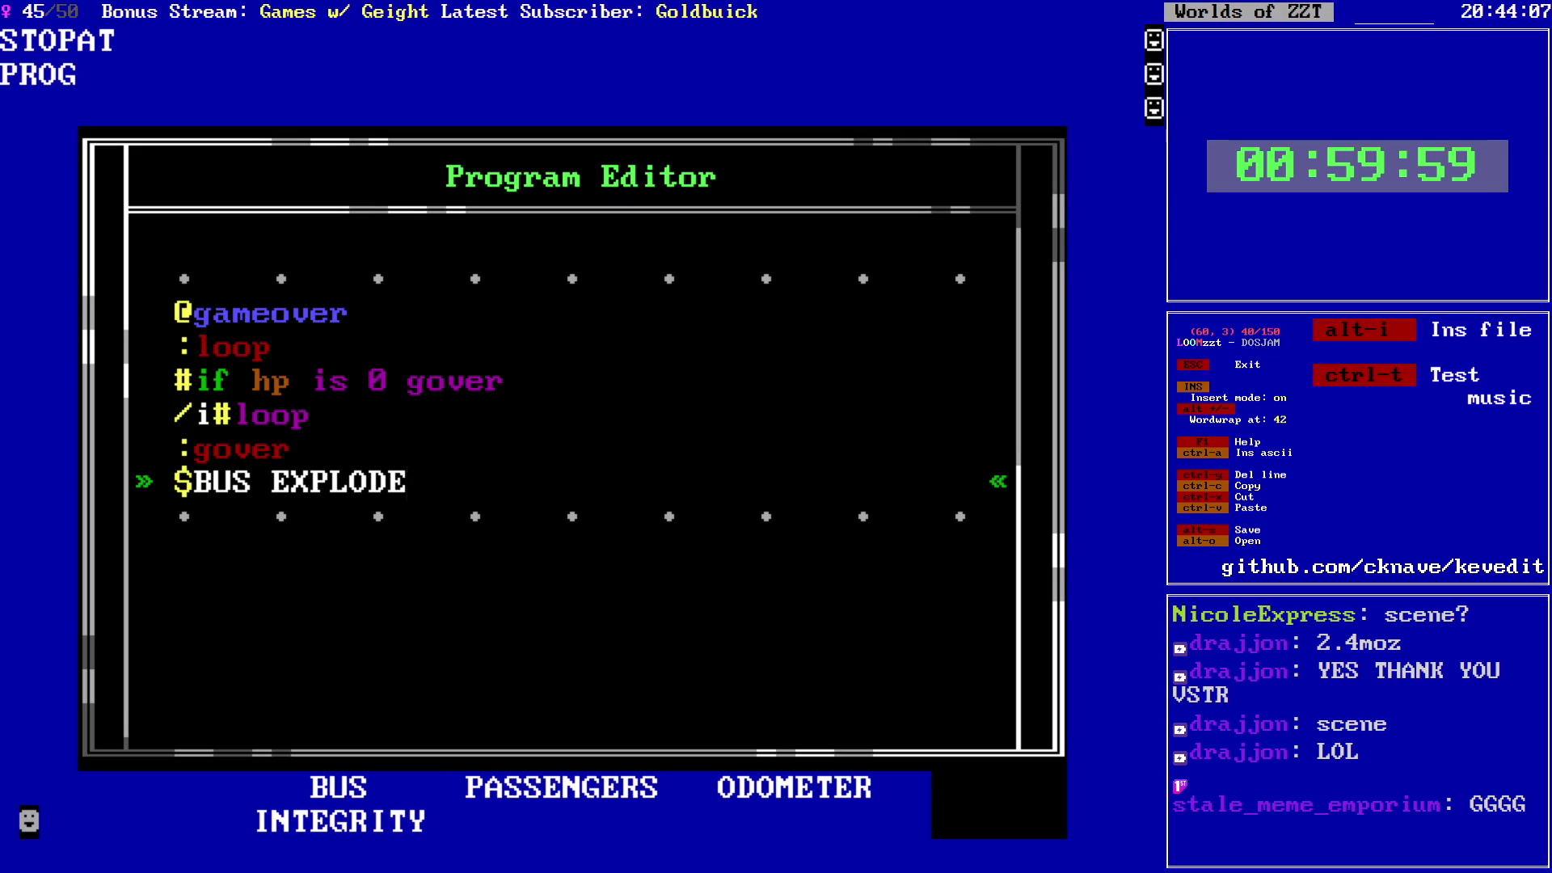
key(BackSpace)
key(BackSpace)
key(BackSpace)
key(BackSpace)
key(BackSpace)
key(BackSpace)
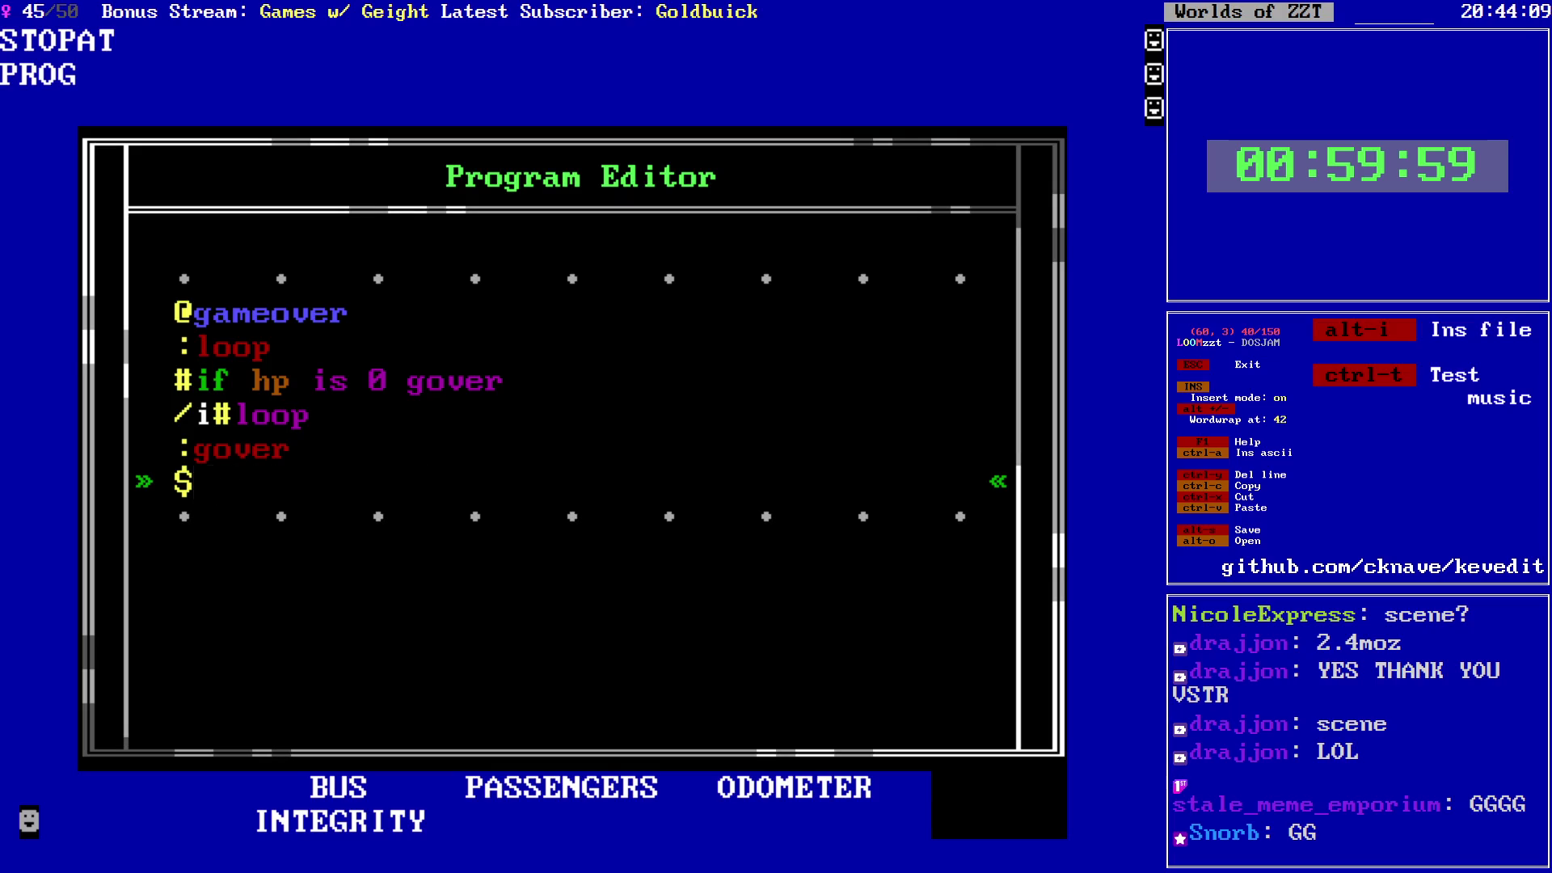
text(YOU HAVE BEEN F)
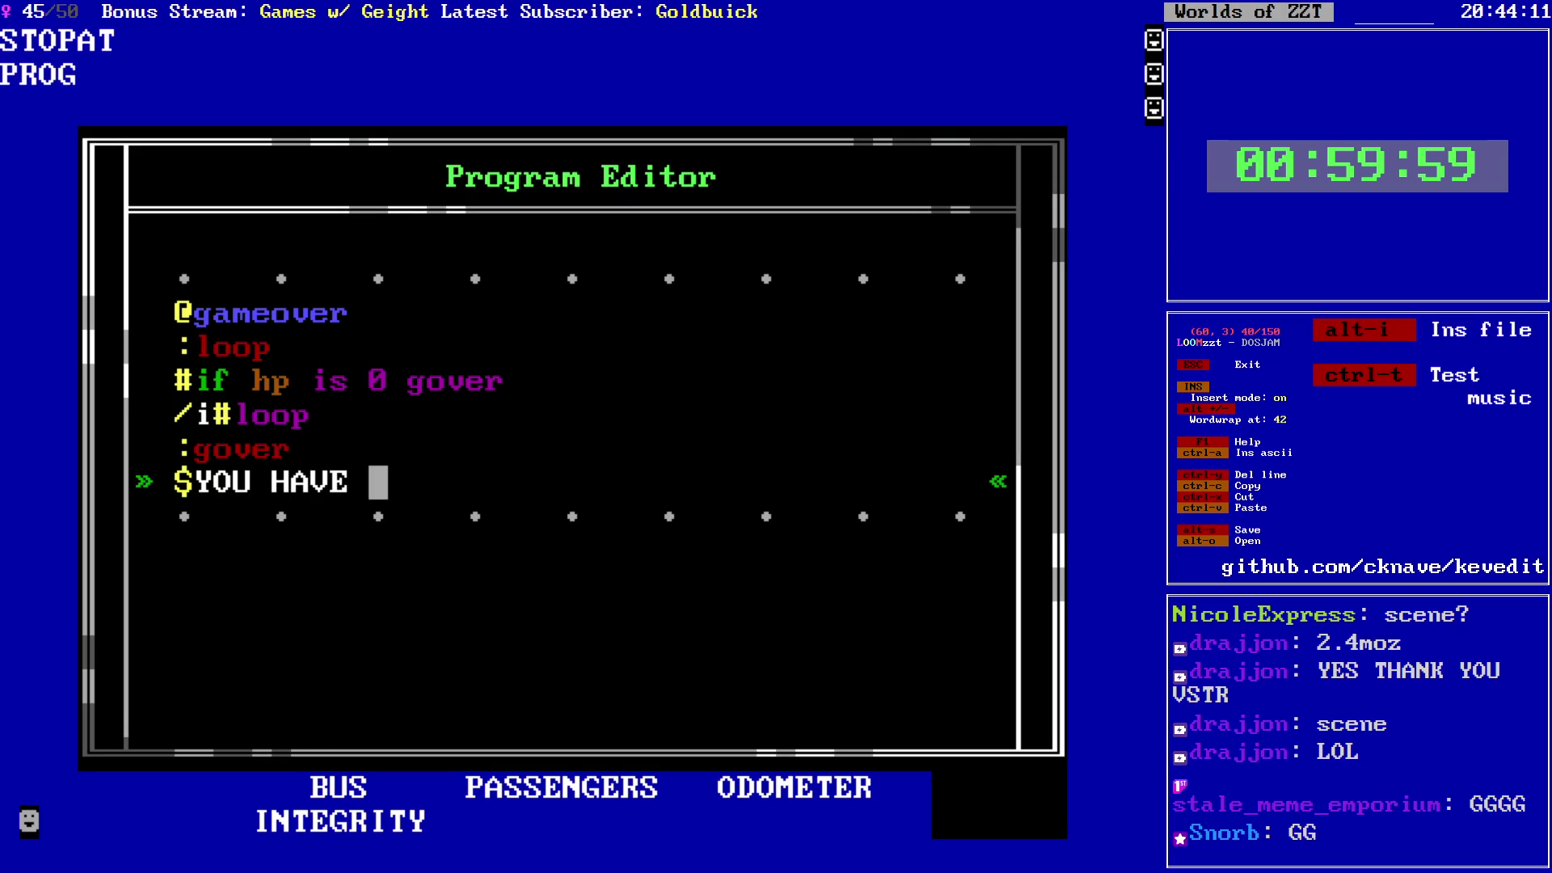
text(IRED FOR BEING A BAD)
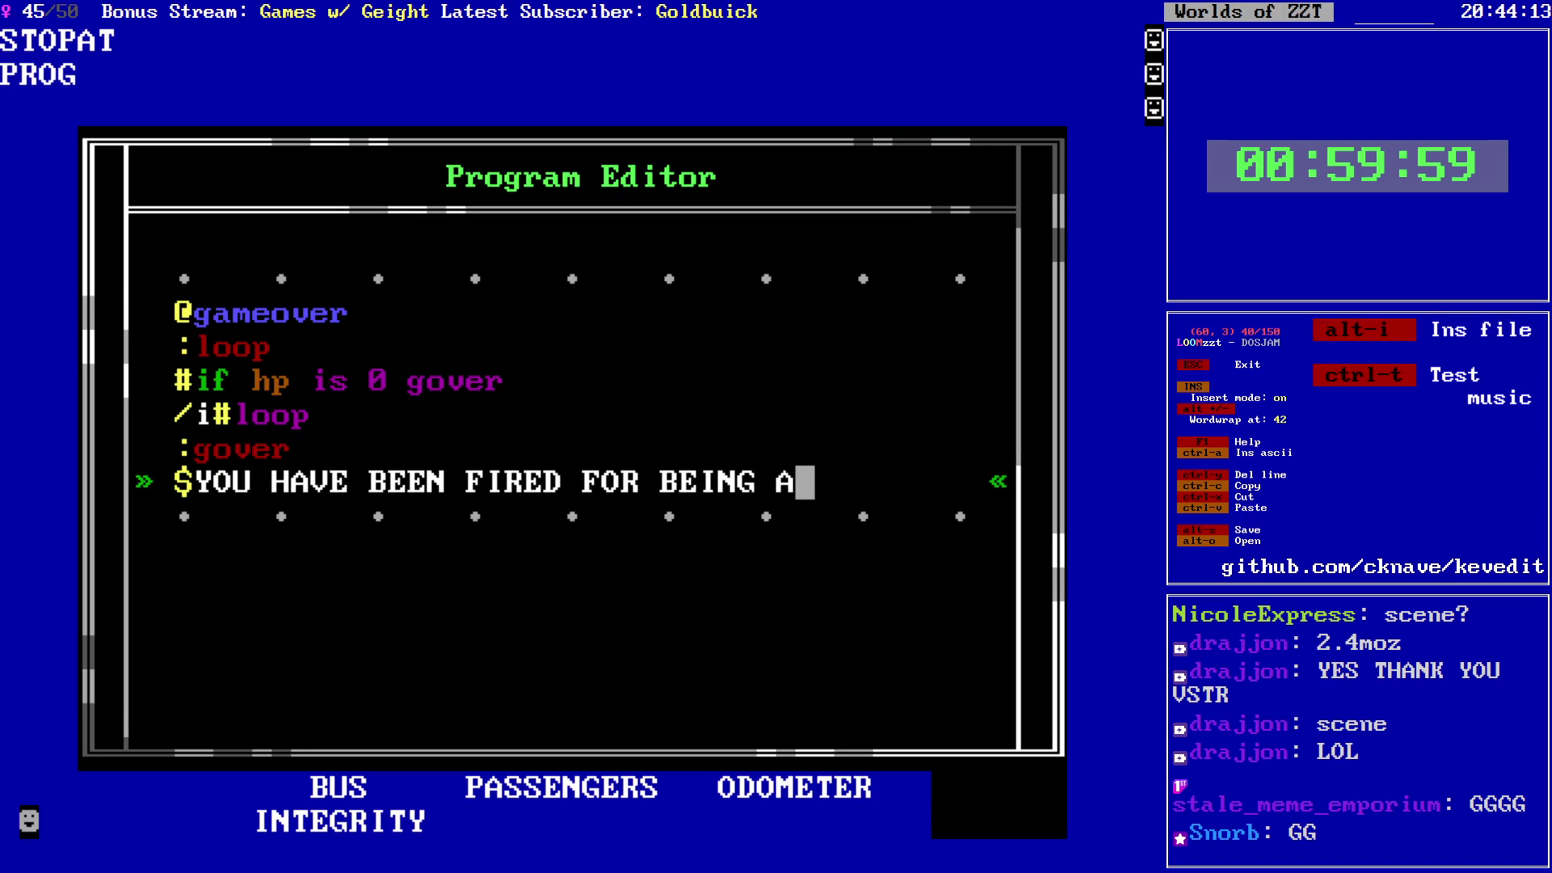
key(BackSpace)
key(Return)
text($BUS DRIVER)
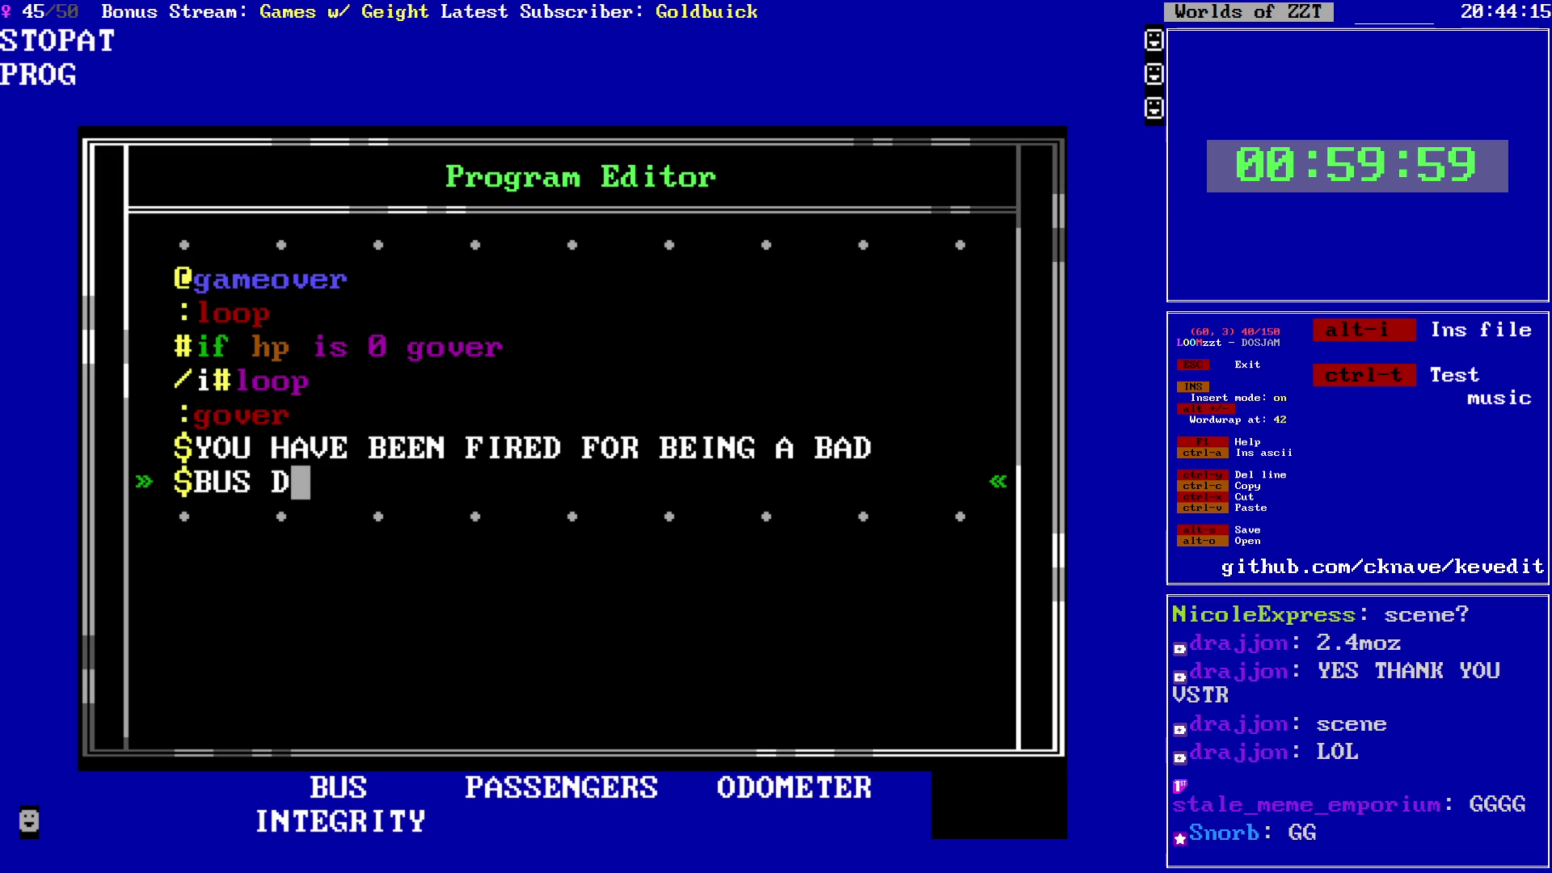
key(Return)
text($Unless )
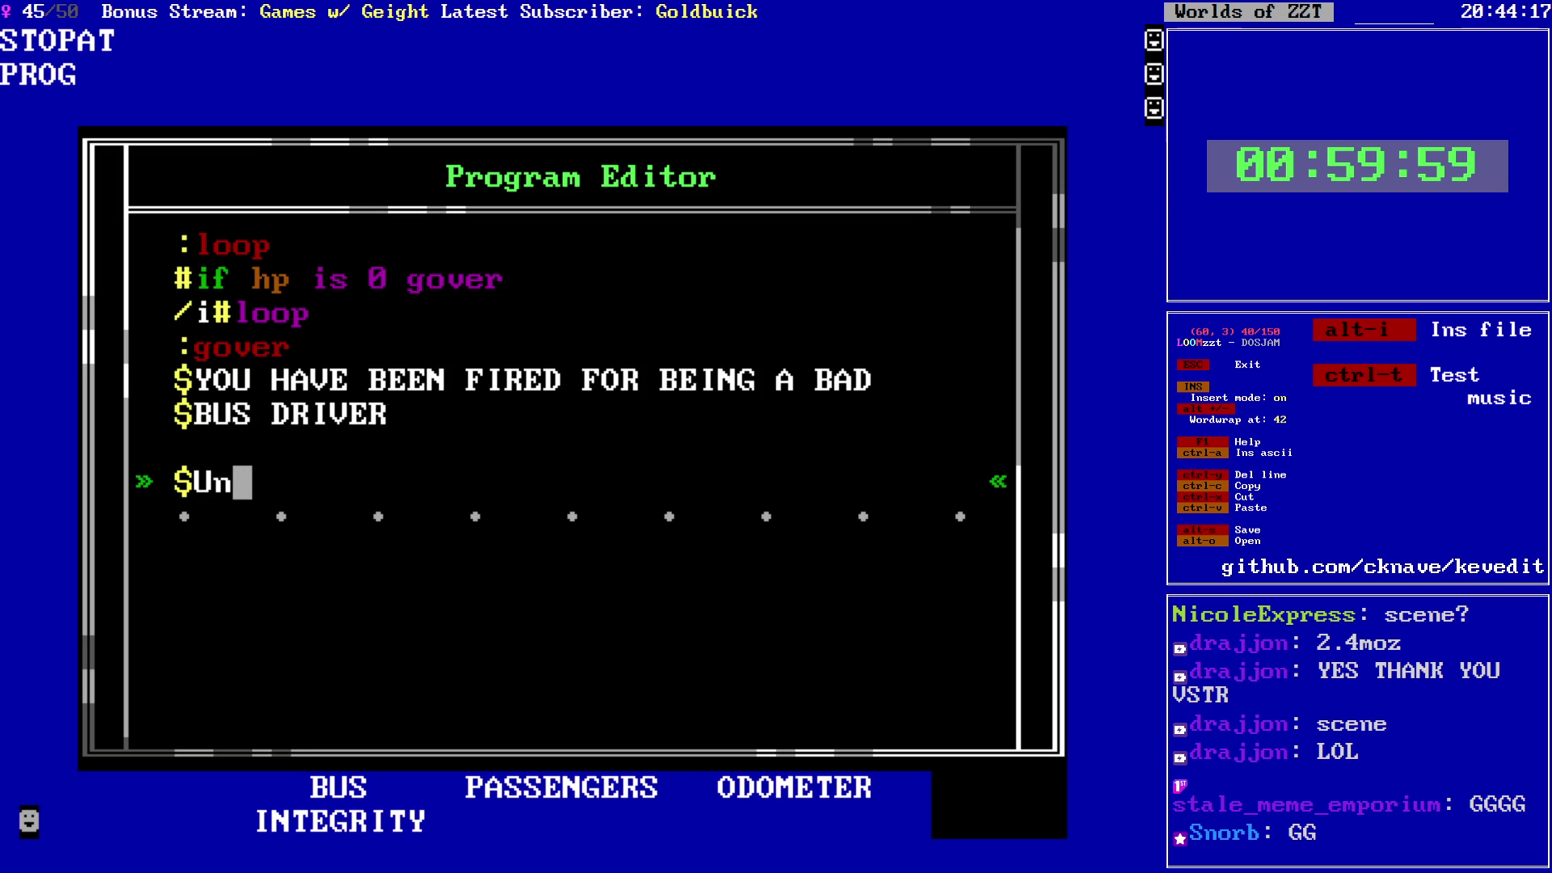
text(you did really well and got to)
key(Return)
text($retire.)
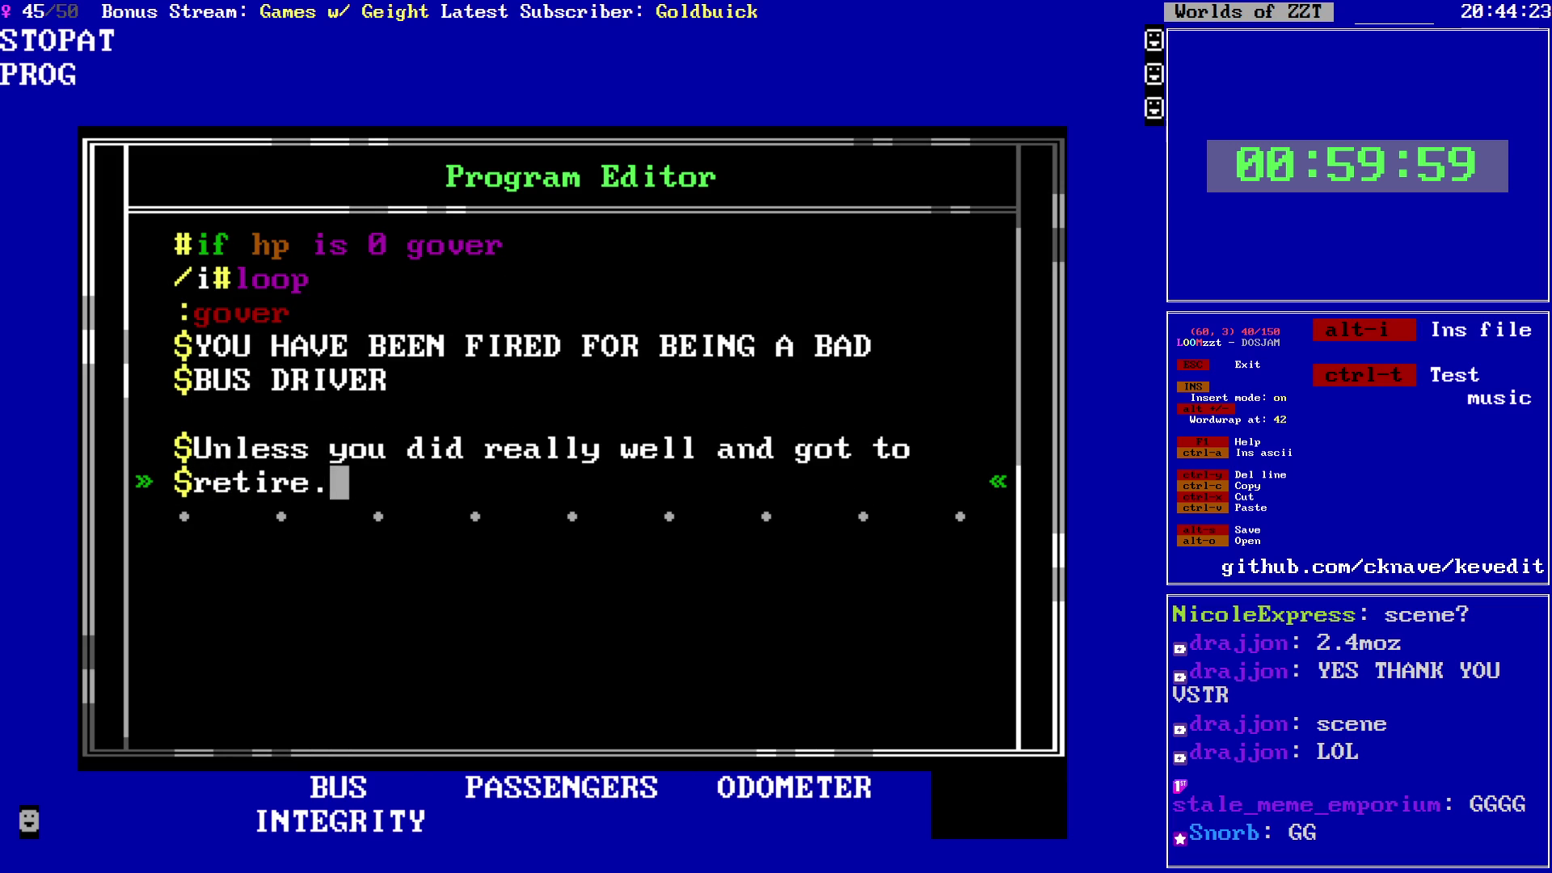
key(Return)
key(Return)
text(#endgame)
key(Return)
text(#end)
key(Up)
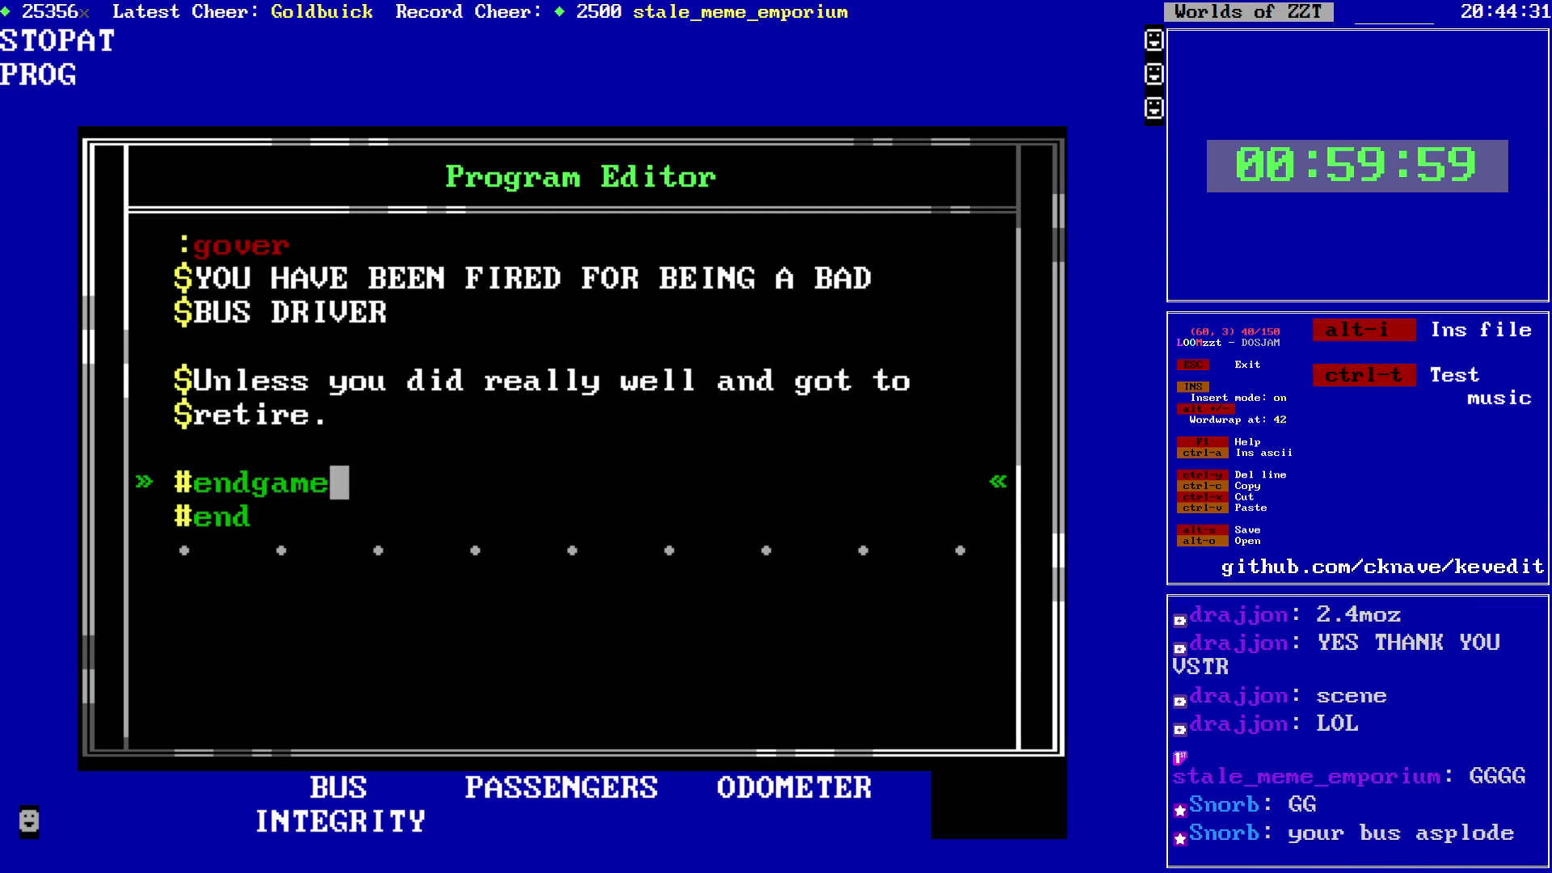
- Add credit lines '$Created for the ...2.4 Hours Jam H126' and '$Circuit' after #endgame
key(Return)
text($Created fo)
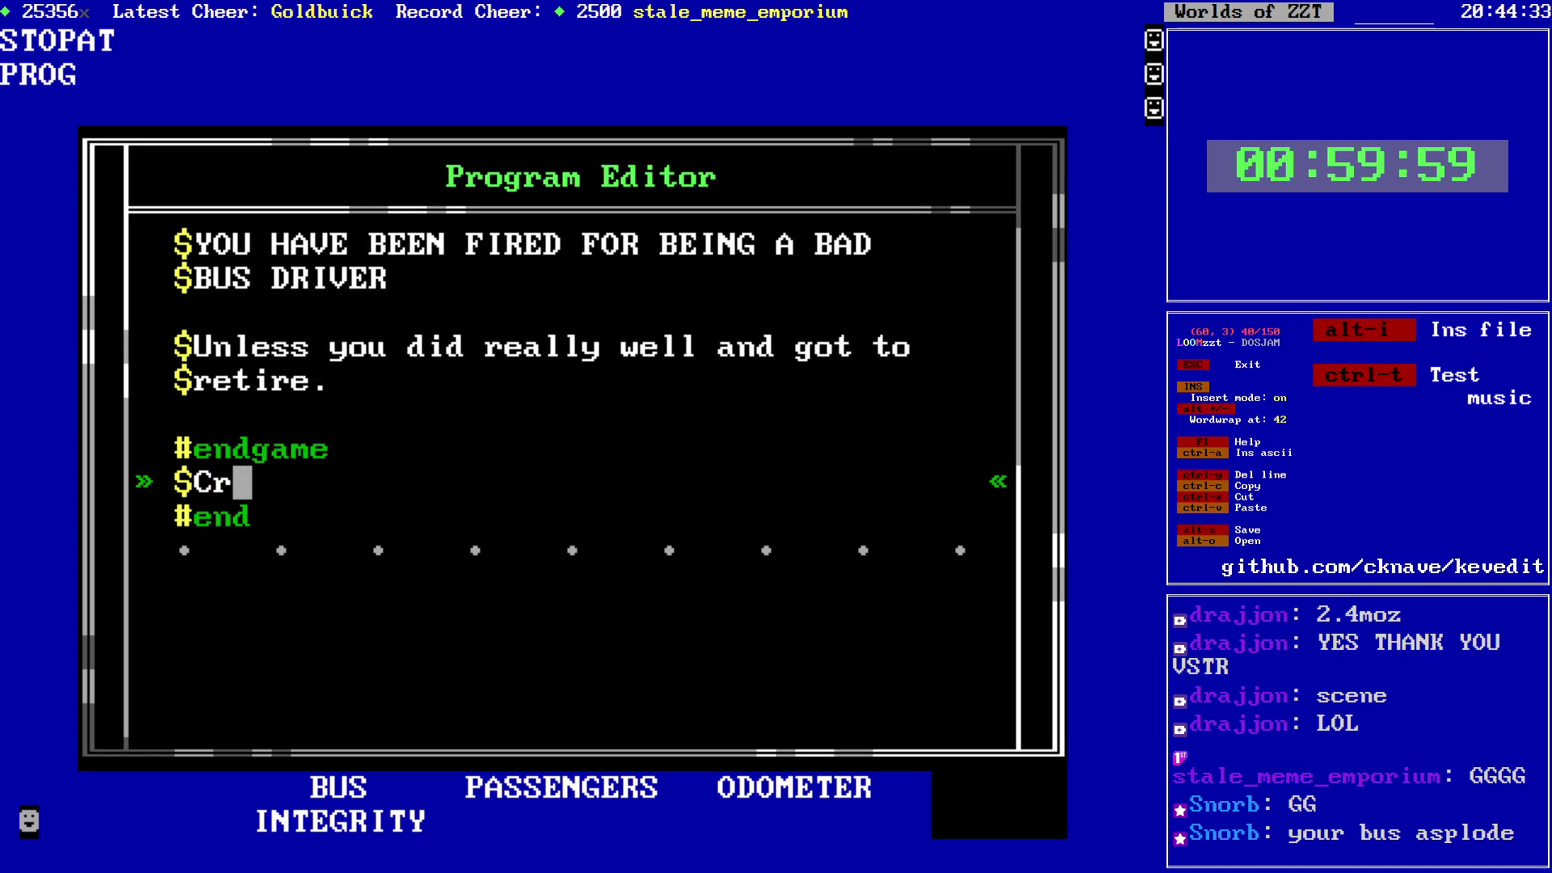
text(r the)
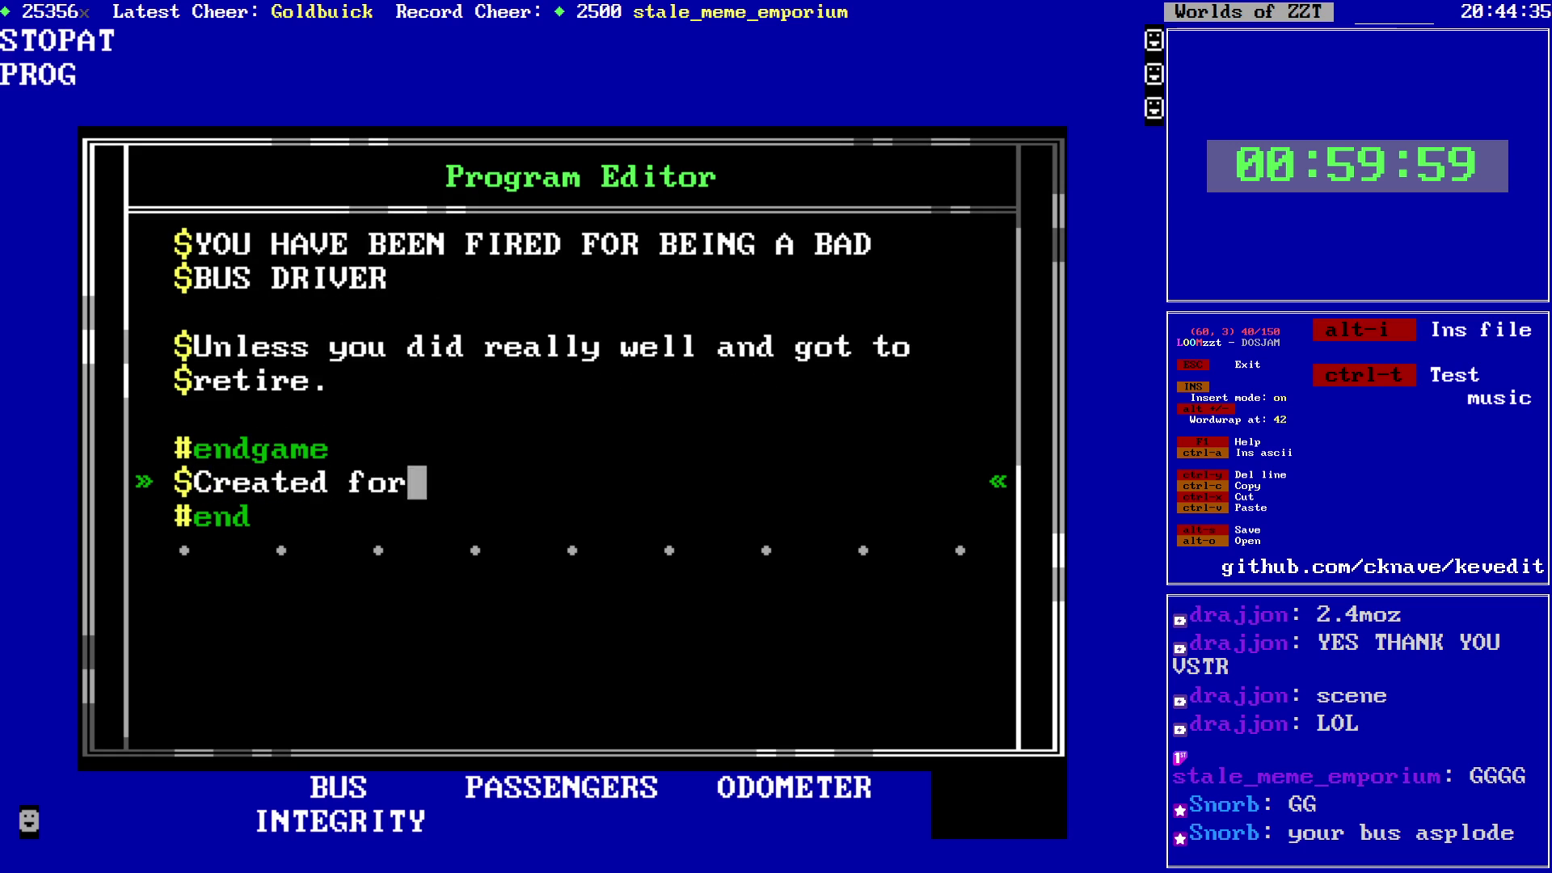
text( ...)
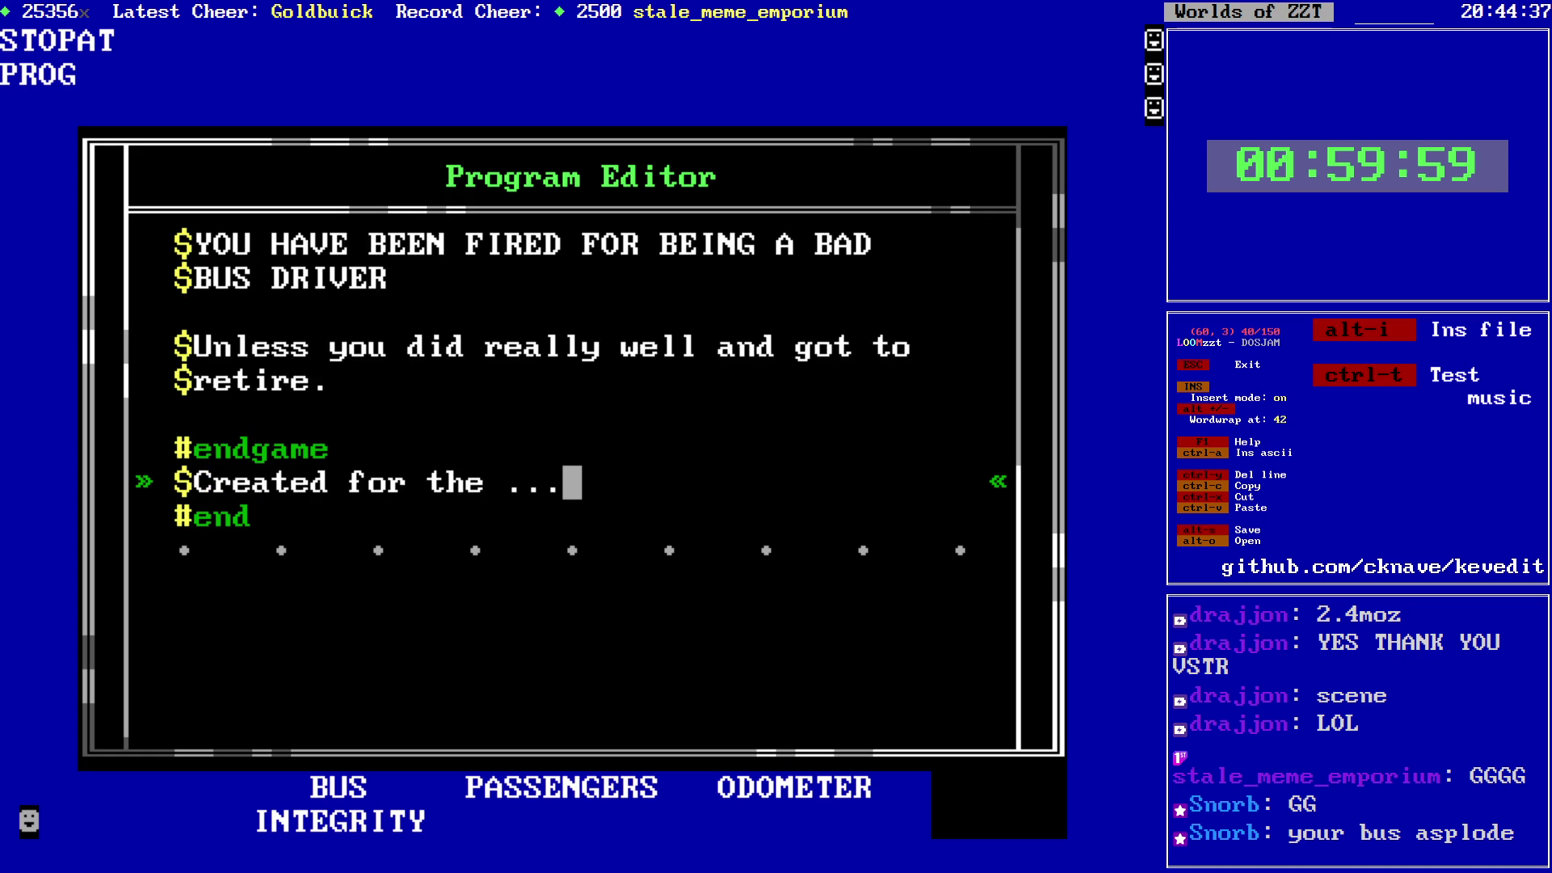
text(2.4 Hours Jam H)
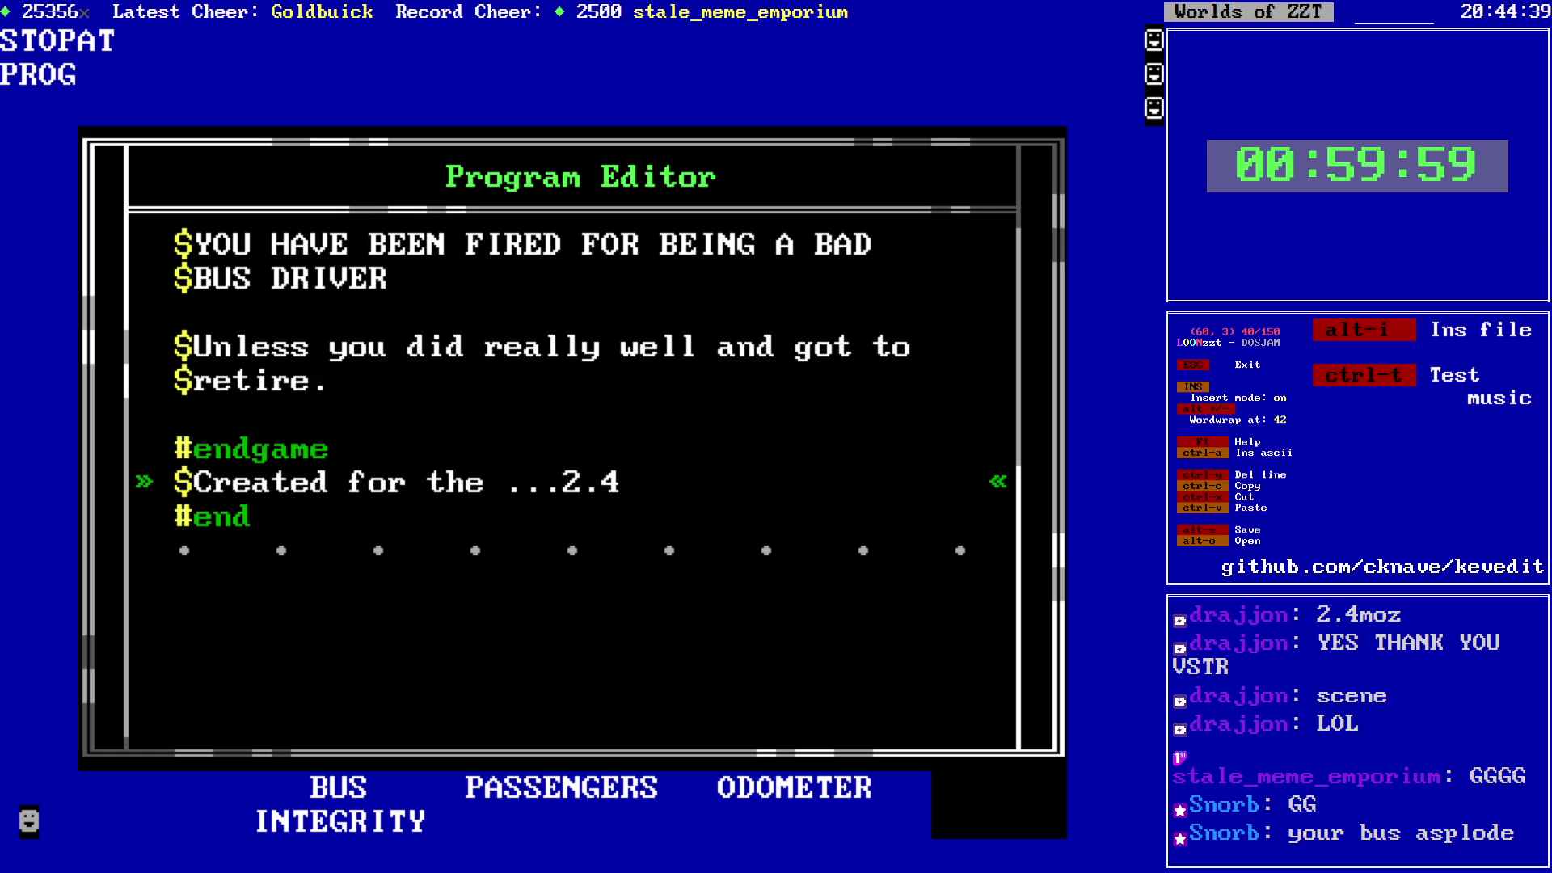
text(126 Circuit)
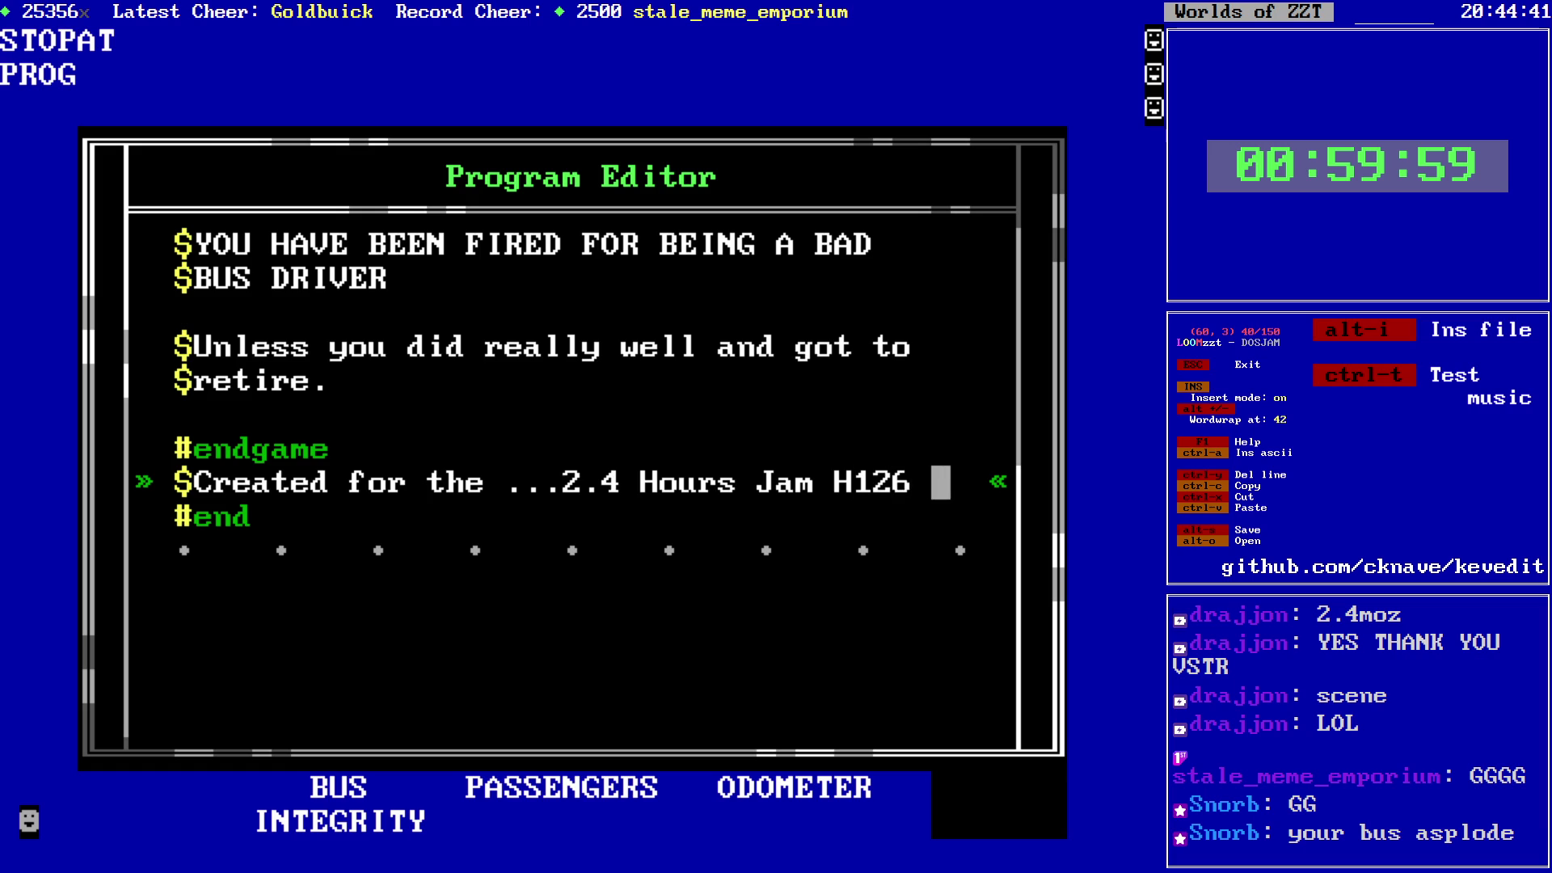
key(Home)
text($)
key(End)
key(Return)
key(BackSpace)
key(Return)
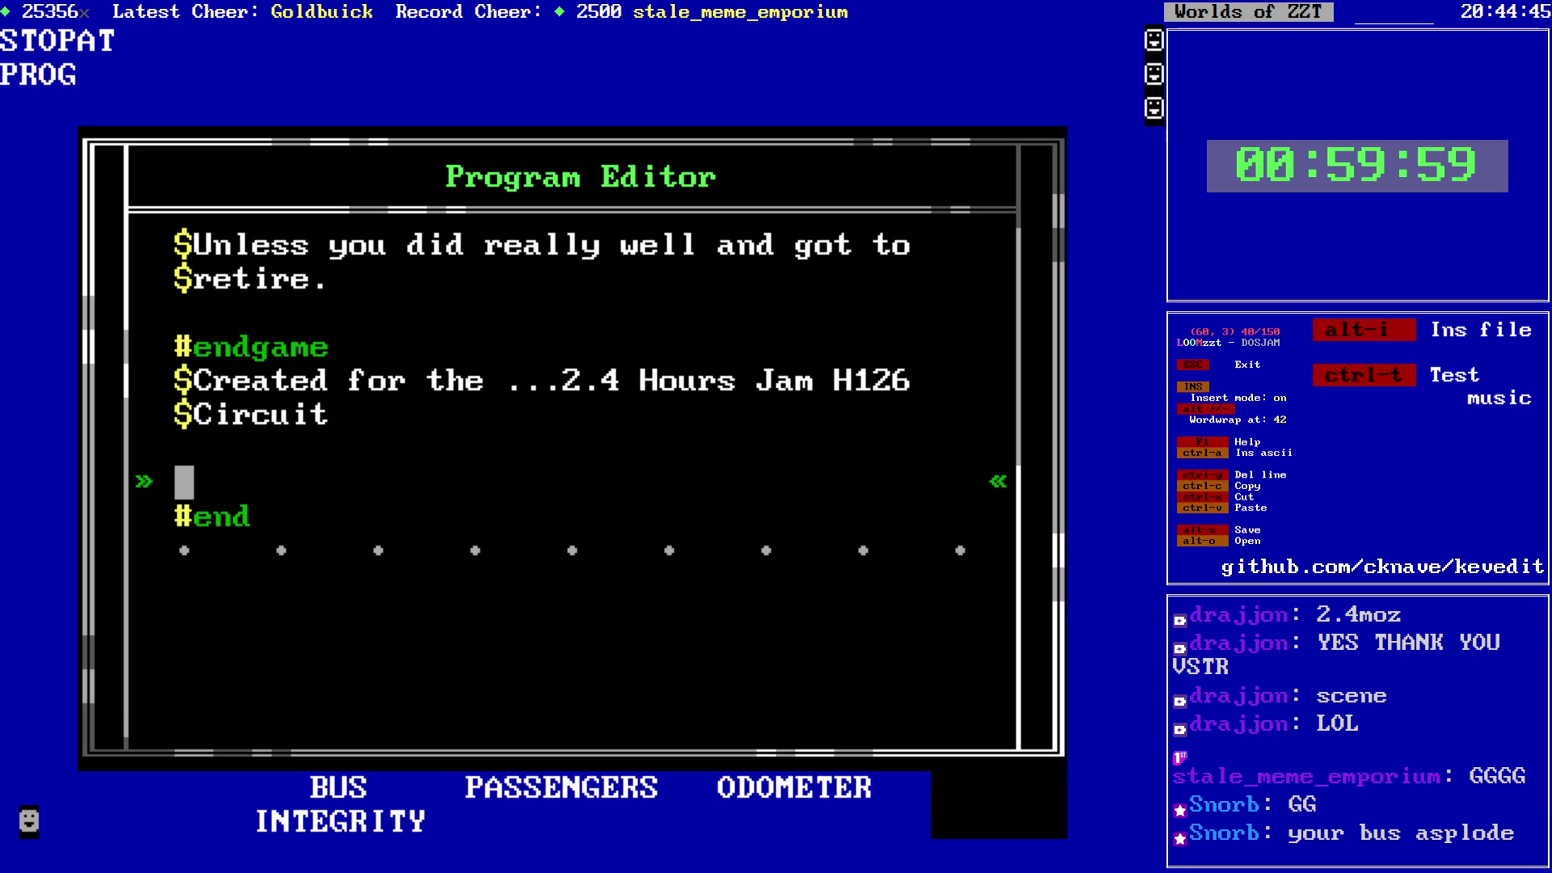
- Add a '$Special Thanks' line crediting a helper below the jam credits
text($)
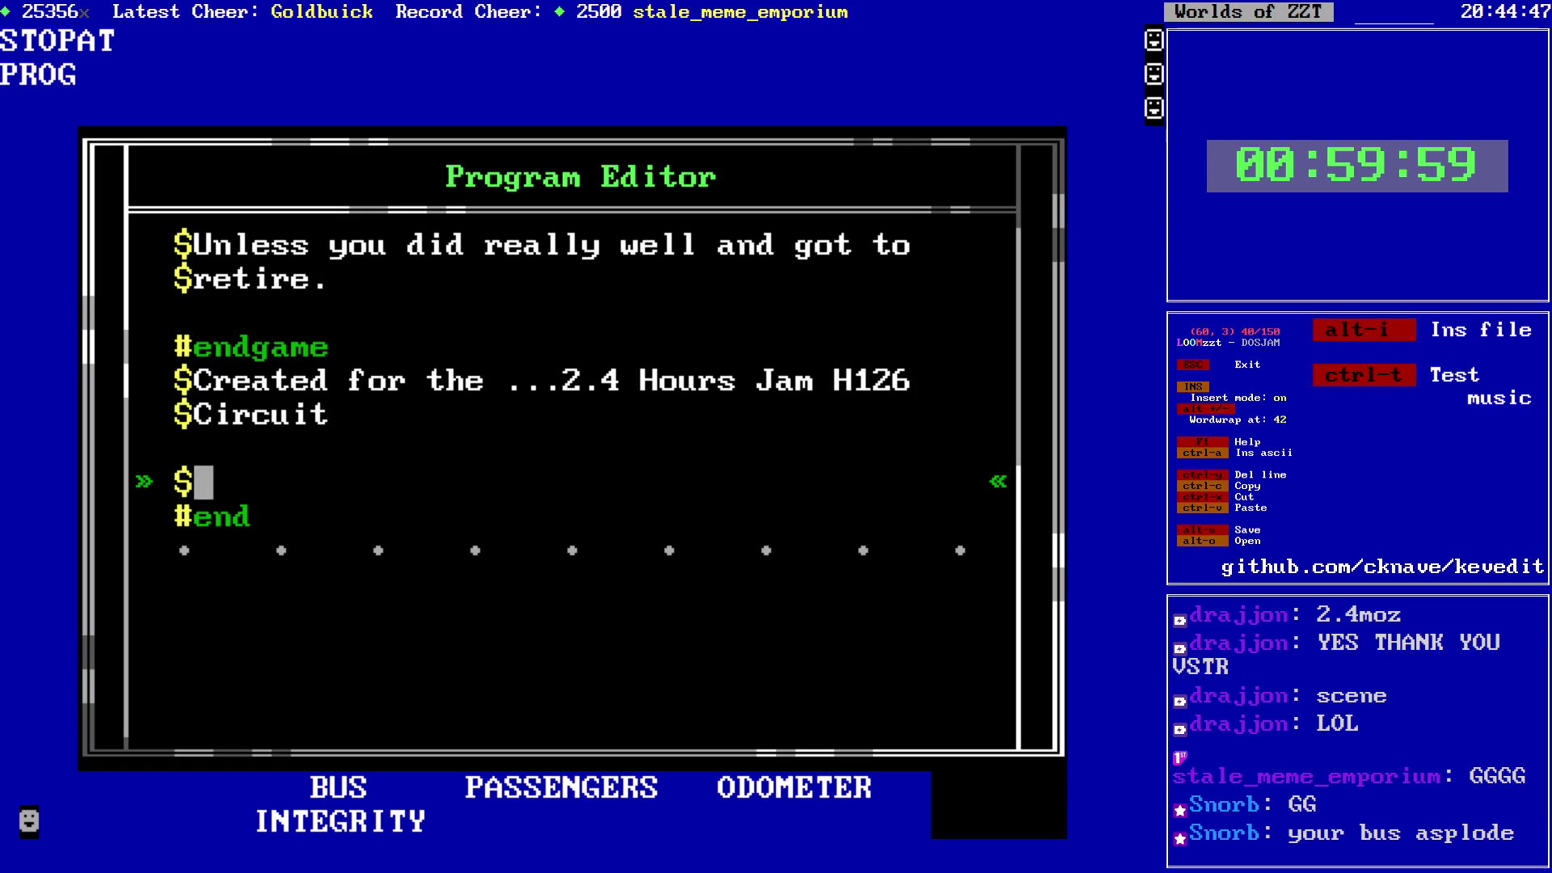
text(Thx to G)
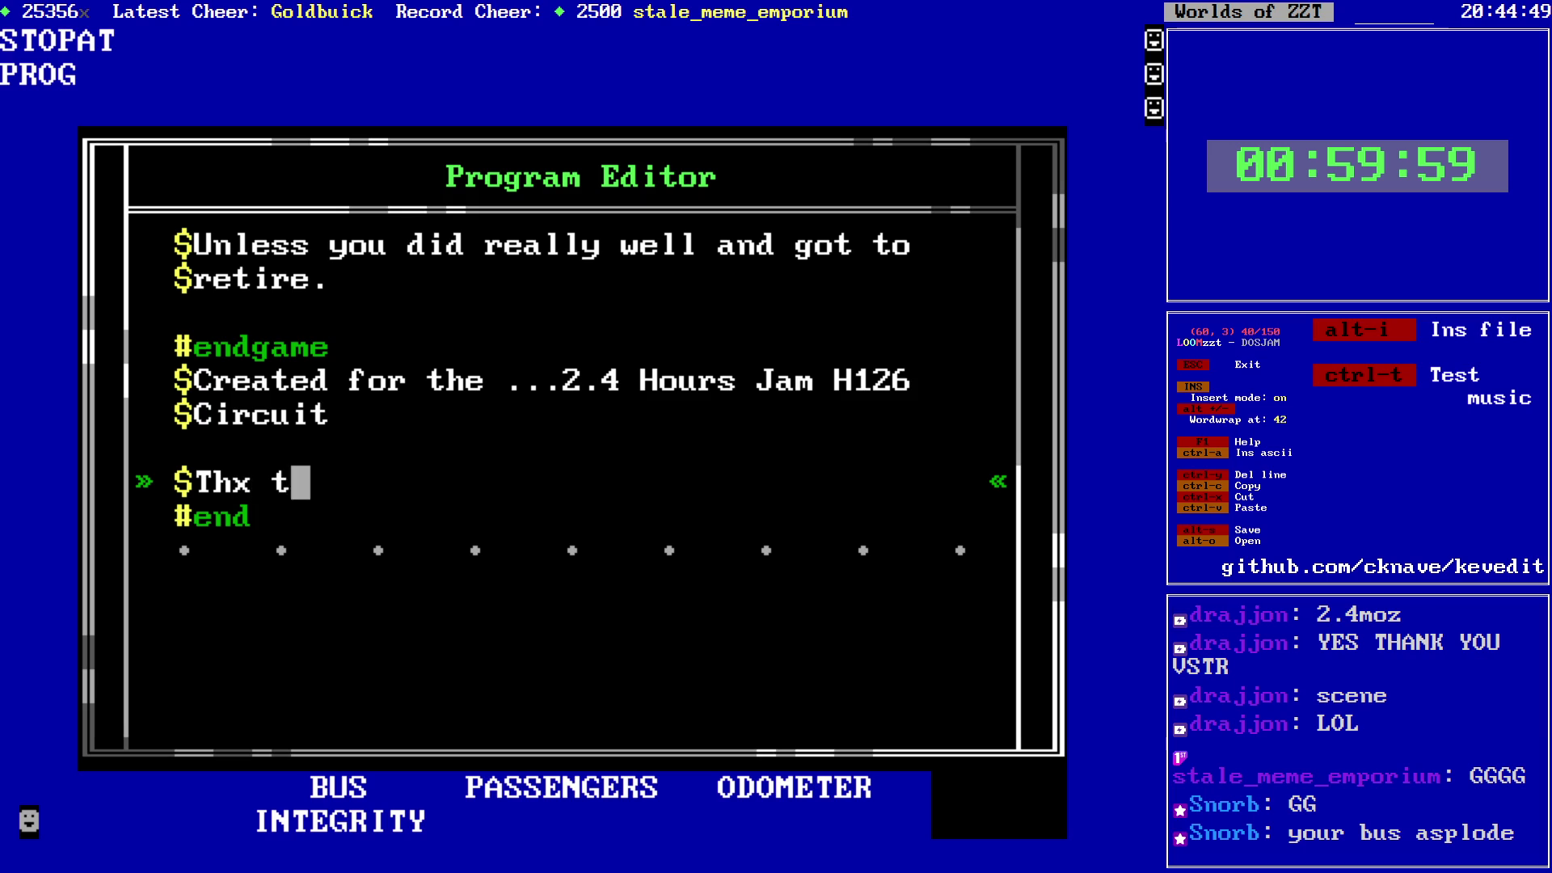
text(eight)
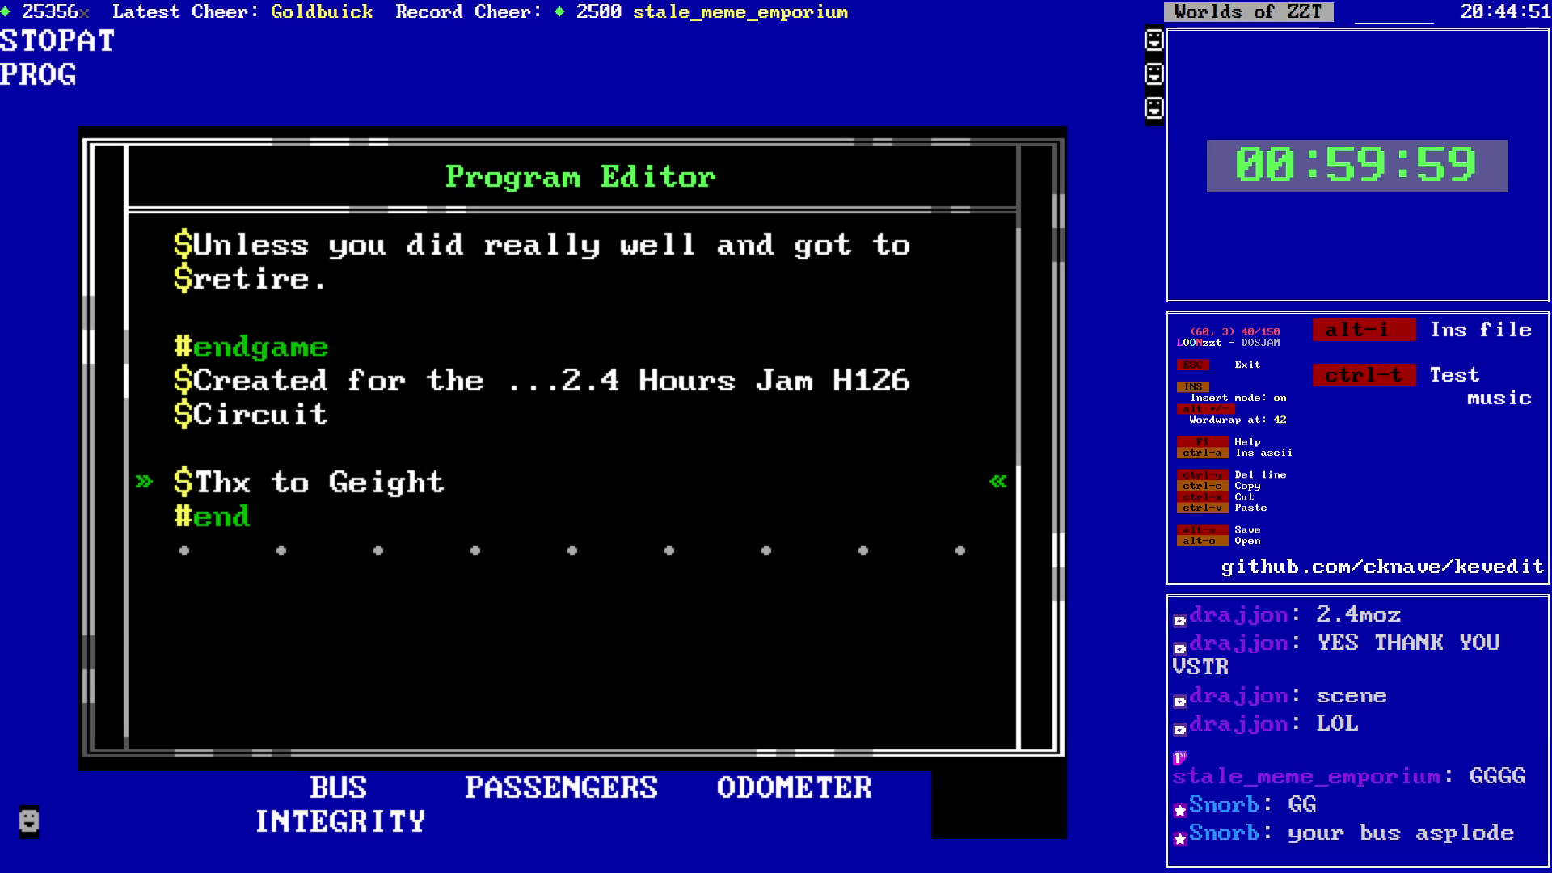
key(Home)
key(Right)
text(Special)
key(Right)
key(Right)
text(anks)
key(Delete)
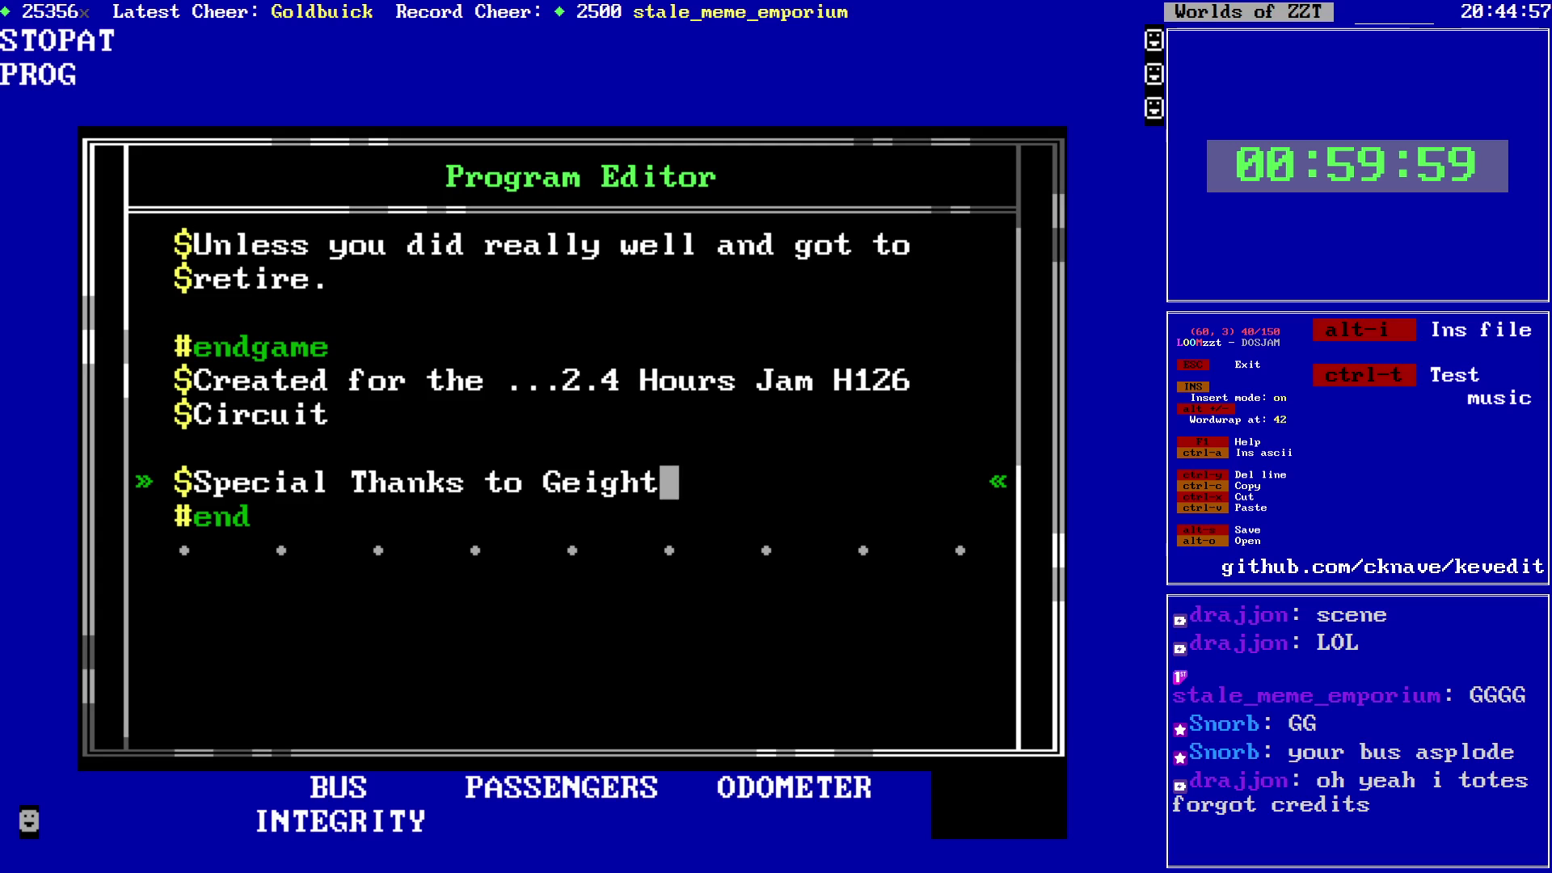
- Close the object's program and switch to the Title screen board
key(Escape)
key(b)
key(Up)
key(Up)
key(Return)
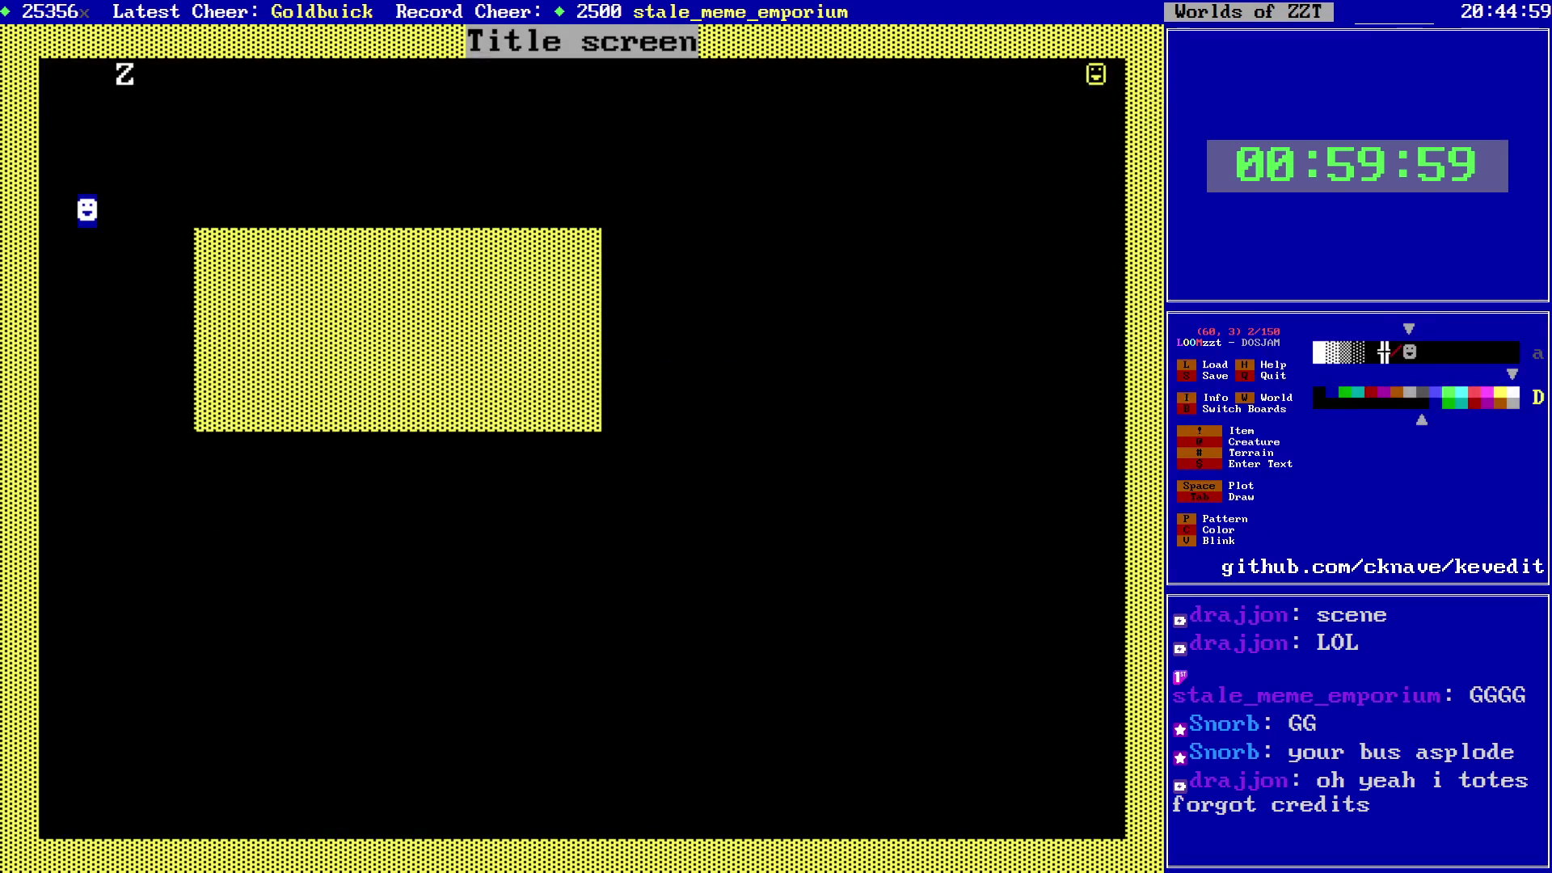
- Move to the UFO Bus board's small bottom-right box, glancing at the phase2 Drivin board
key(Down)
key(Down)
key(Down)
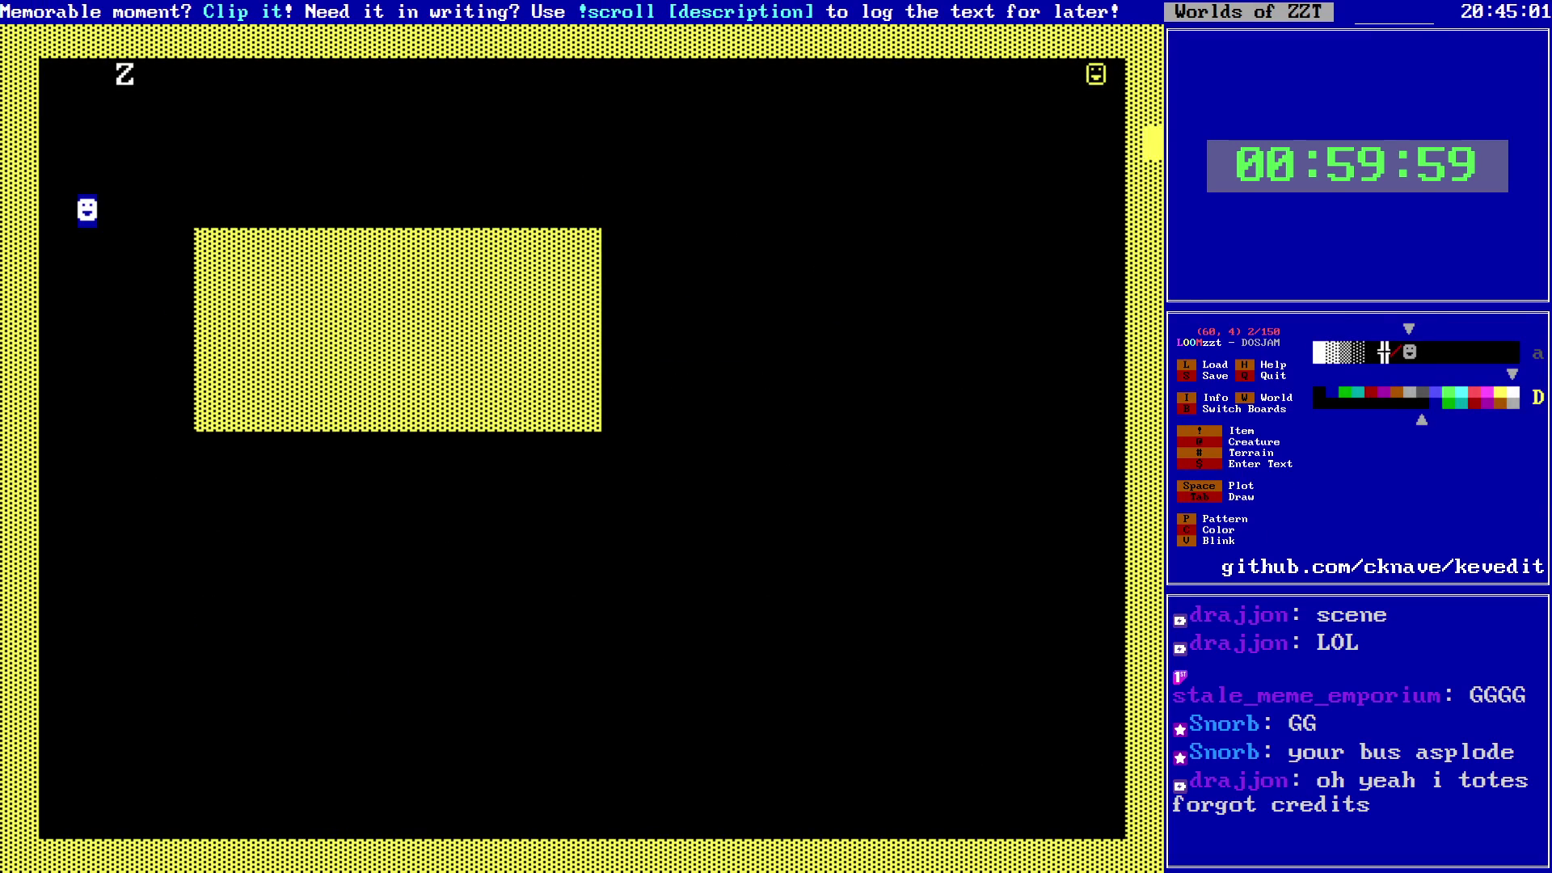
key(Left)
key(Left)
key(Left)
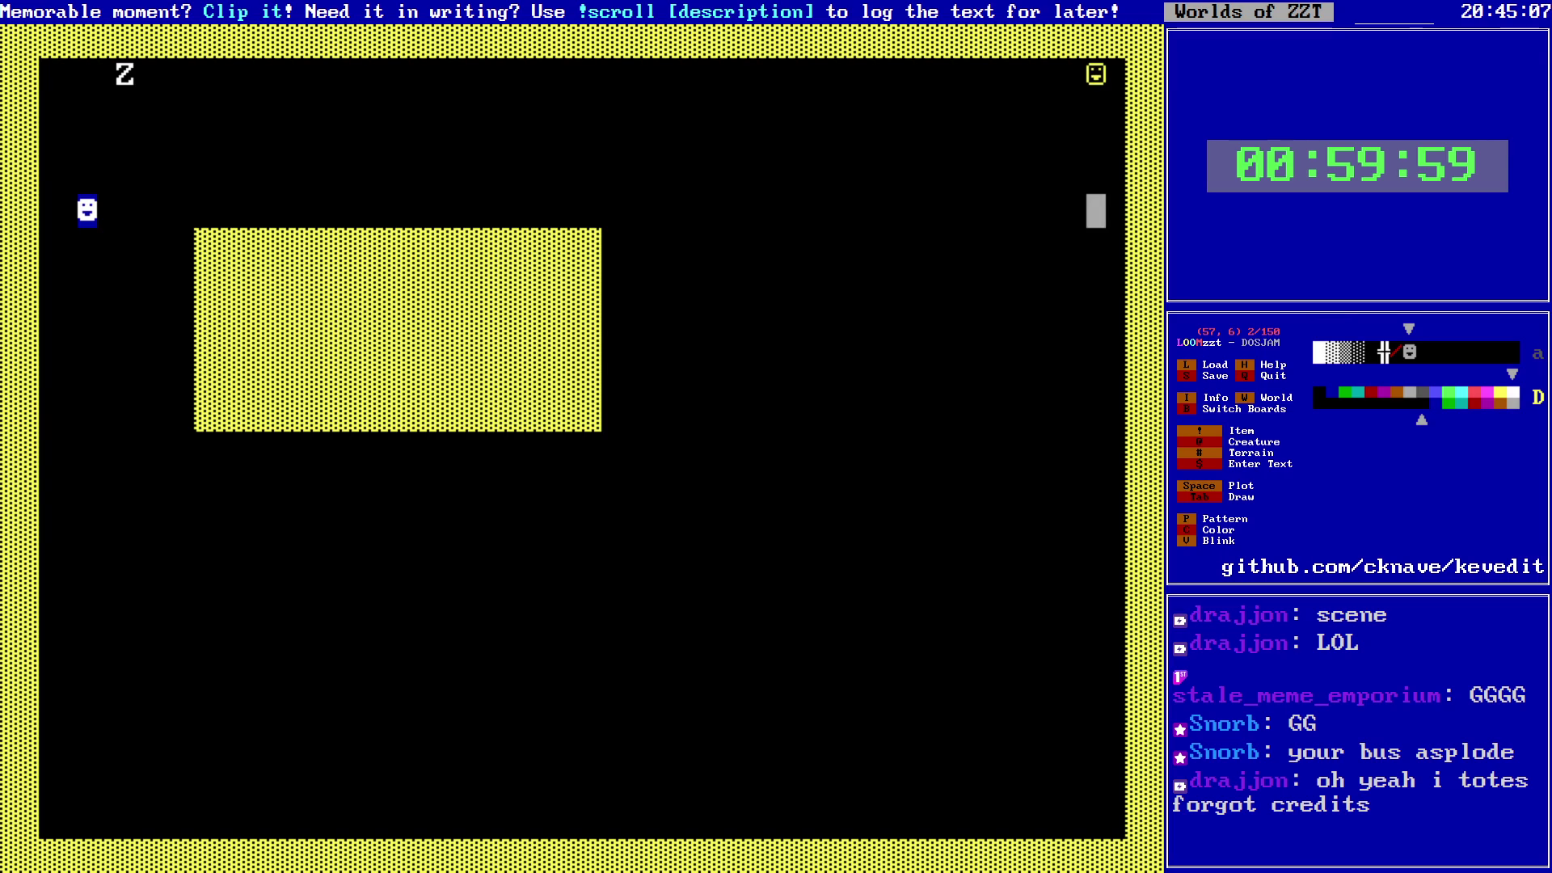
key(Left)
key(Left)
key(Left)
key(Page_Down)
key(Page_Down)
key(Page_Down)
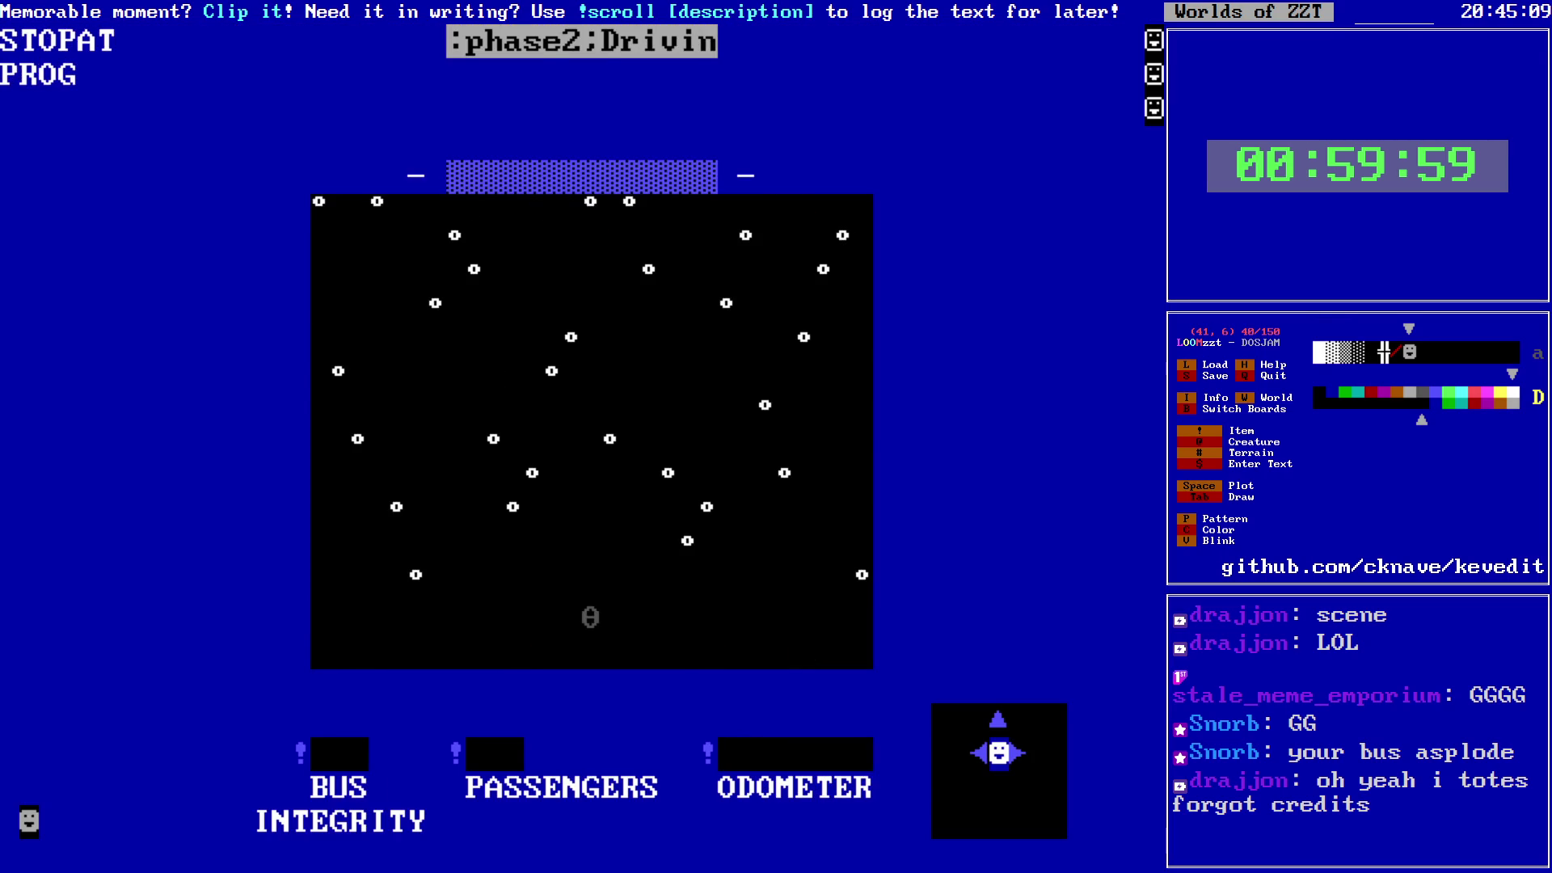
key(Page_Down)
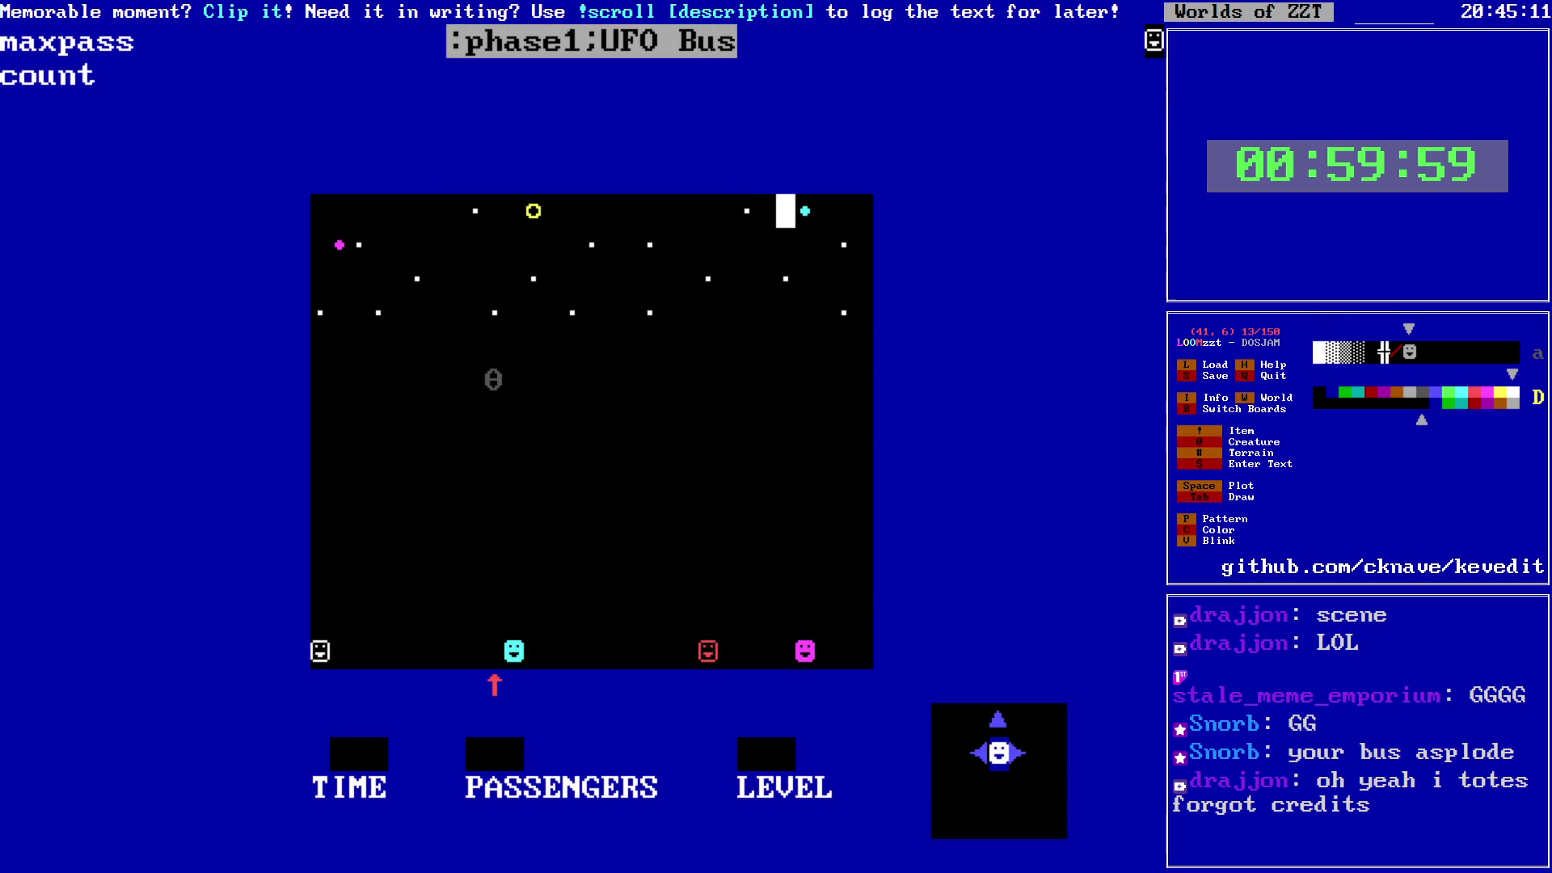
key(Right)
key(Right)
key(Right)
key(Down)
key(Down)
key(Down)
key(Down)
key(Down)
key(Right)
key(Return)
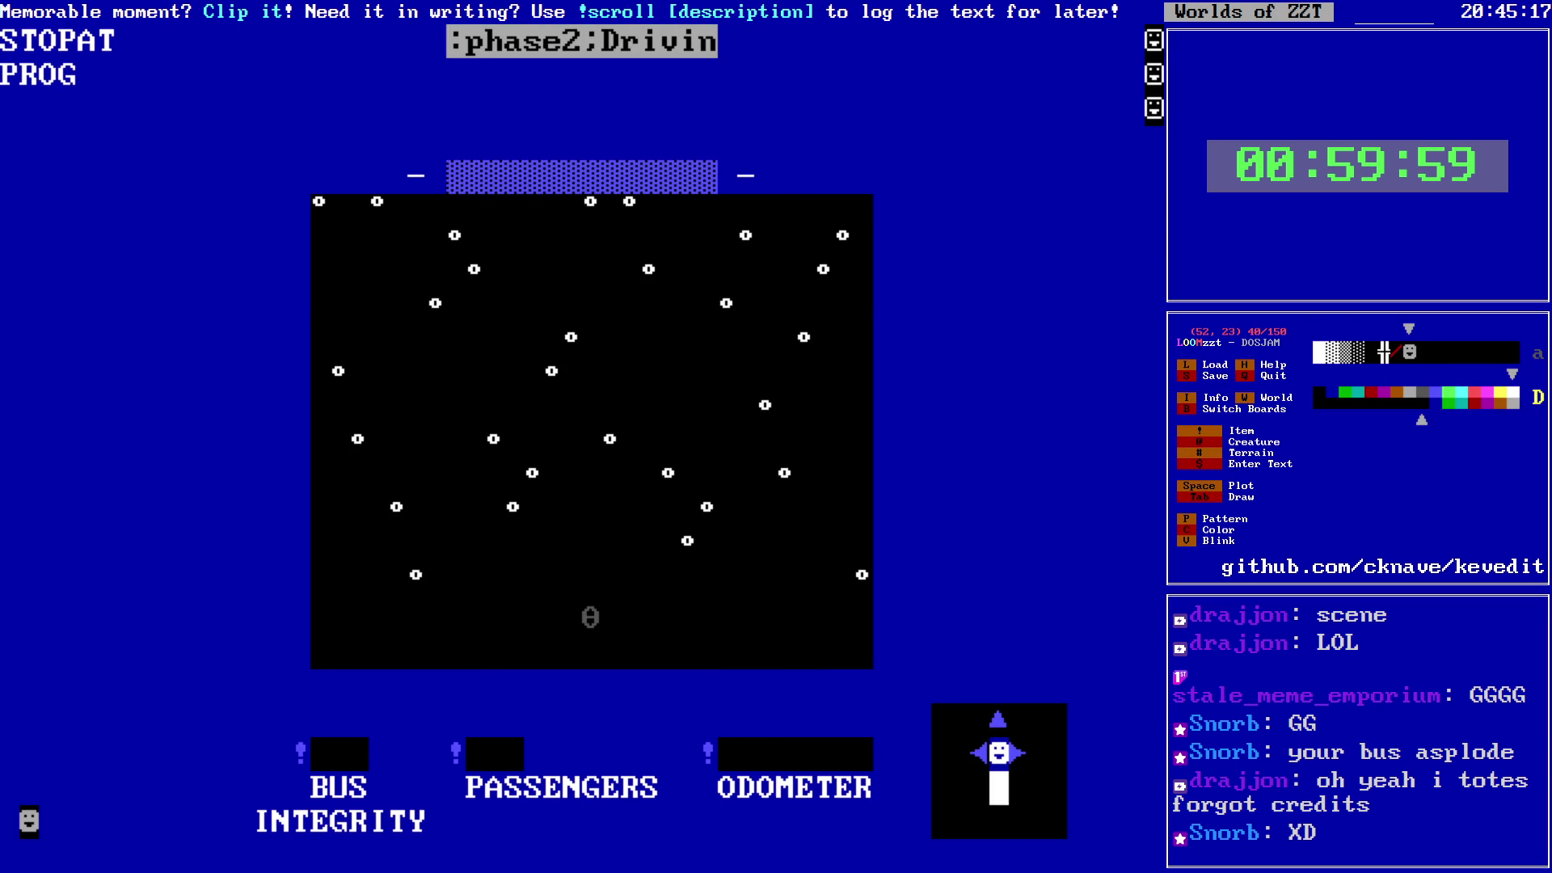
key(Return)
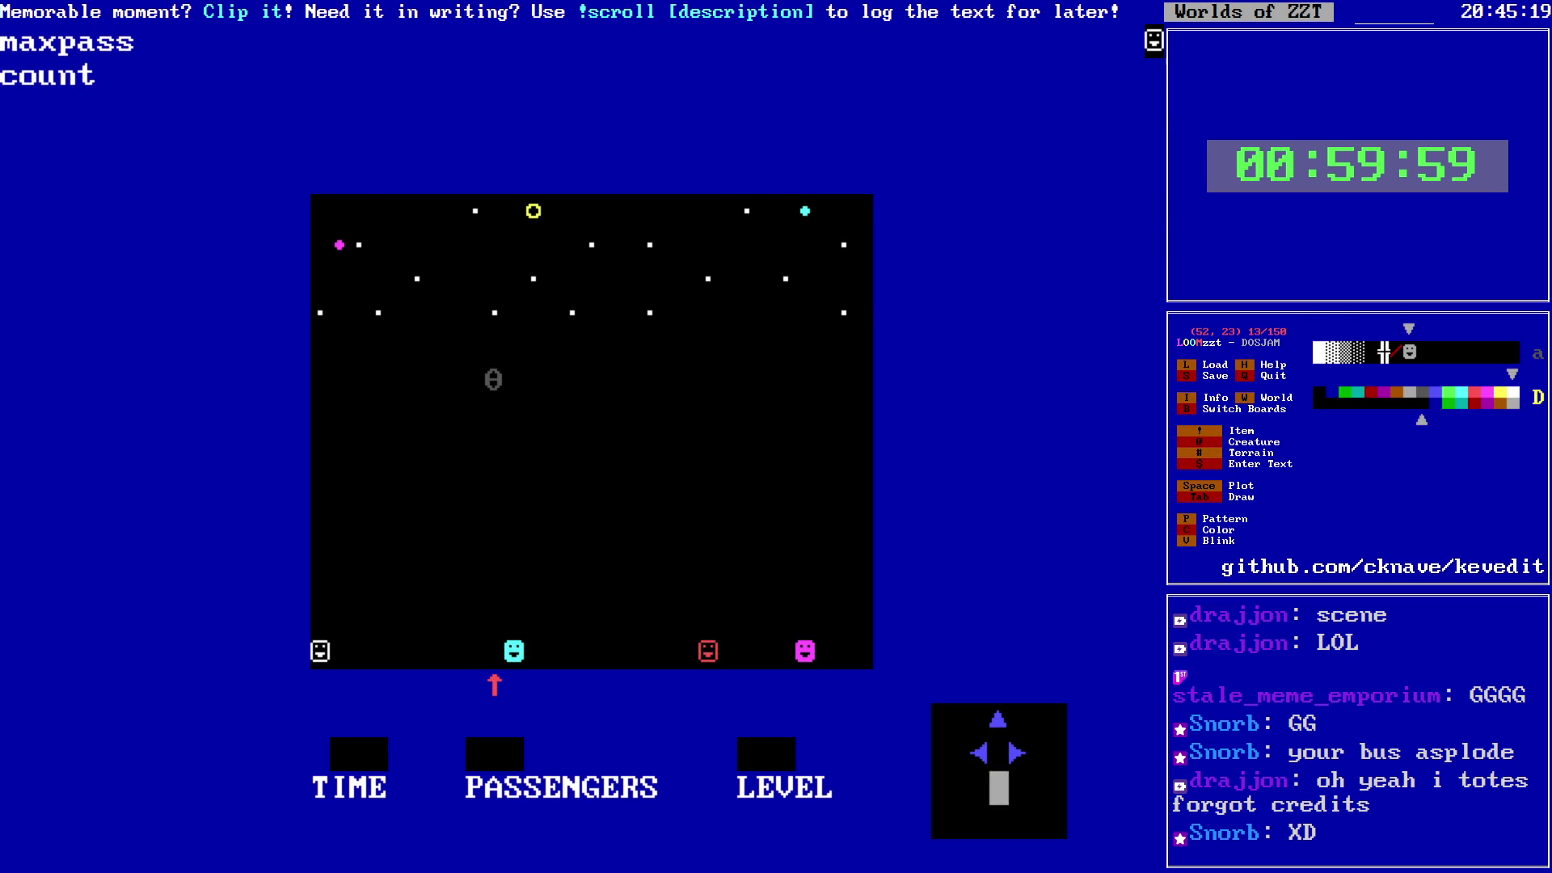
- Plot solid white blocks beneath the face in the bottom-right box
key(p)
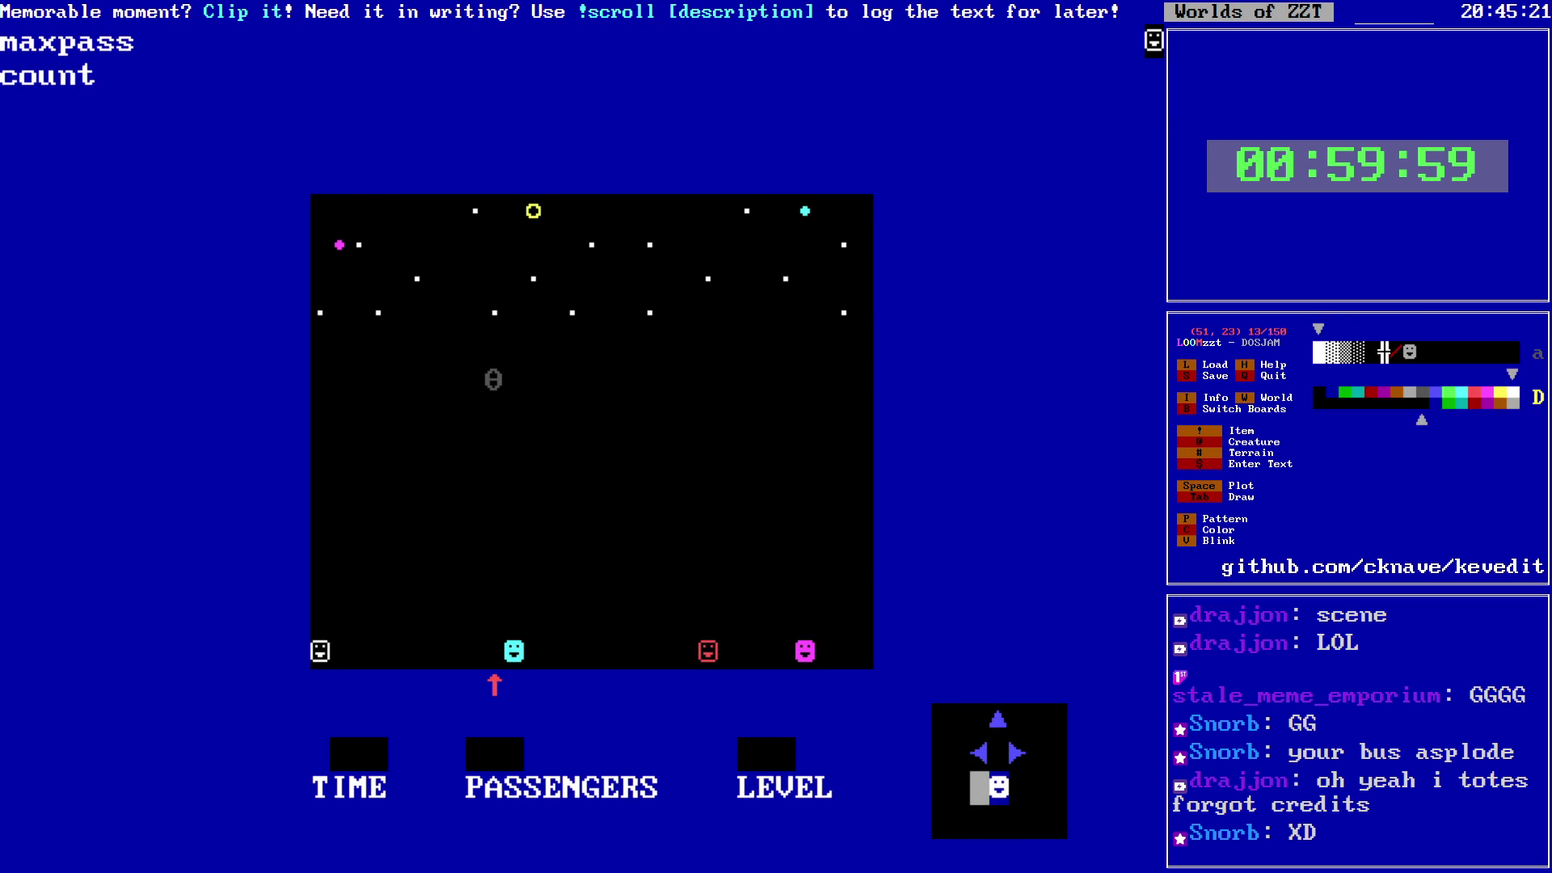
key(space)
key(Down)
key(space)
key(space)
key(Right)
key(space)
key(Up)
key(space)
- Save the world, overwriting DOSJAM.ZZT
key(Right)
key(Right)
key(s)
key(y)
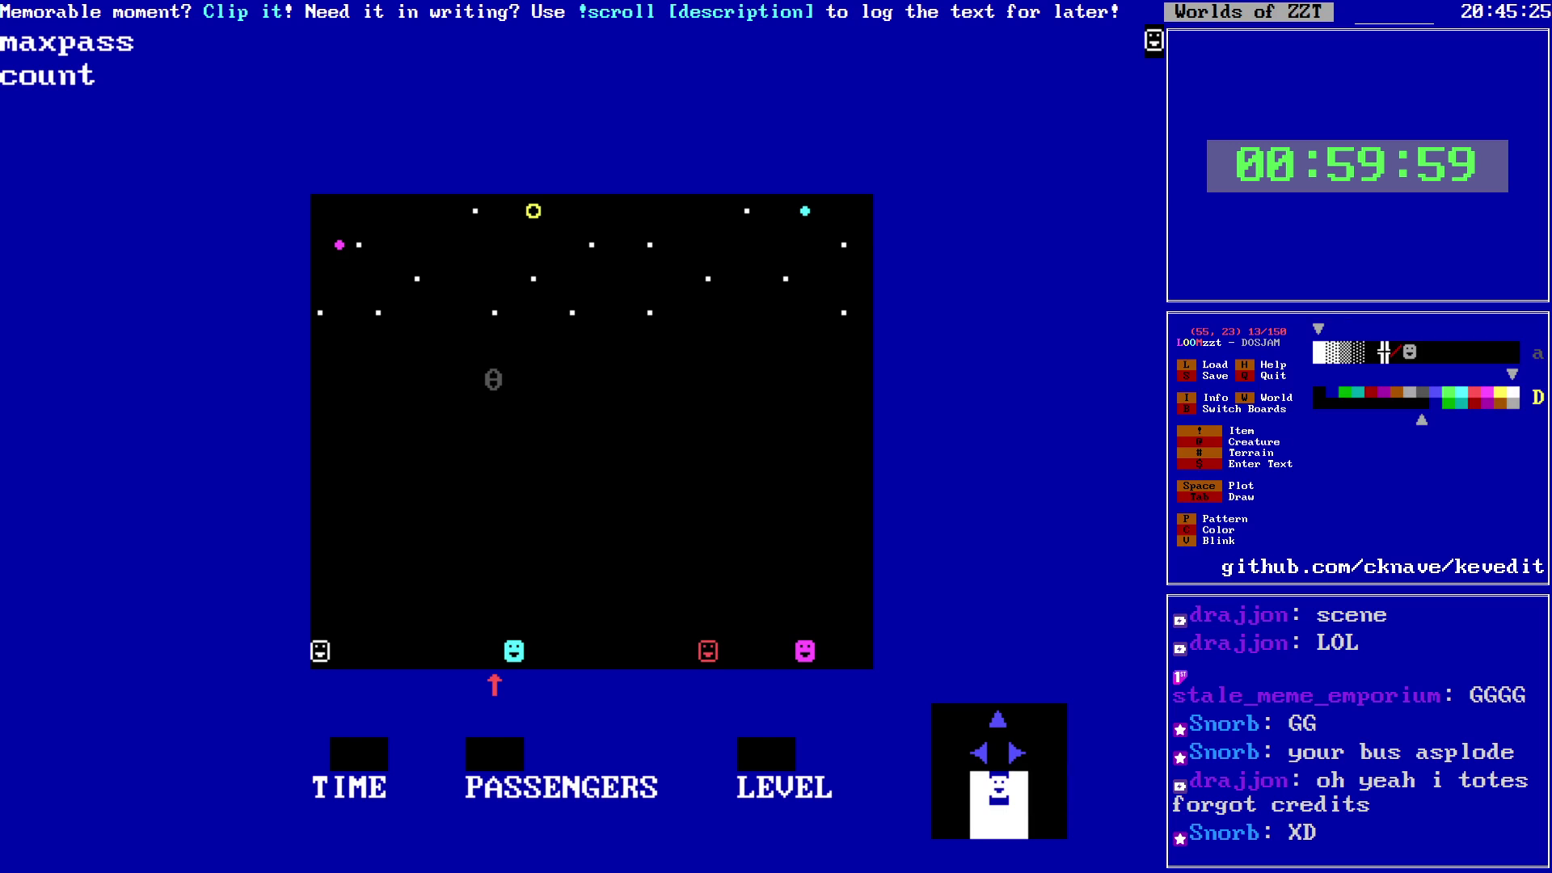
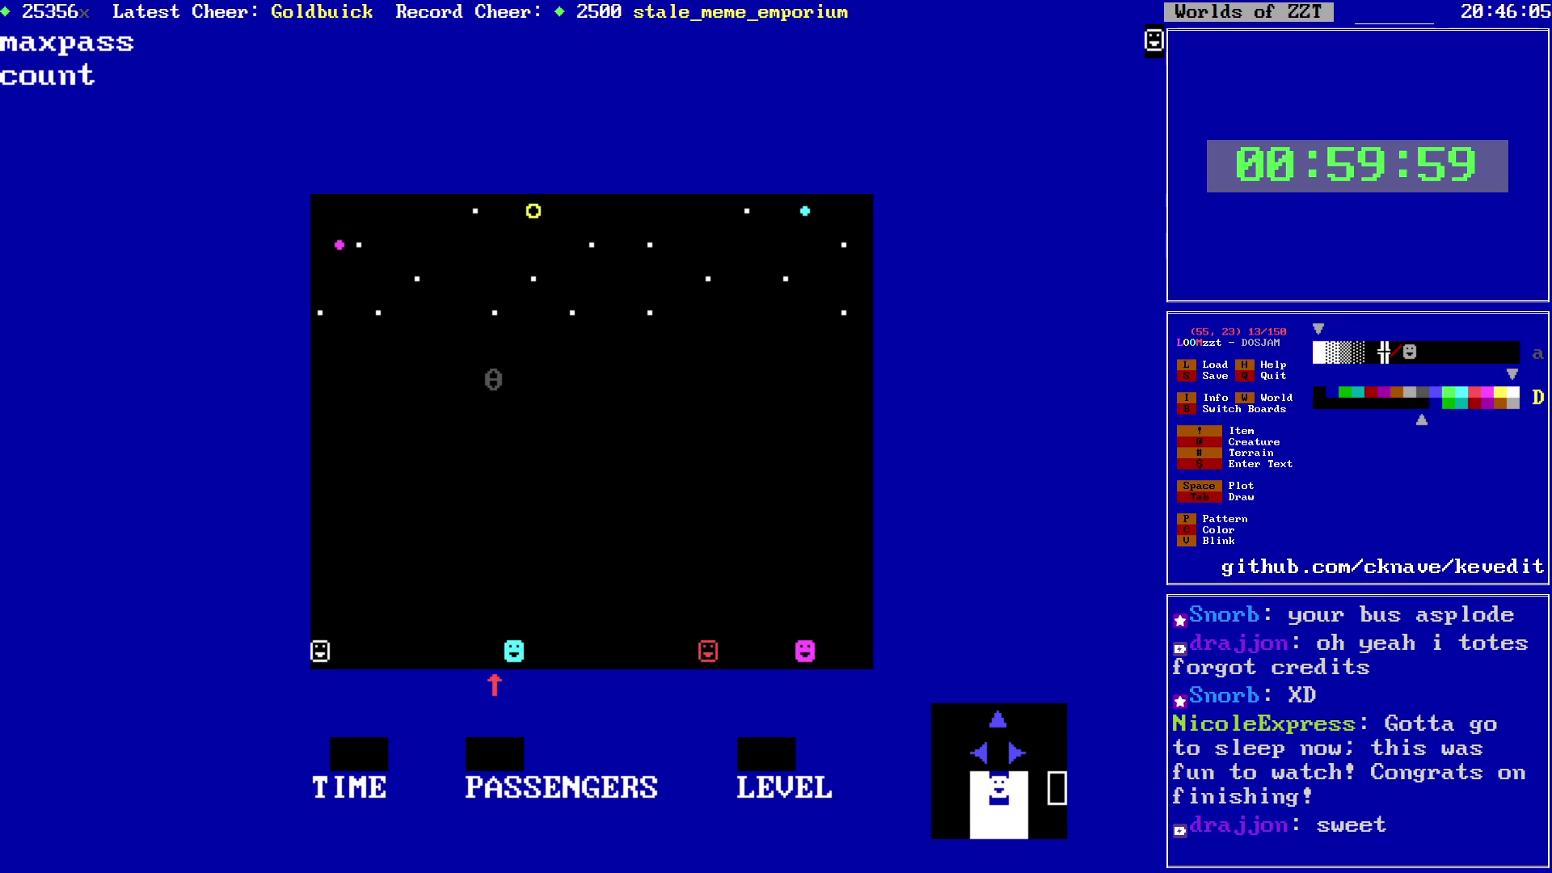
- Start a test run of the DOSJAM world and unpause level 1
key(w)
key(Return)
key(p)
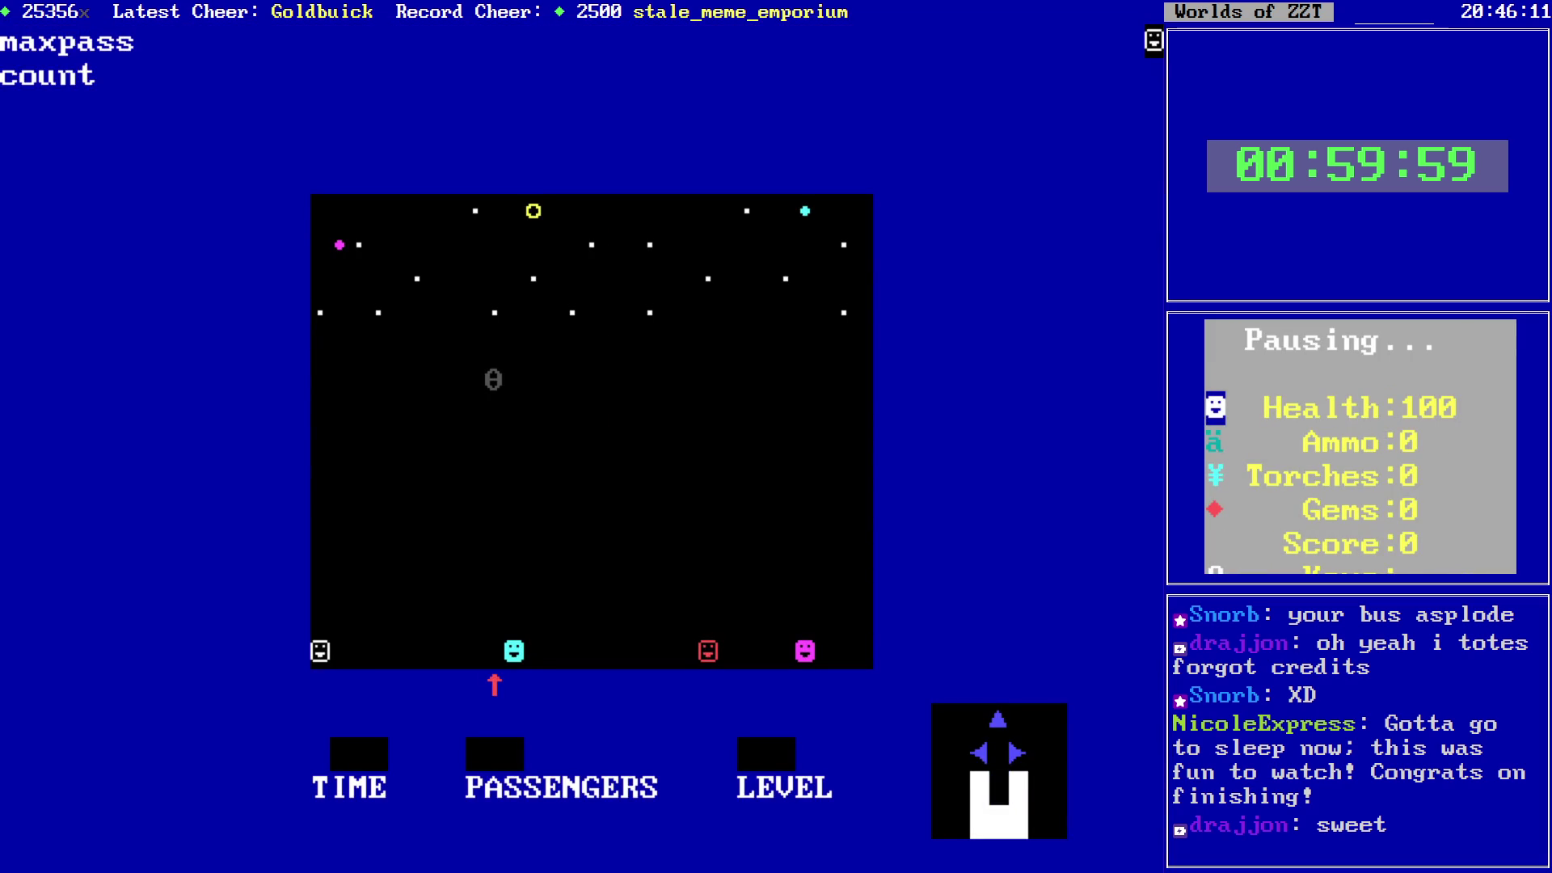
key(Right)
- Beam up five passengers from the street, shifting the pickup arrow between shots
key(Up)
key(Up)
key(Right)
key(Right)
key(Right)
key(Up)
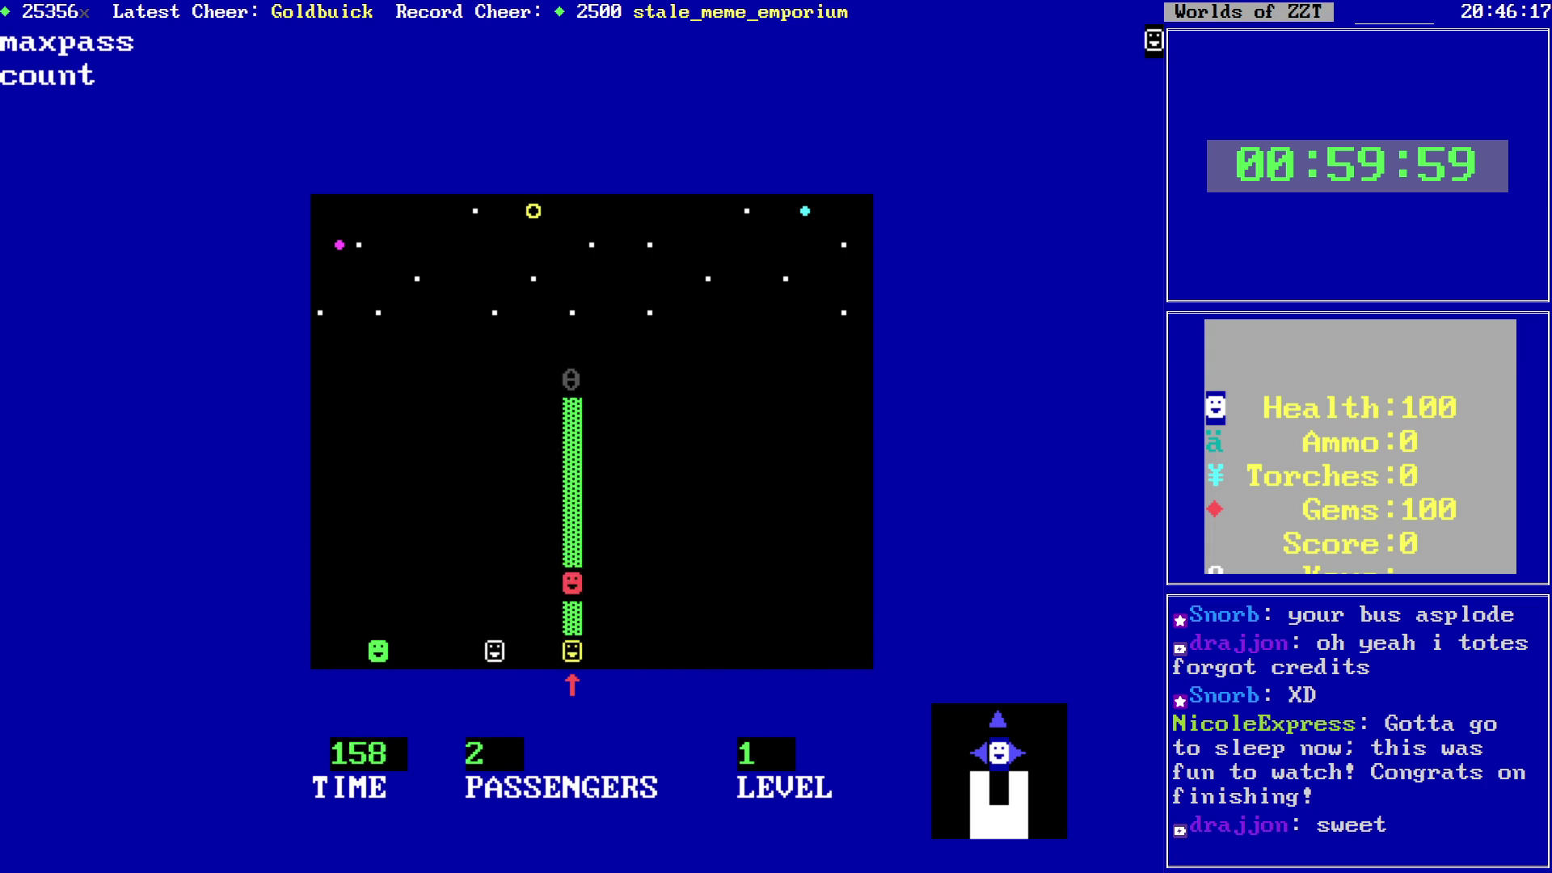
key(Up)
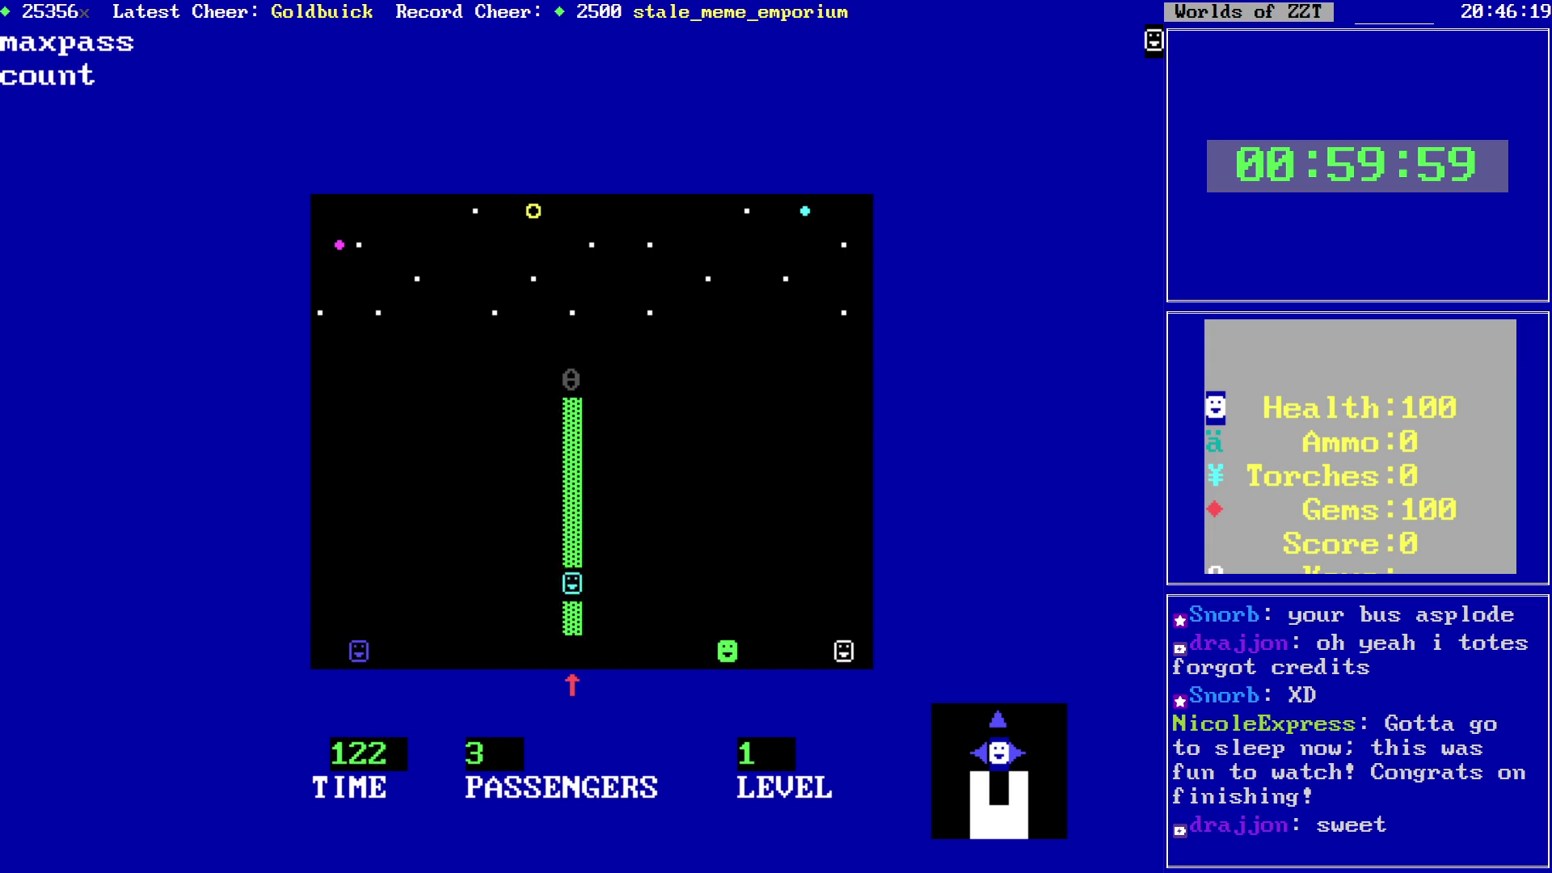
key(Up)
key(Left)
key(Up)
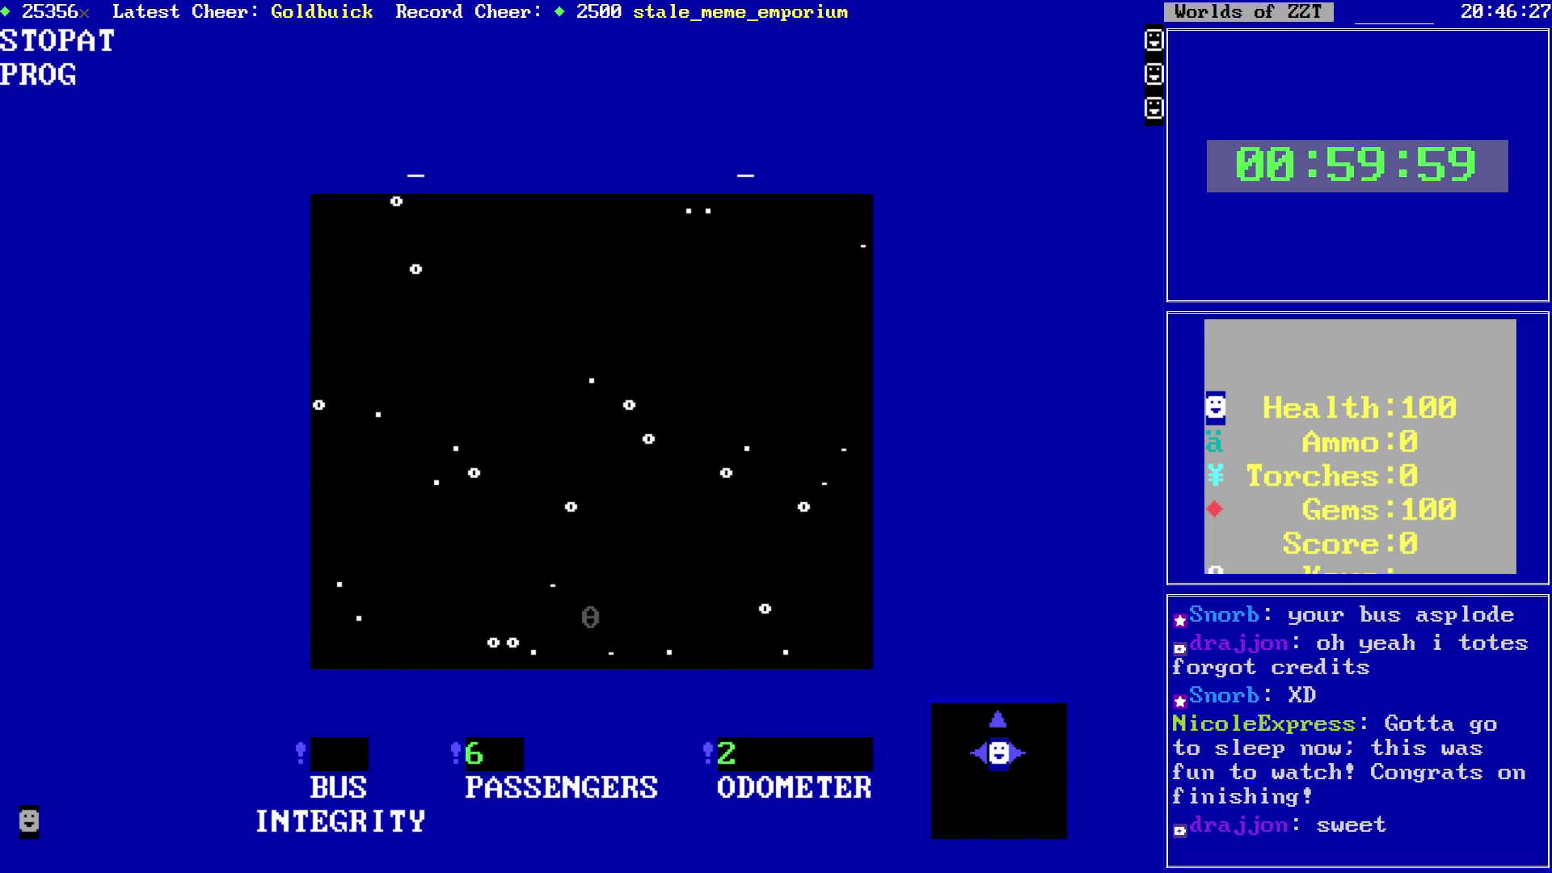
- Steer the bus through the starfield to the first requested stops to drop off passengers
key(Right)
key(Right)
key(Right)
key(Right)
key(Right)
key(Right)
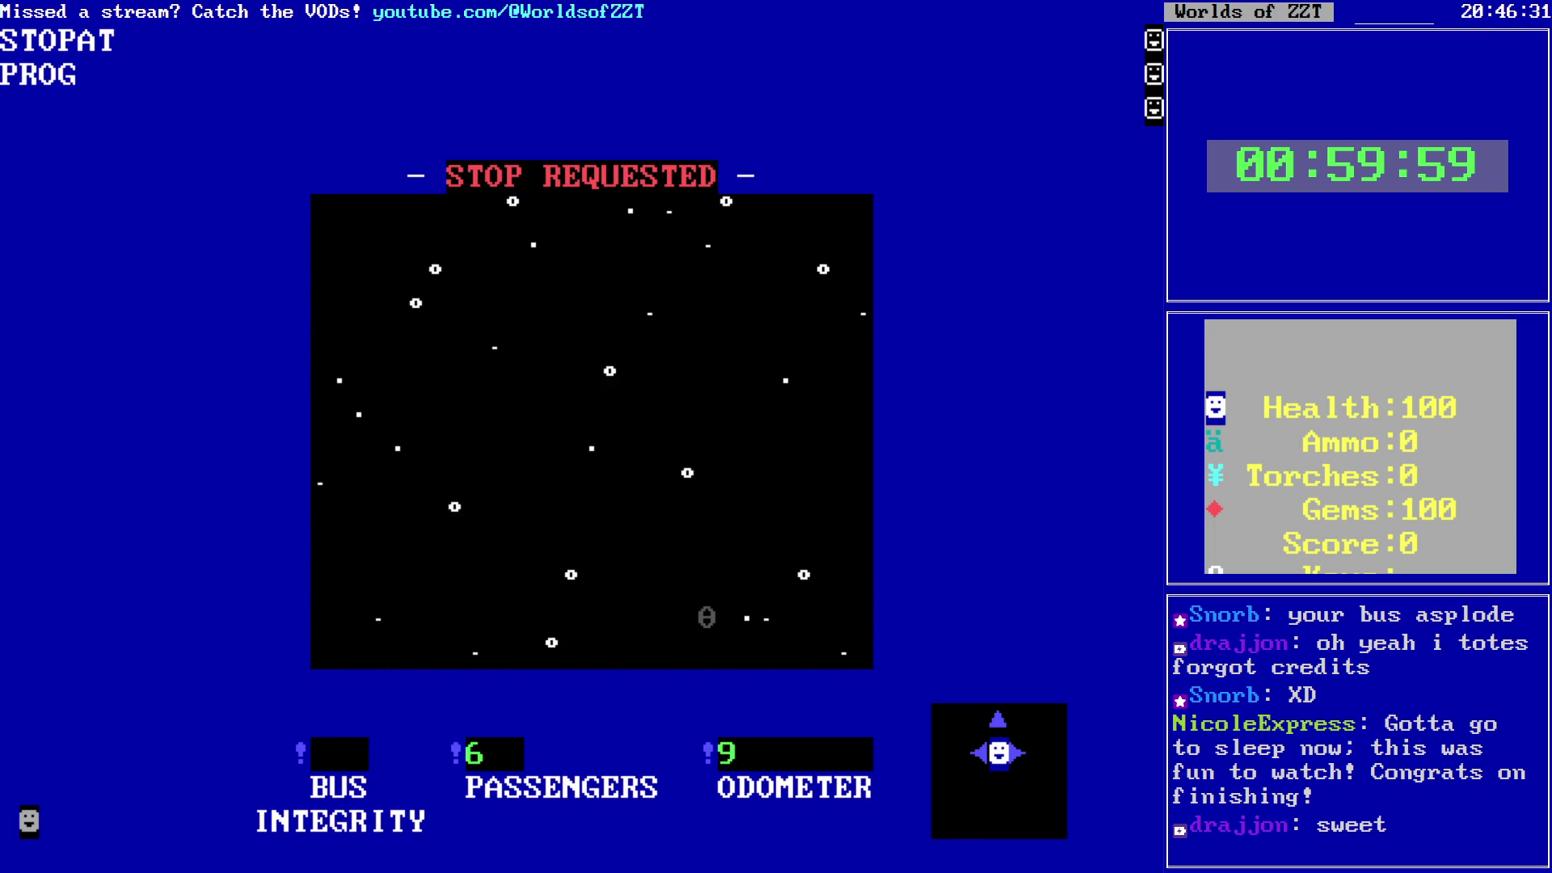
key(Right)
key(Right)
key(Right)
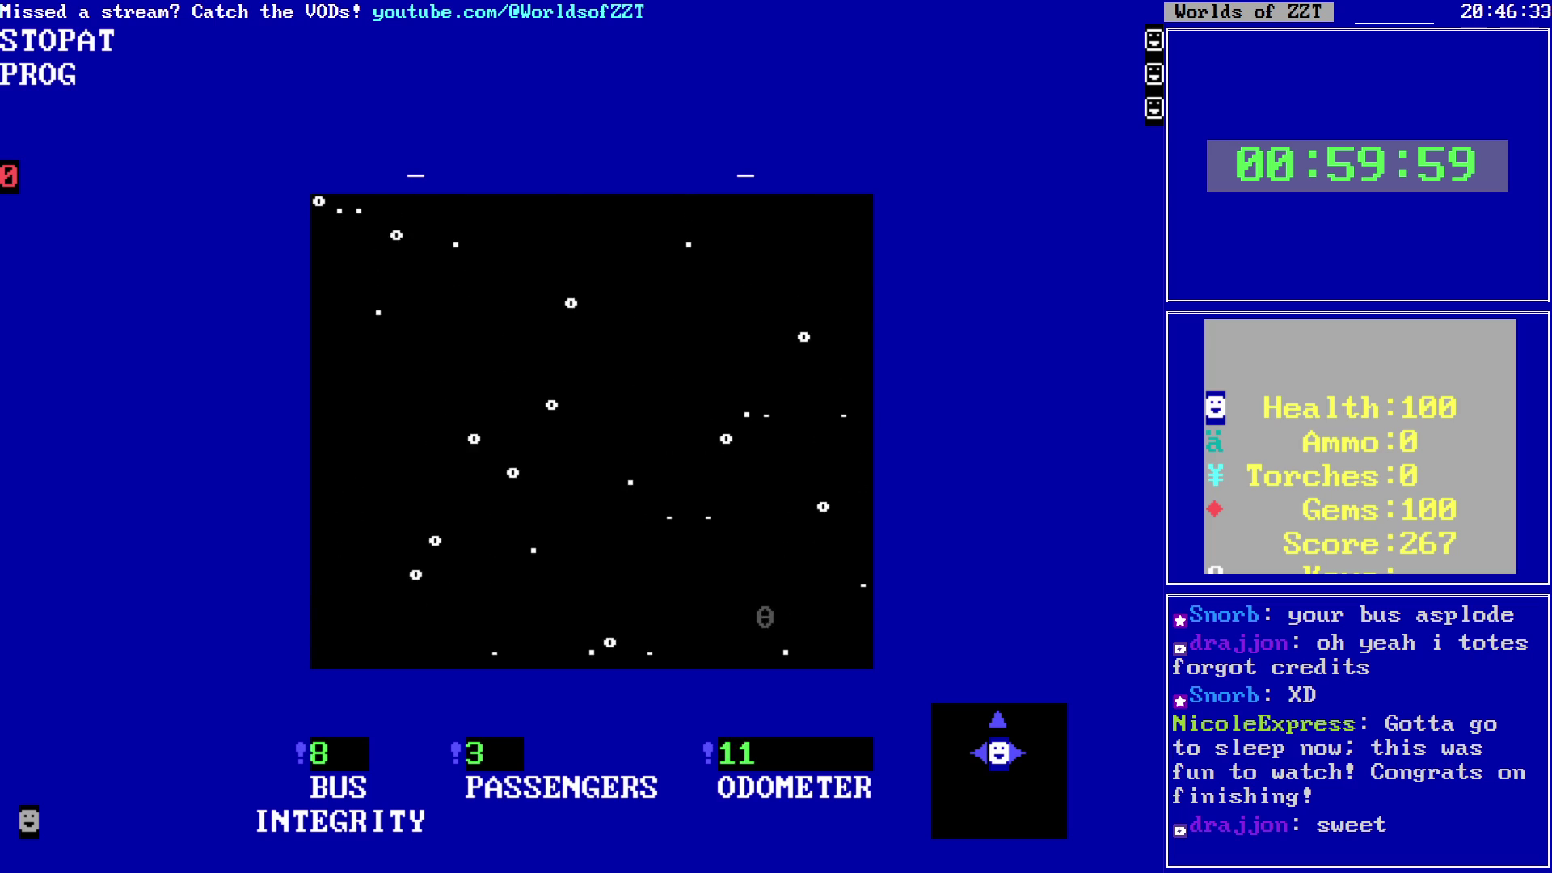
key(Left)
key(Left)
key(Right)
key(Right)
key(Left)
key(Left)
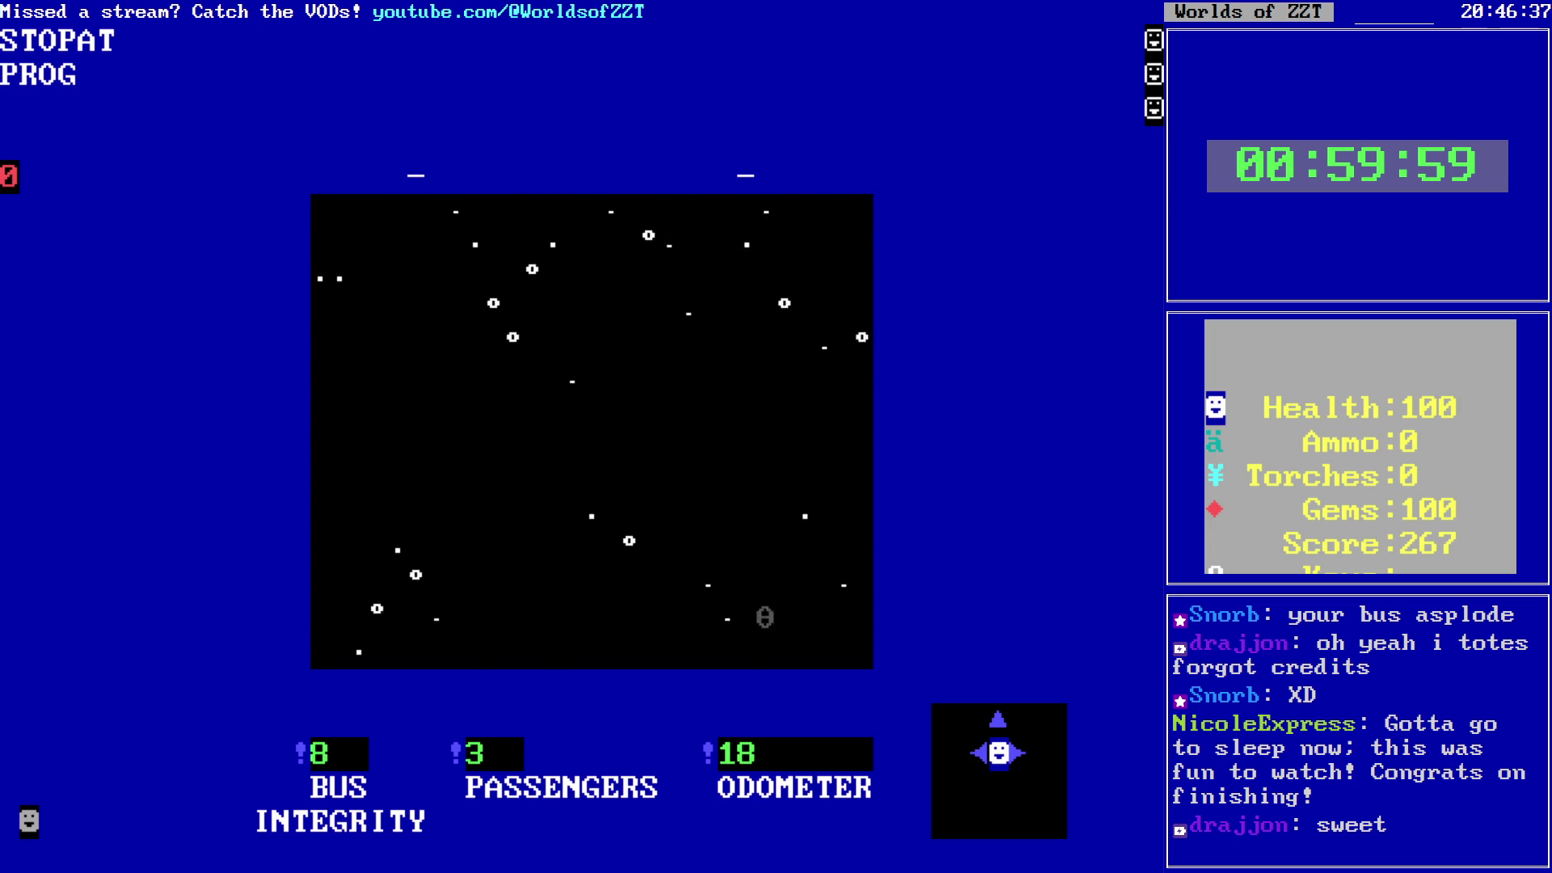
key(Left)
key(Left)
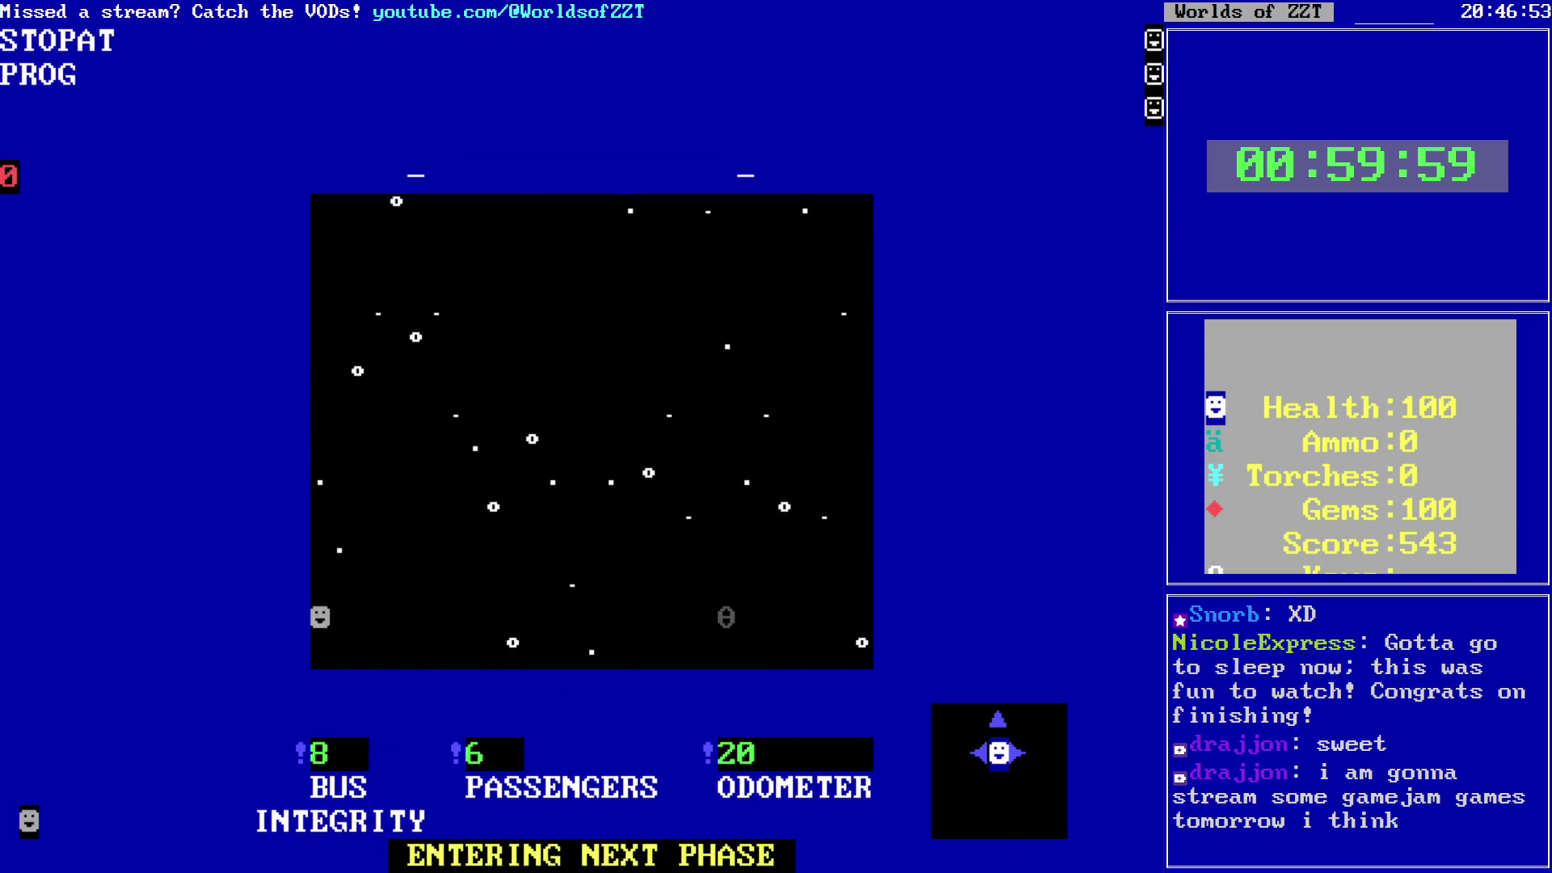
- Steer the bus to the remaining requested stops, dropping the last passenger to reach level 3
key(Left)
key(Left)
key(Left)
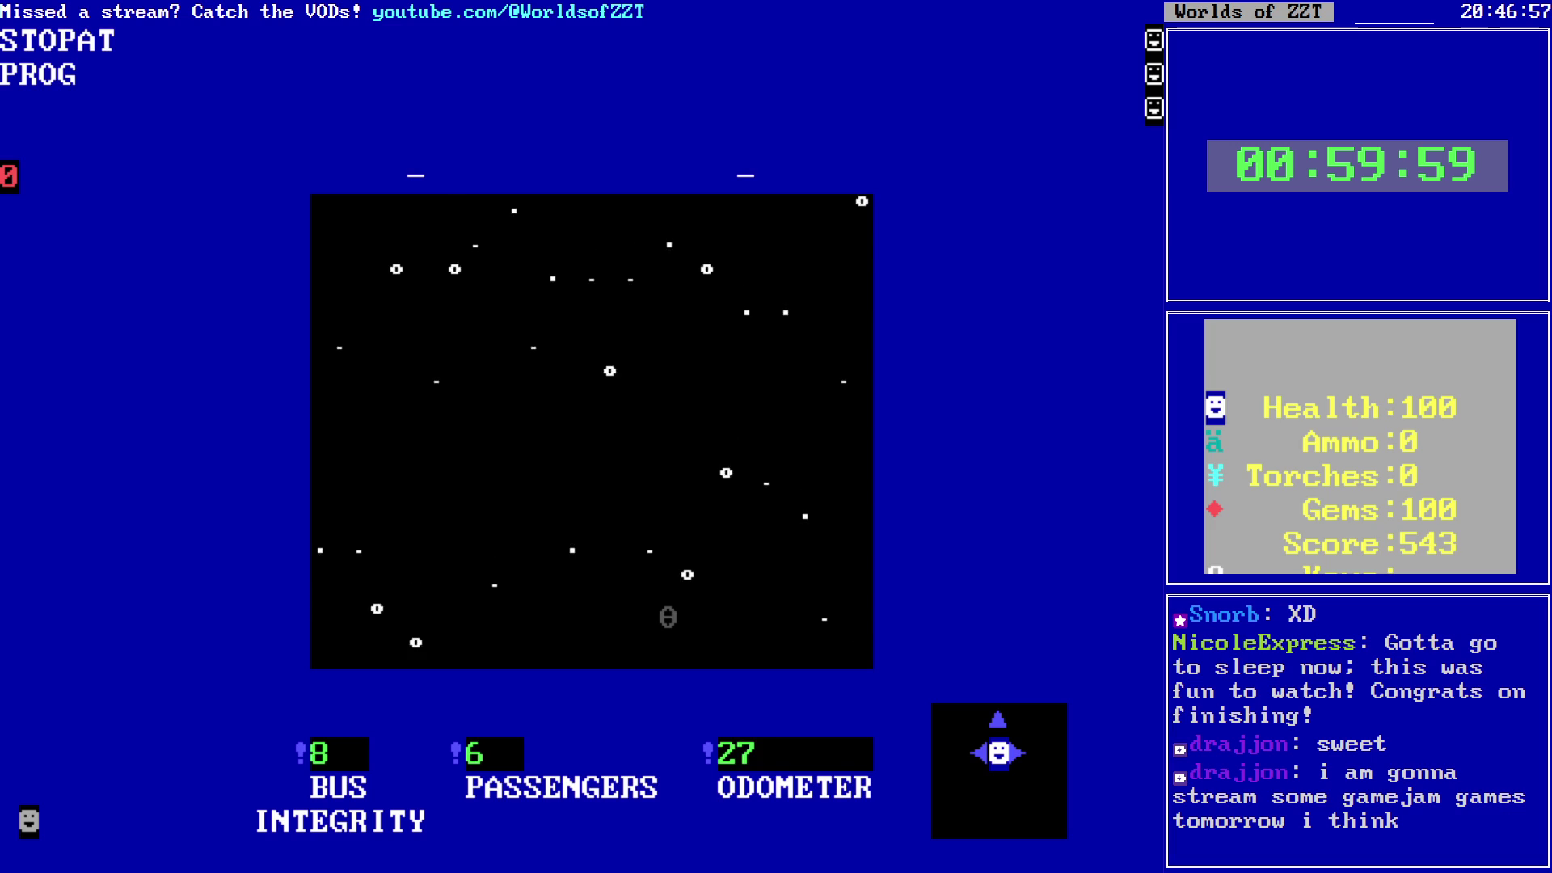
key(Left)
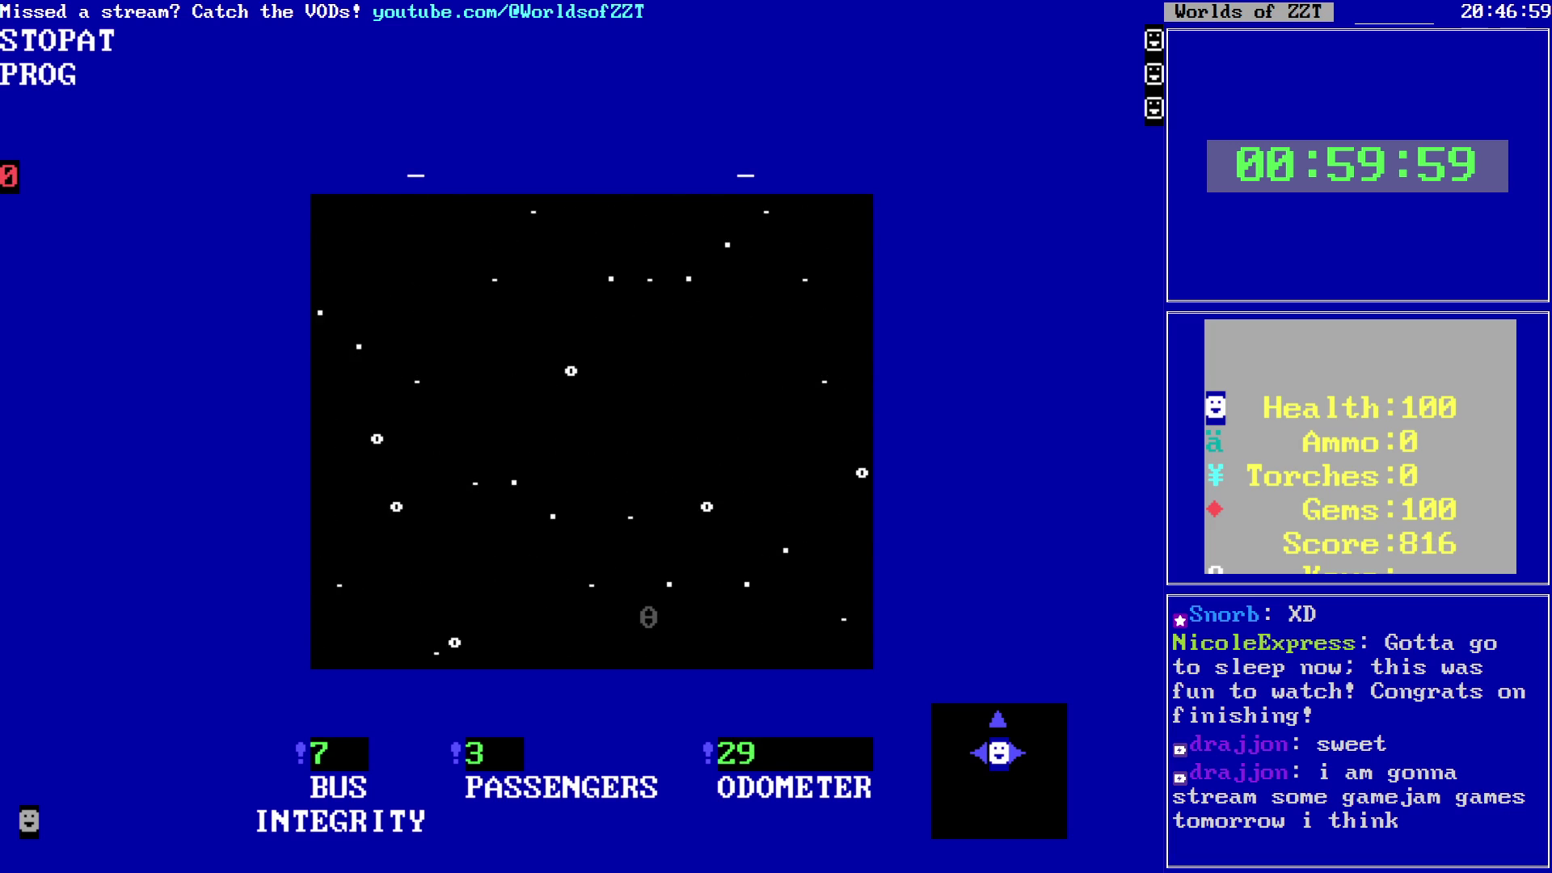
key(Right)
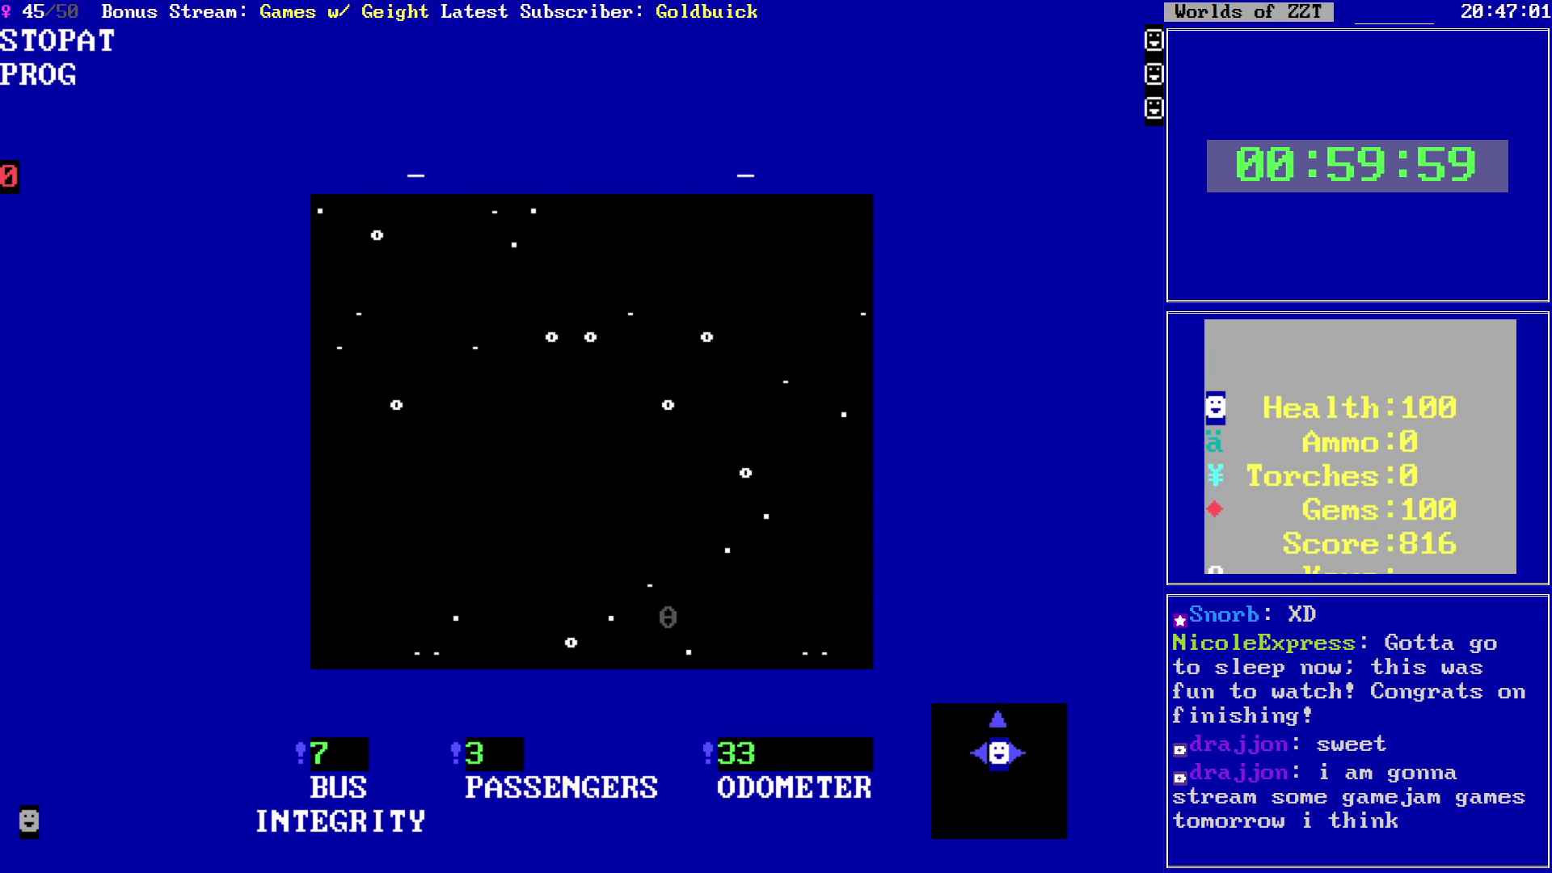
key(Left)
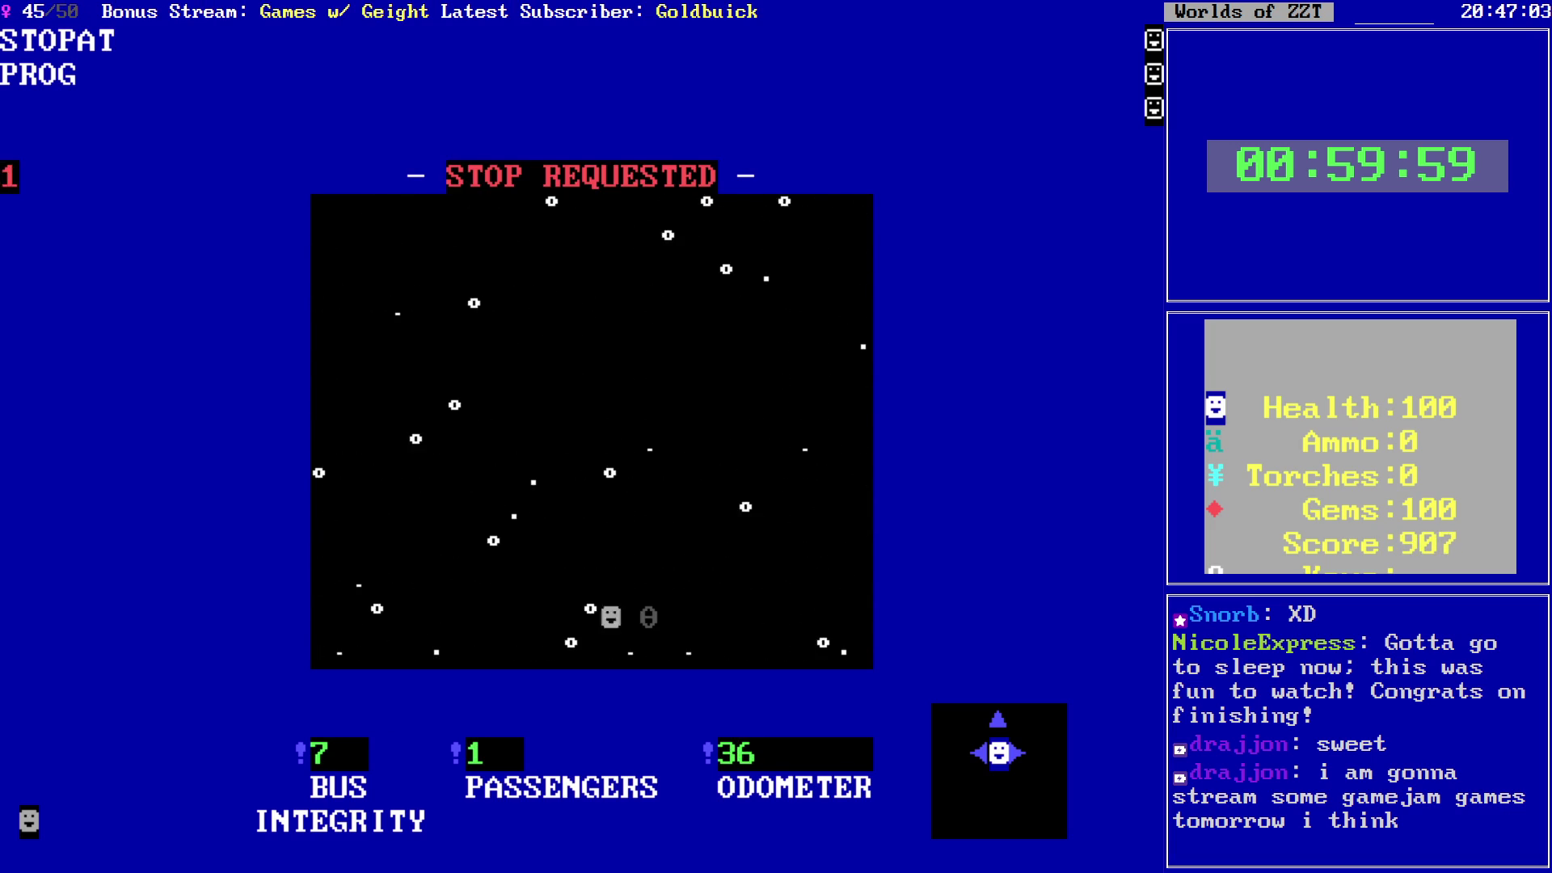
key(Left)
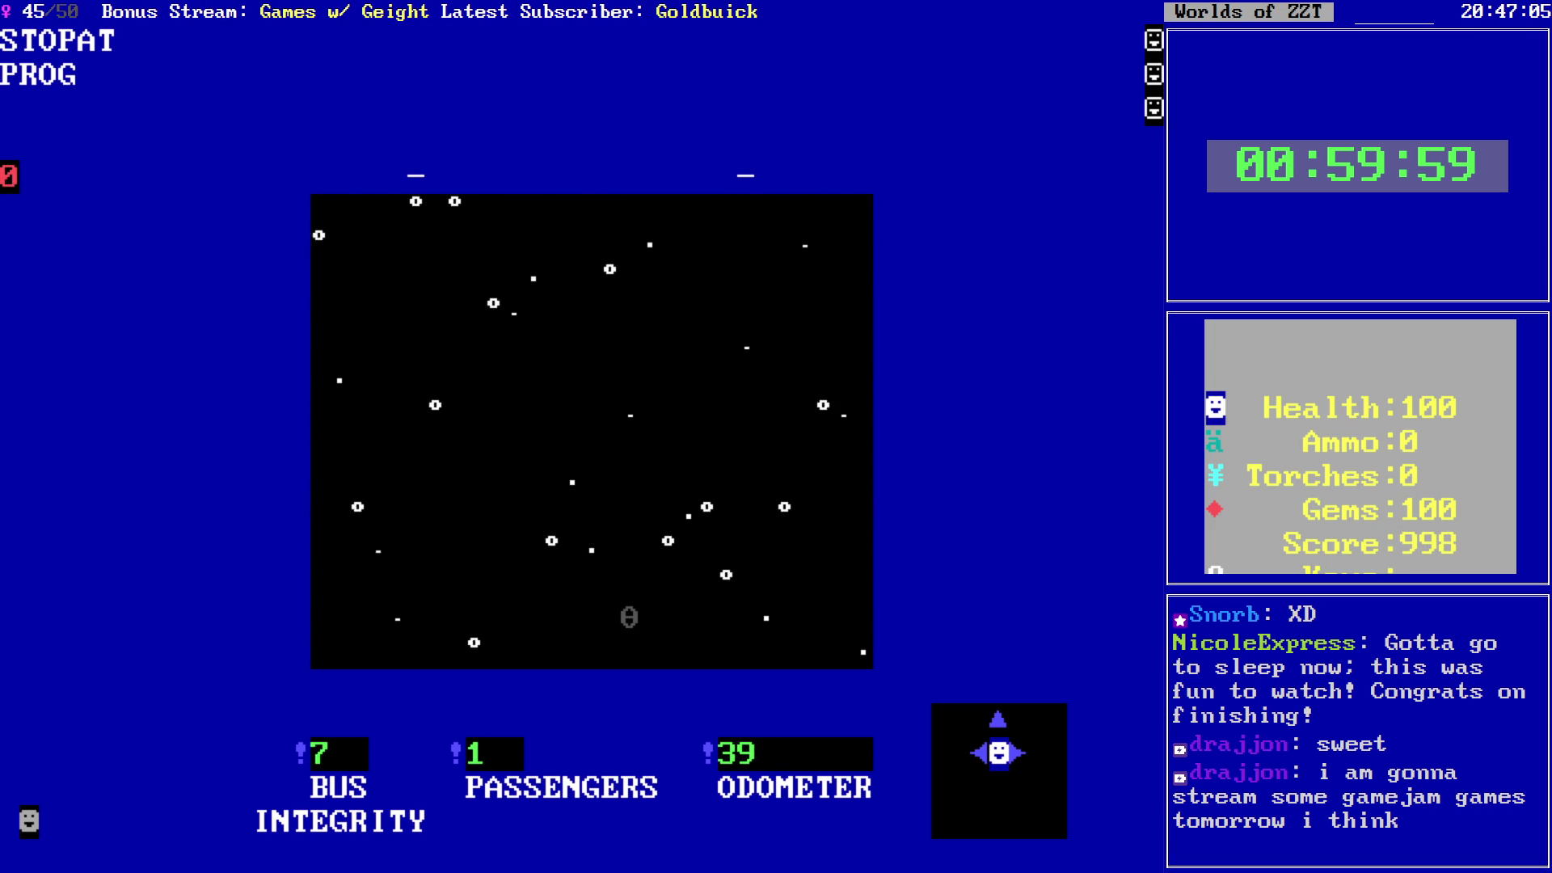
key(Right)
key(Right)
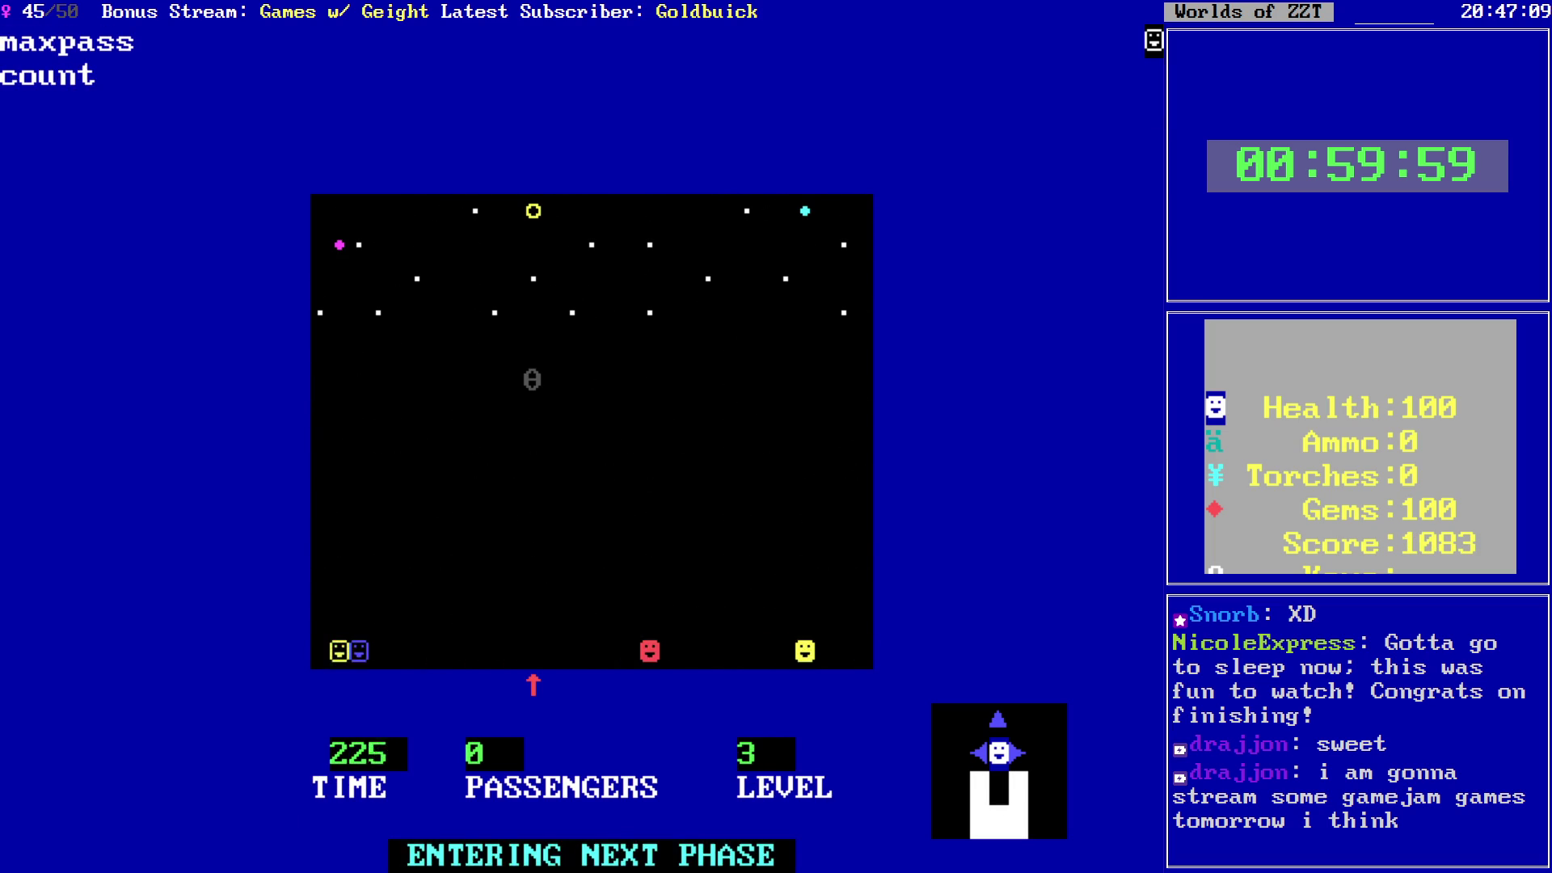
- Beam up passengers on the level 3 pickup board
key(Up)
key(Up)
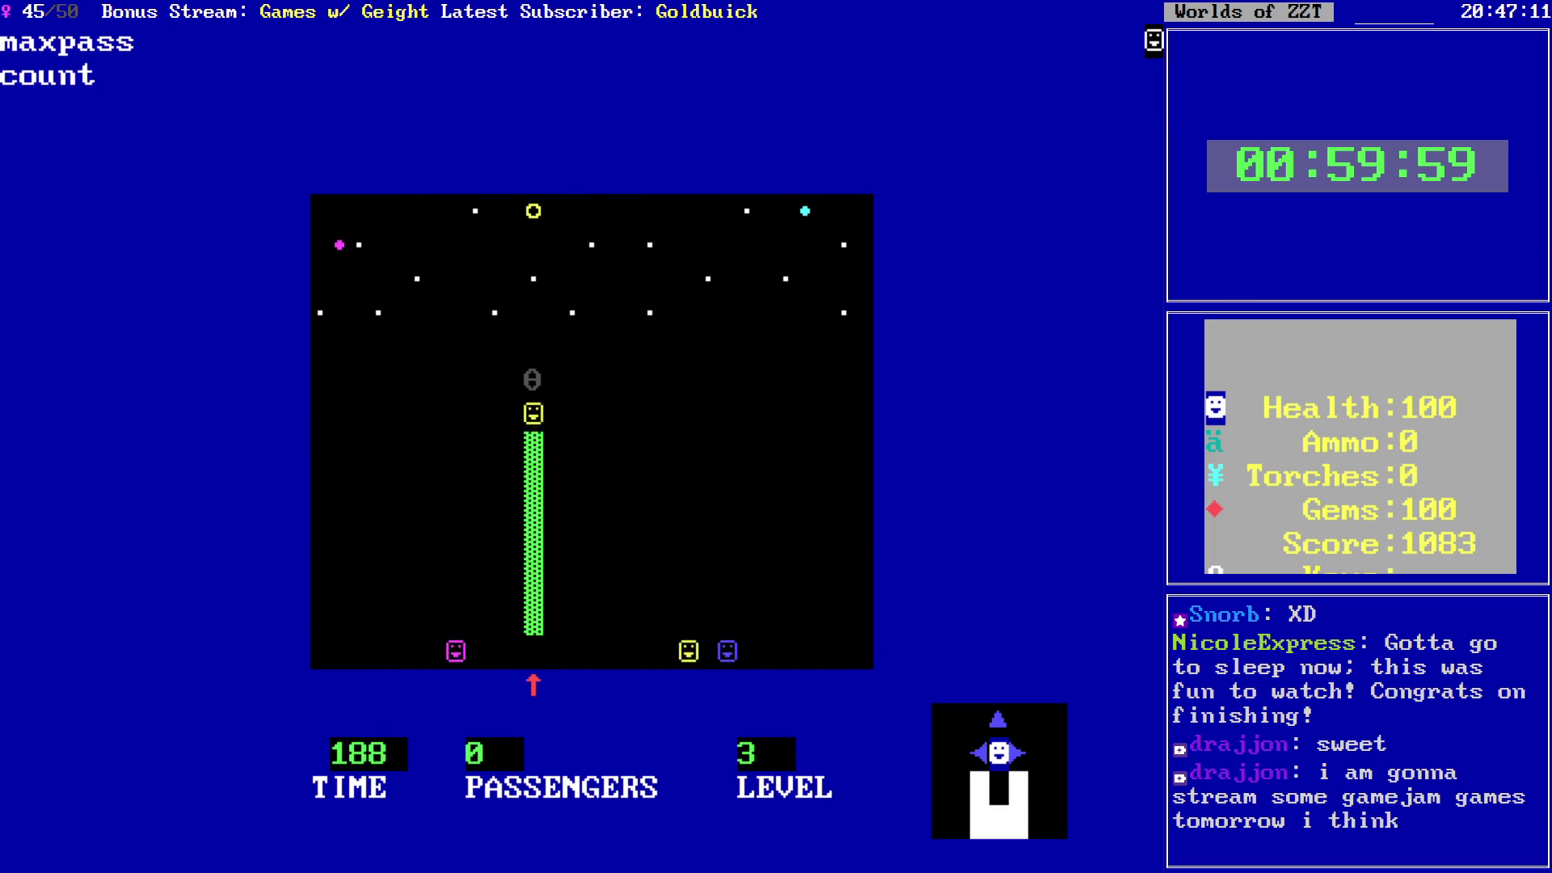
key(Up)
key(Up)
key(Up)
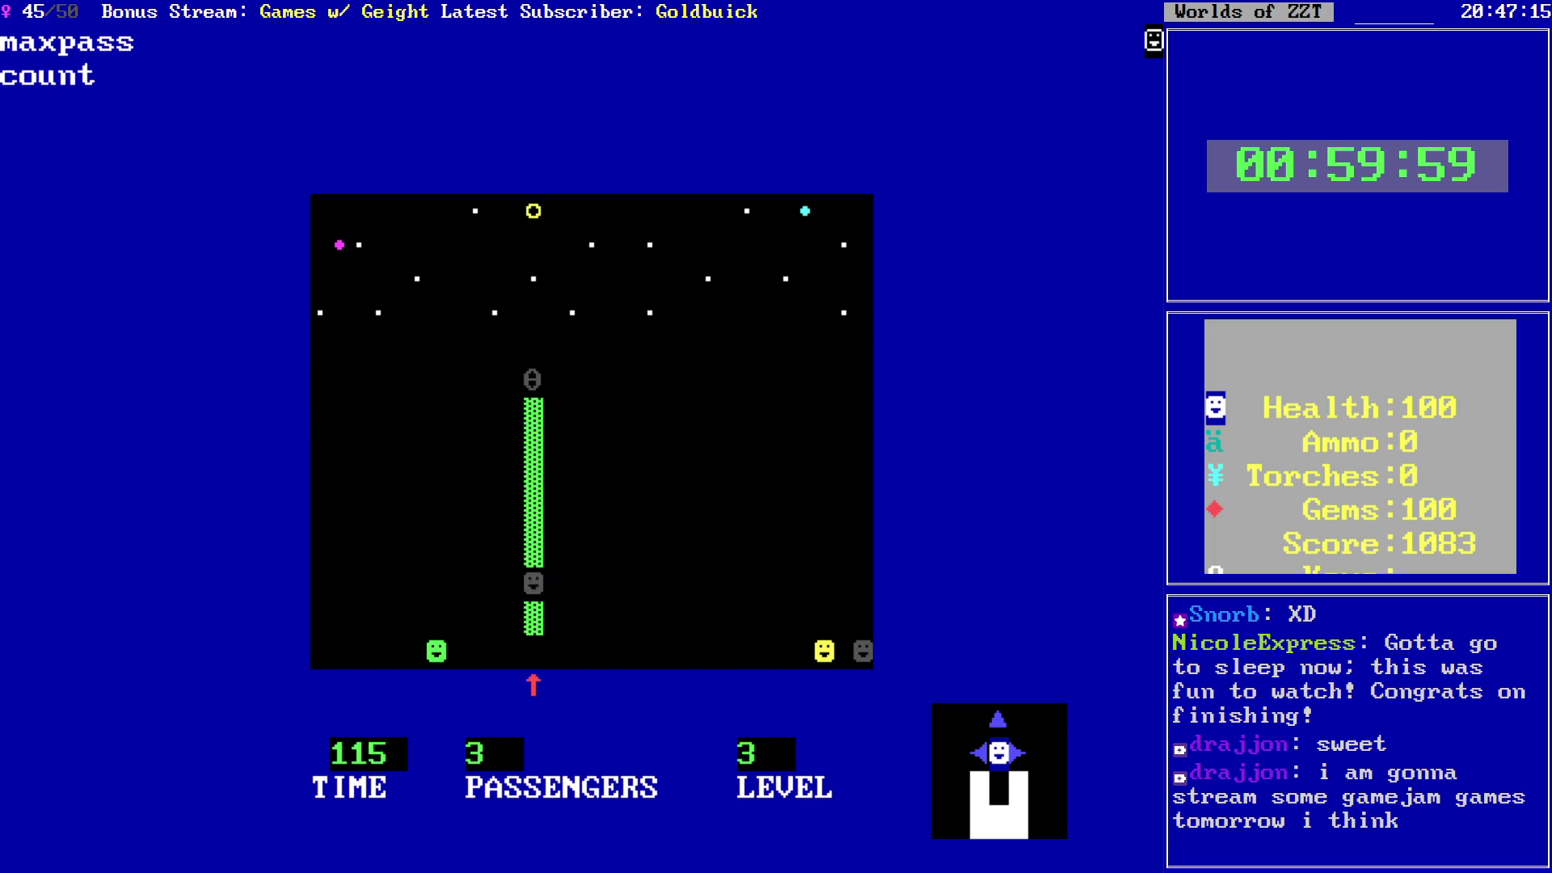
key(Up)
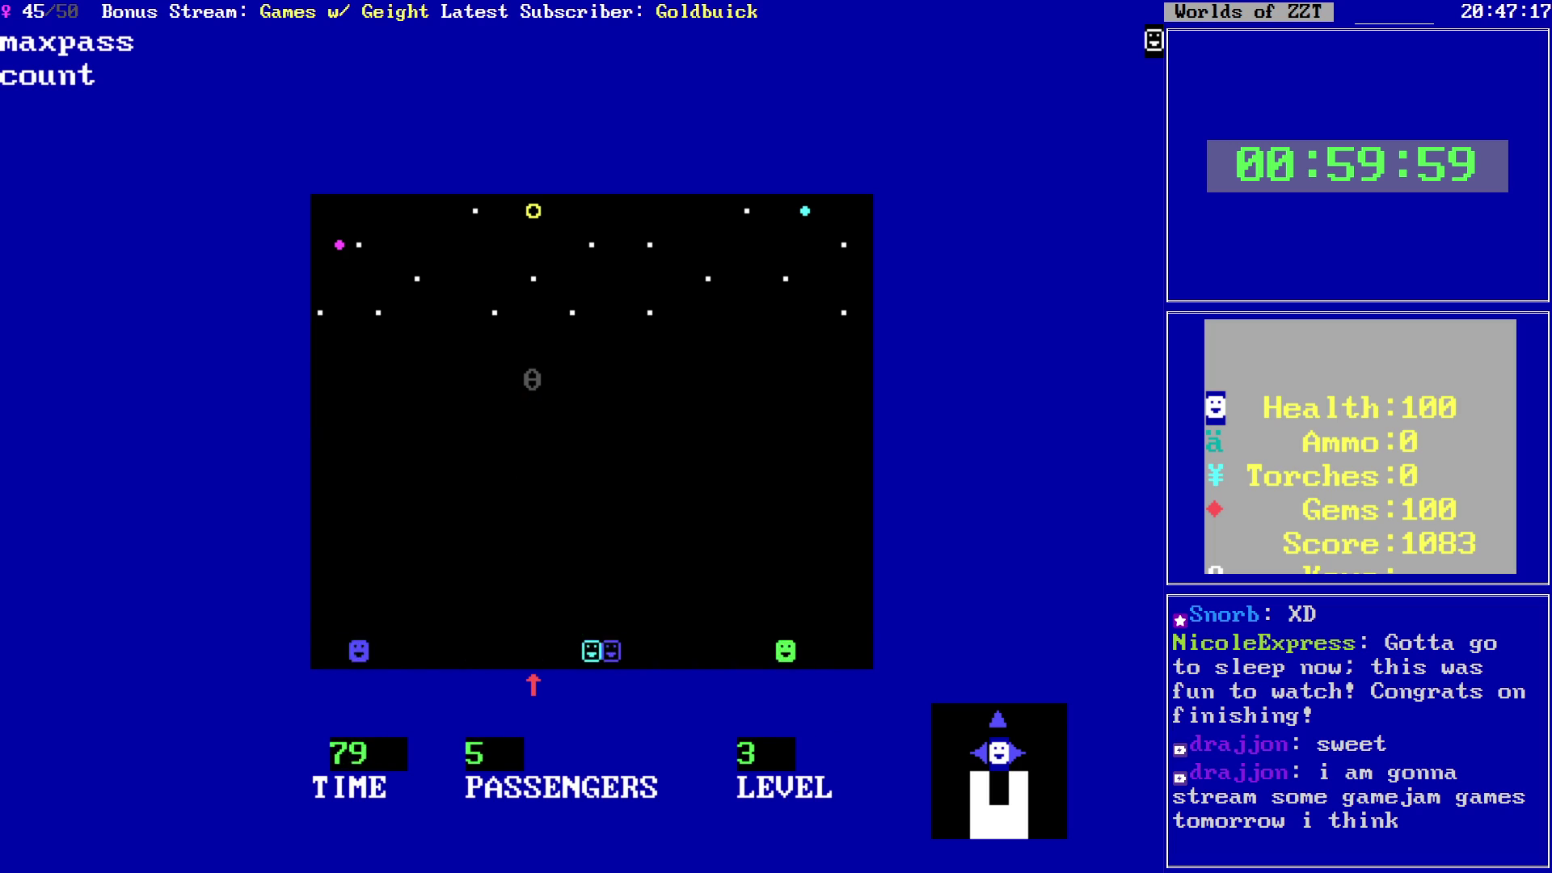
key(Up)
key(Up)
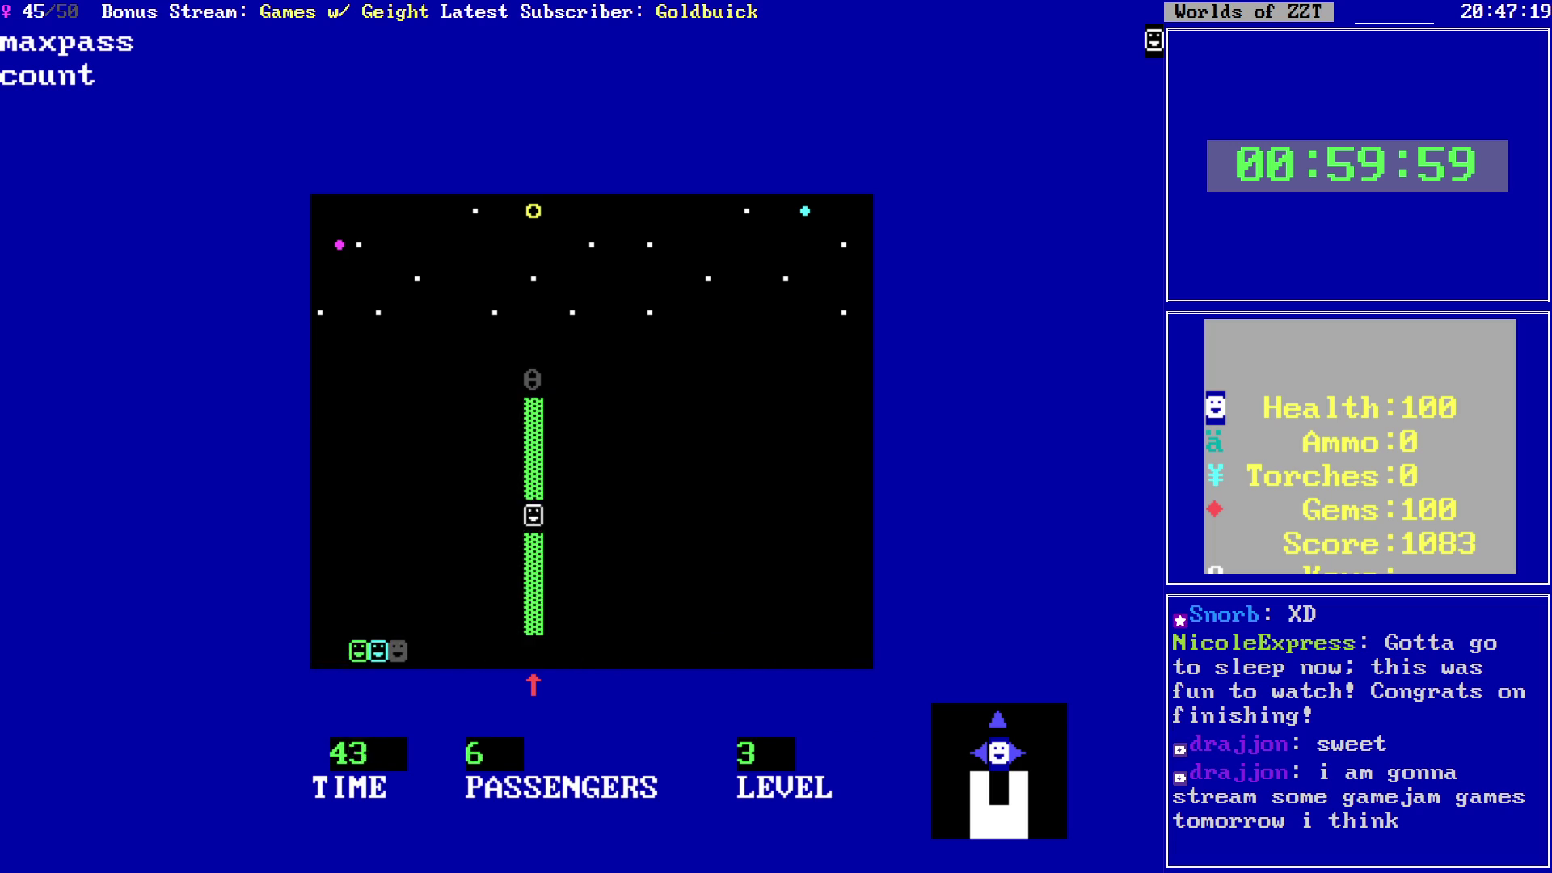
key(Up)
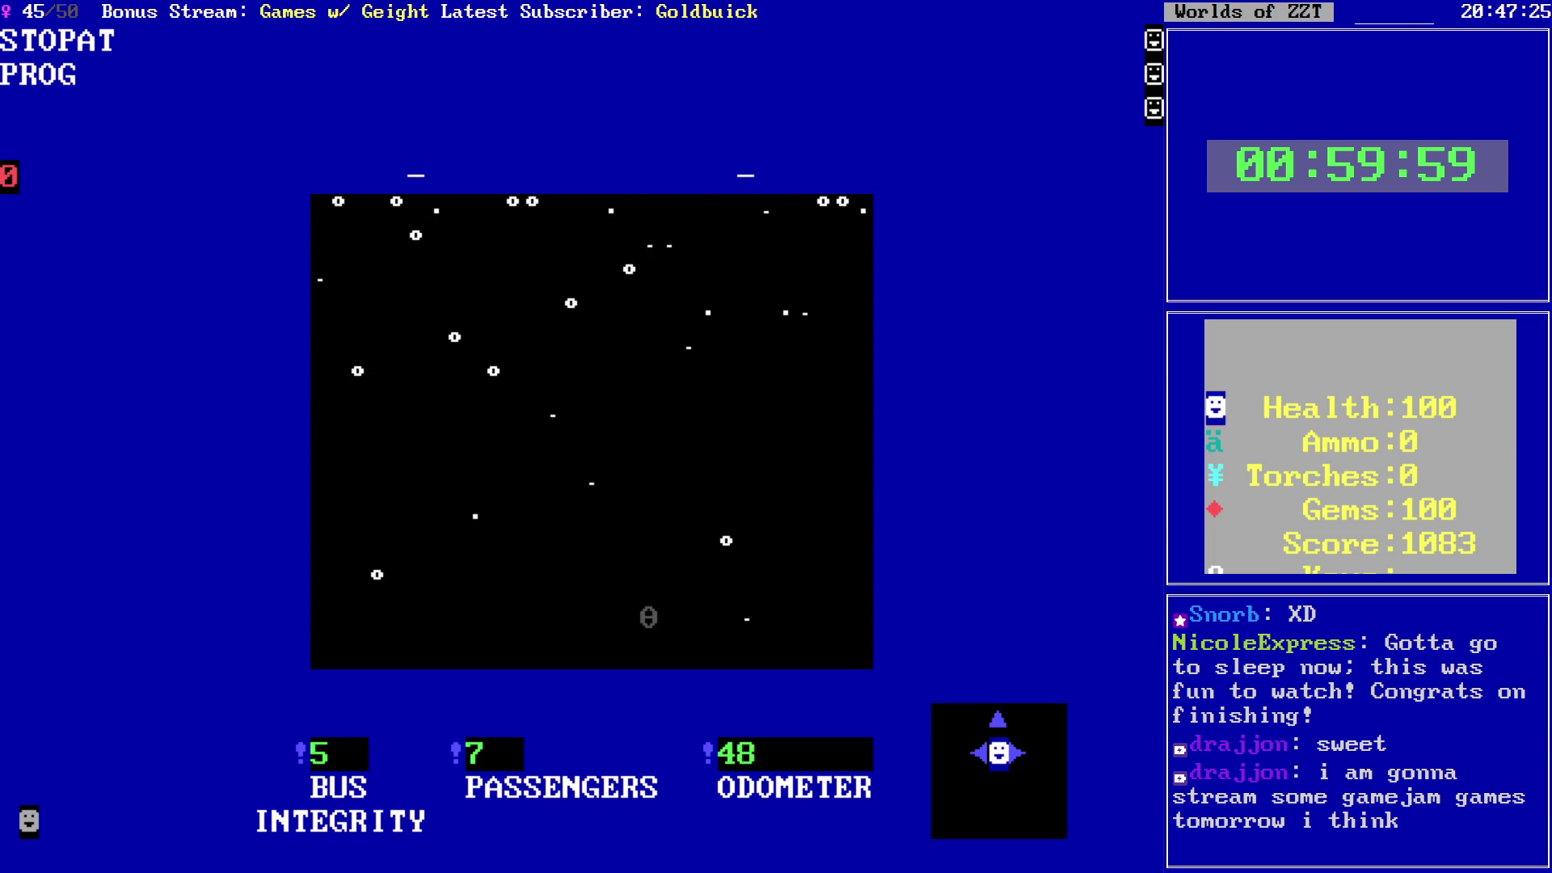
- Steer the bus to the requested stop, then begin beaming up level 4 passengers
key(Right)
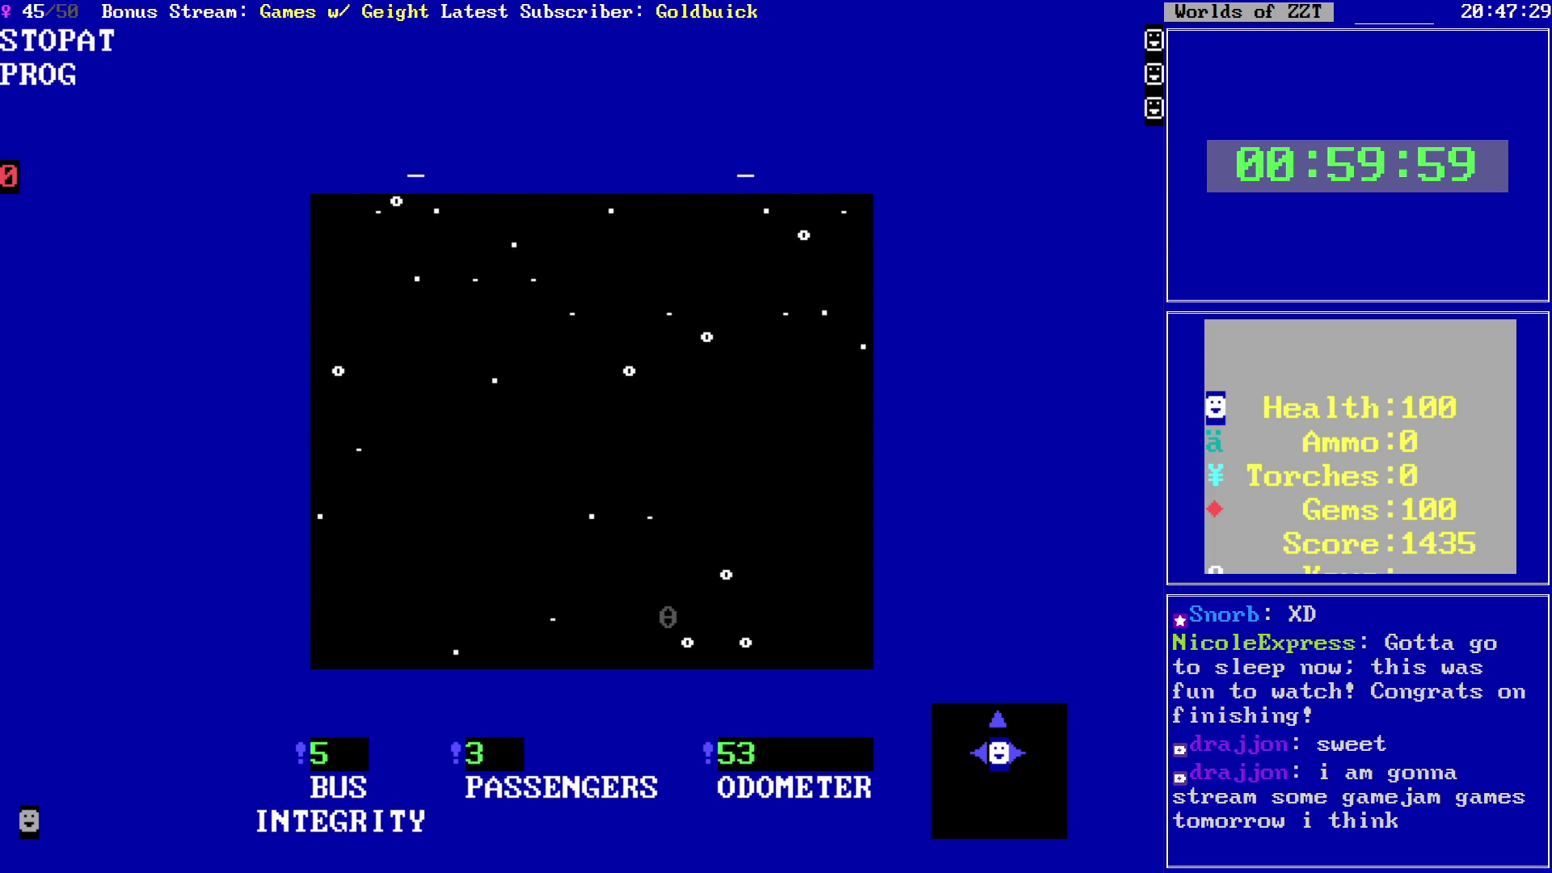
key(Left)
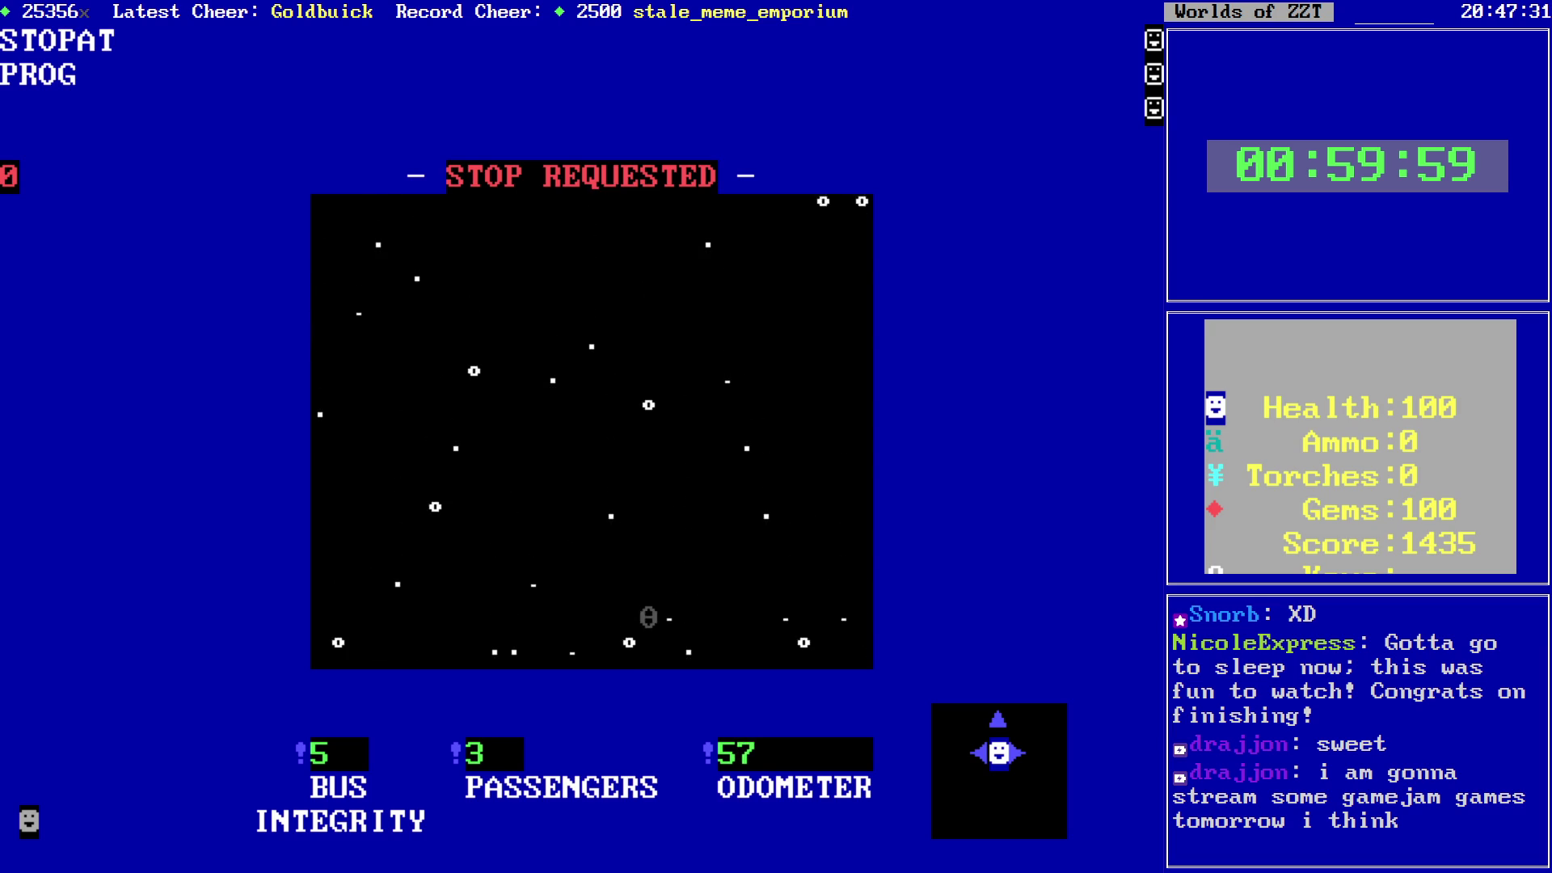
key(space)
key(space)
key(space)
key(space)
- Beam up the remaining level 4 passengers
key(space)
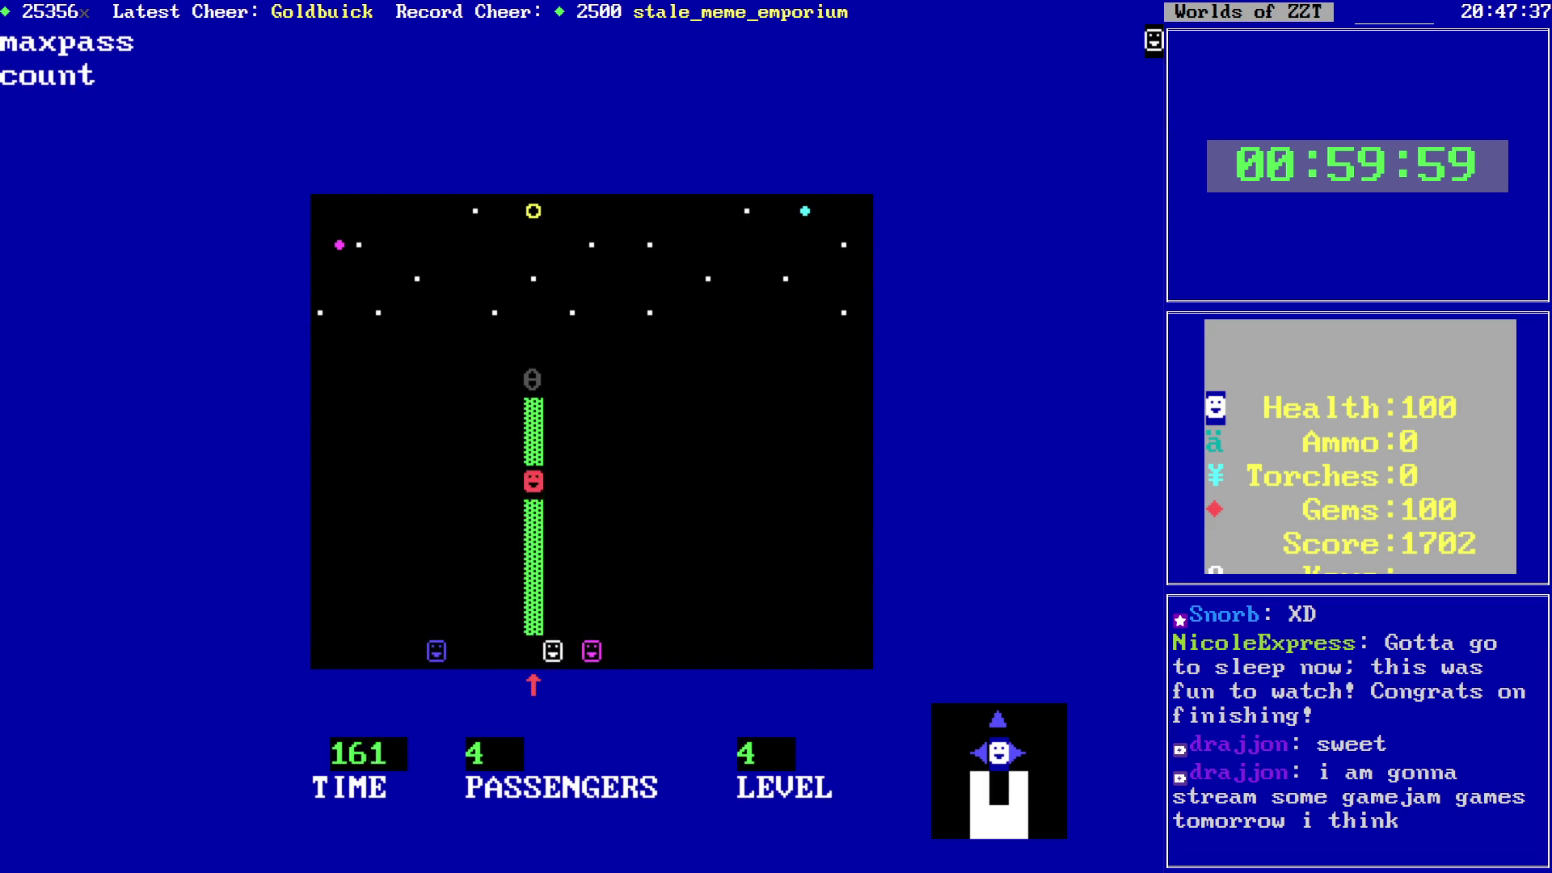
key(space)
key(space)
key(space)
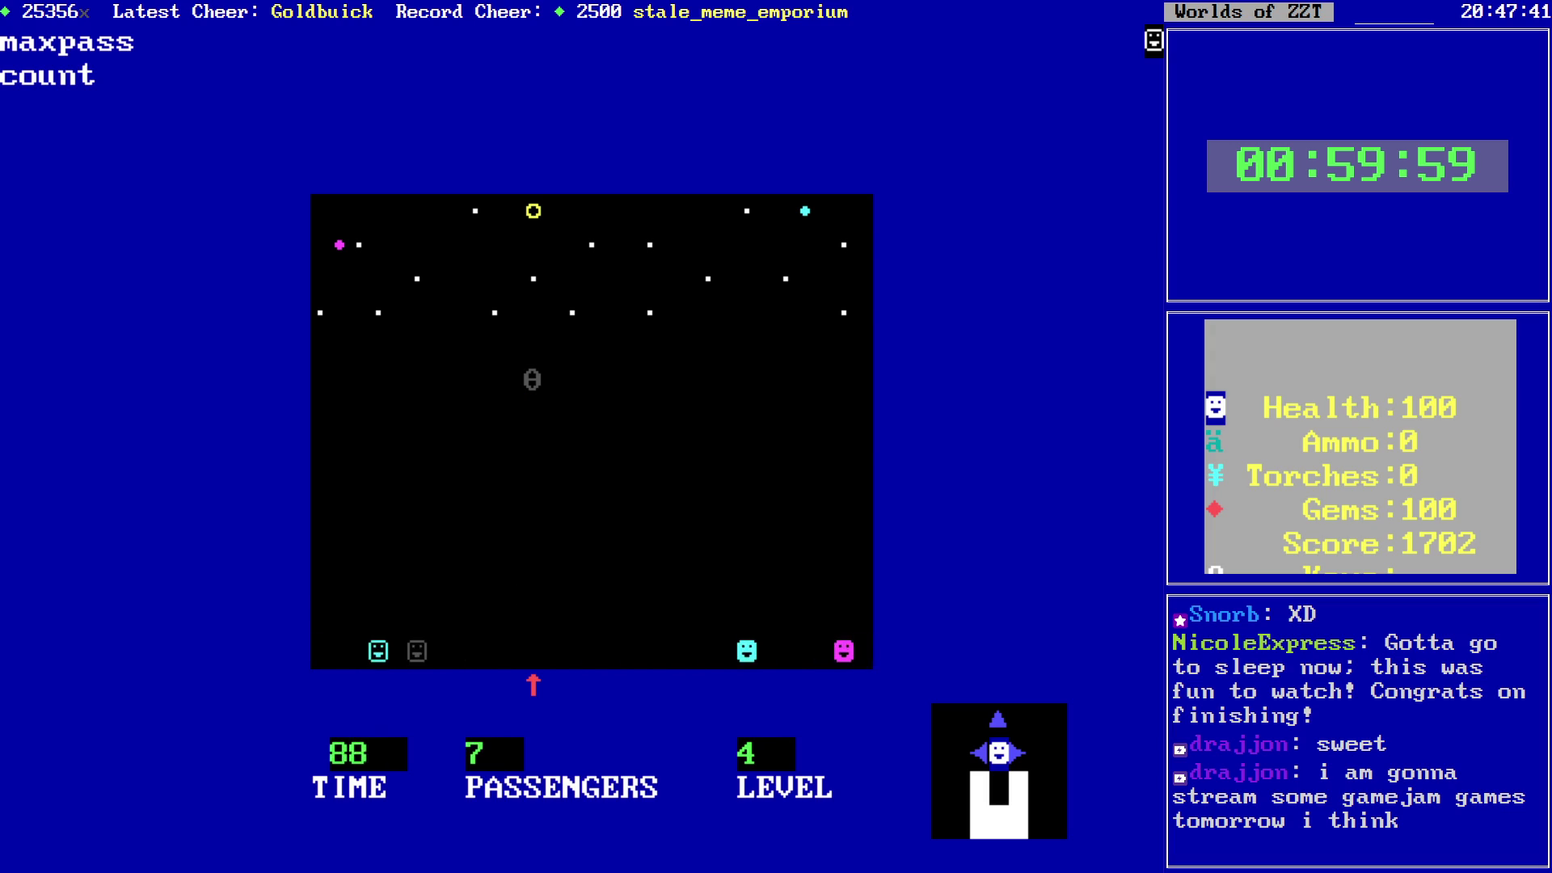
key(space)
key(space)
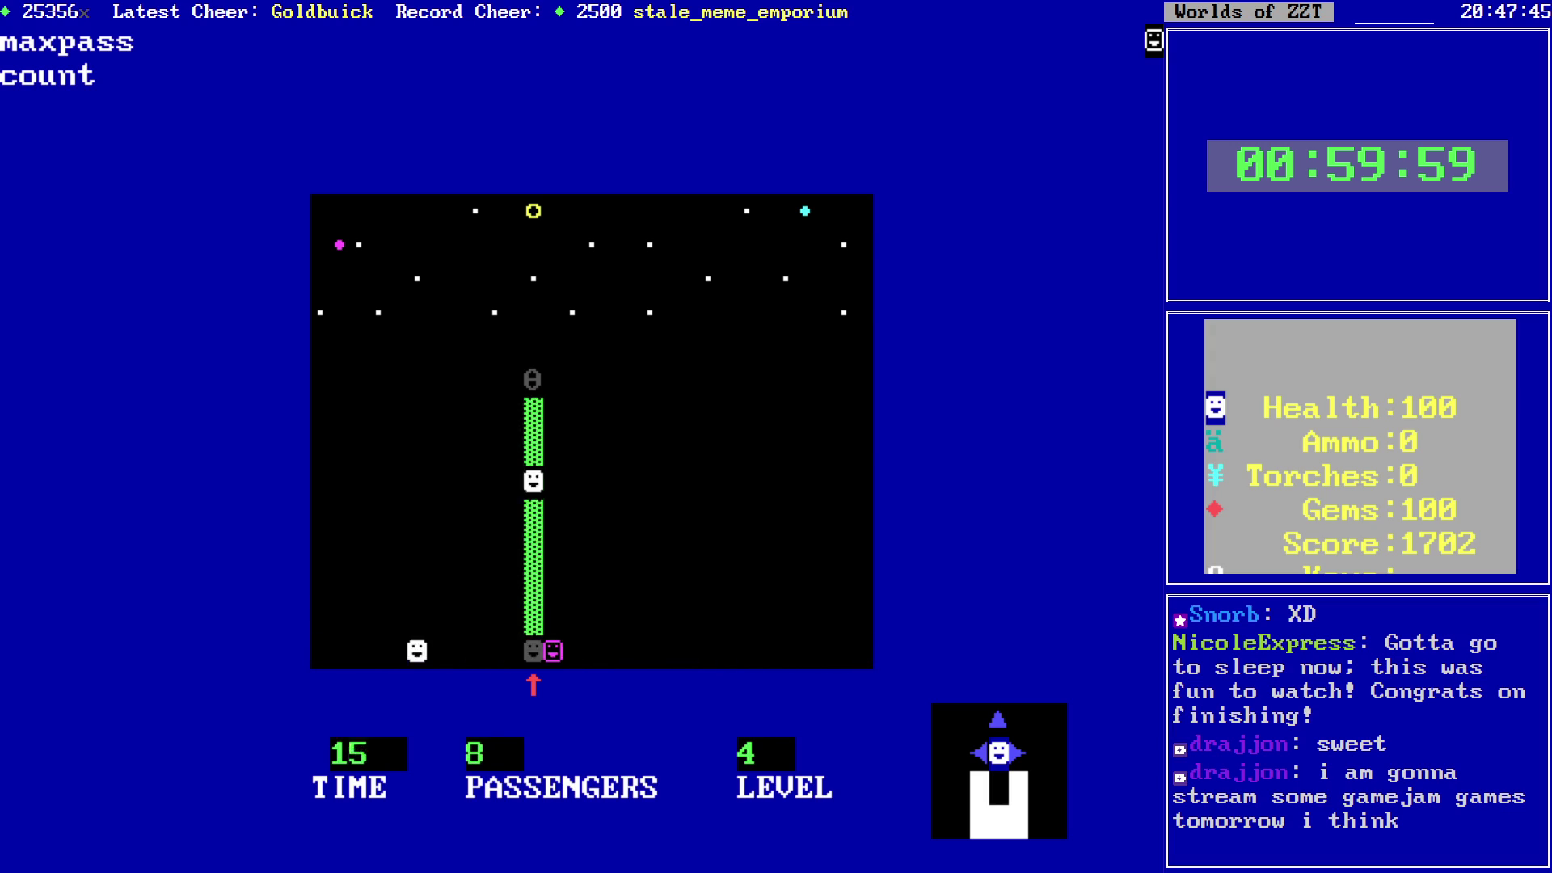
key(space)
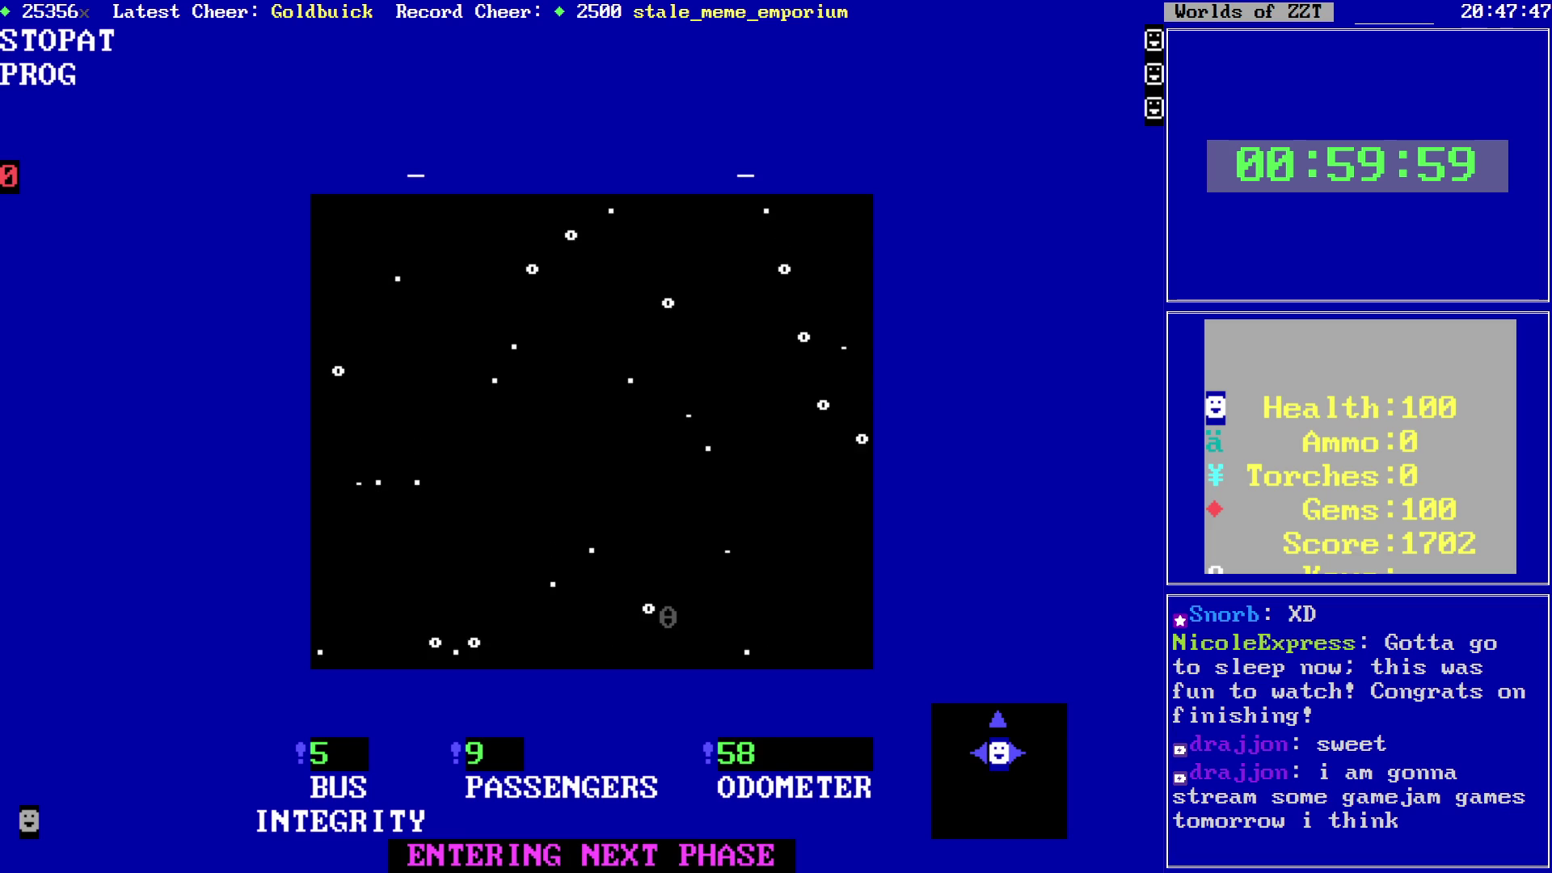
- Weave the bus left and right past obstacles until the odometer reaches 78
key(Left)
key(Right)
key(Right)
key(Right)
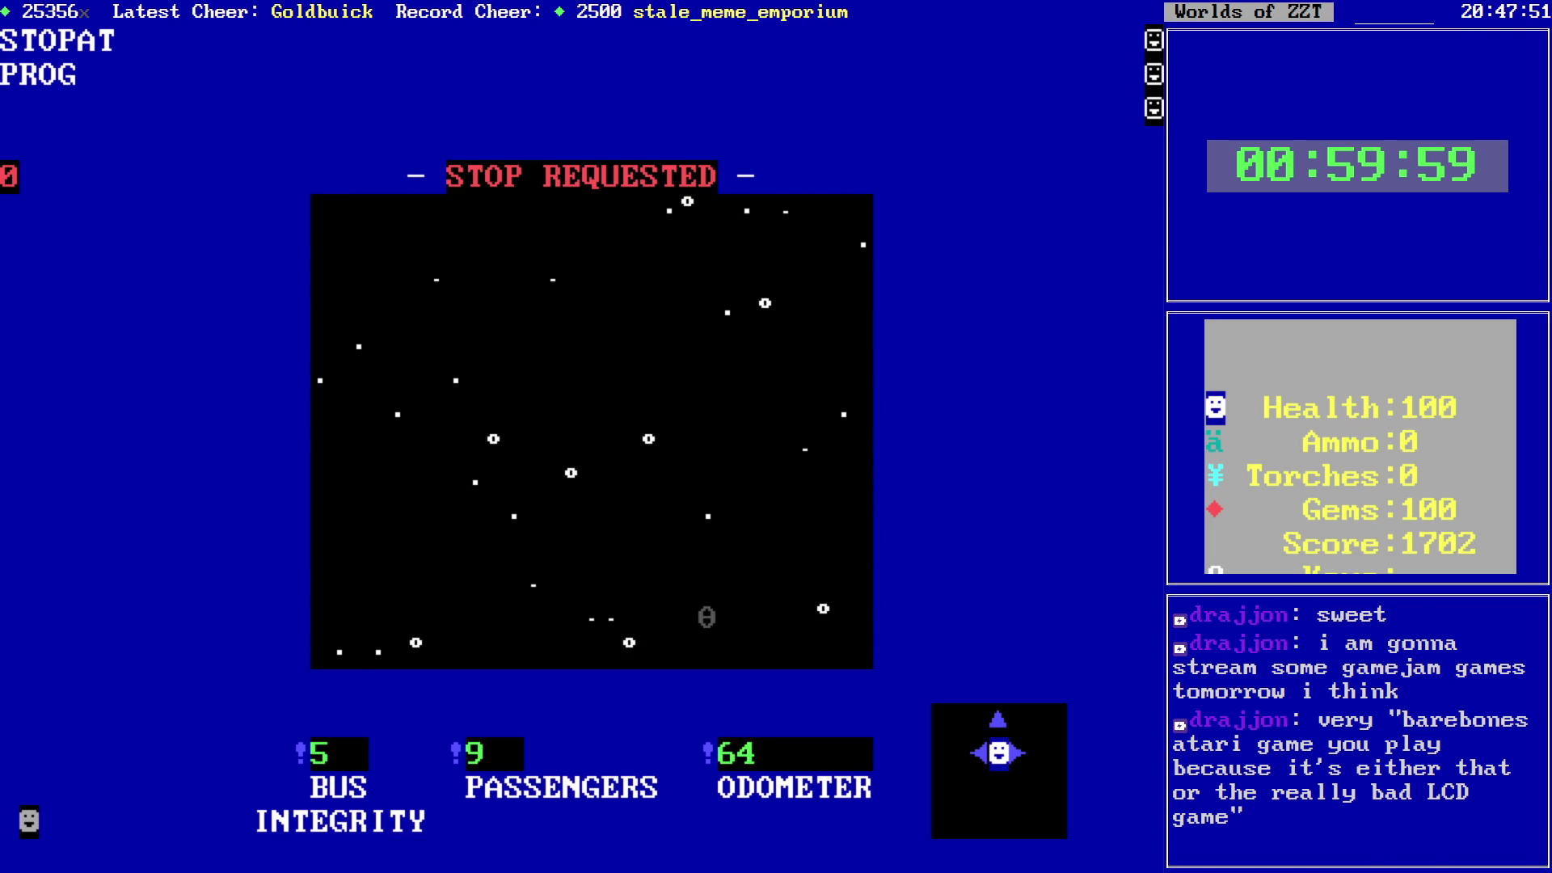
key(Left)
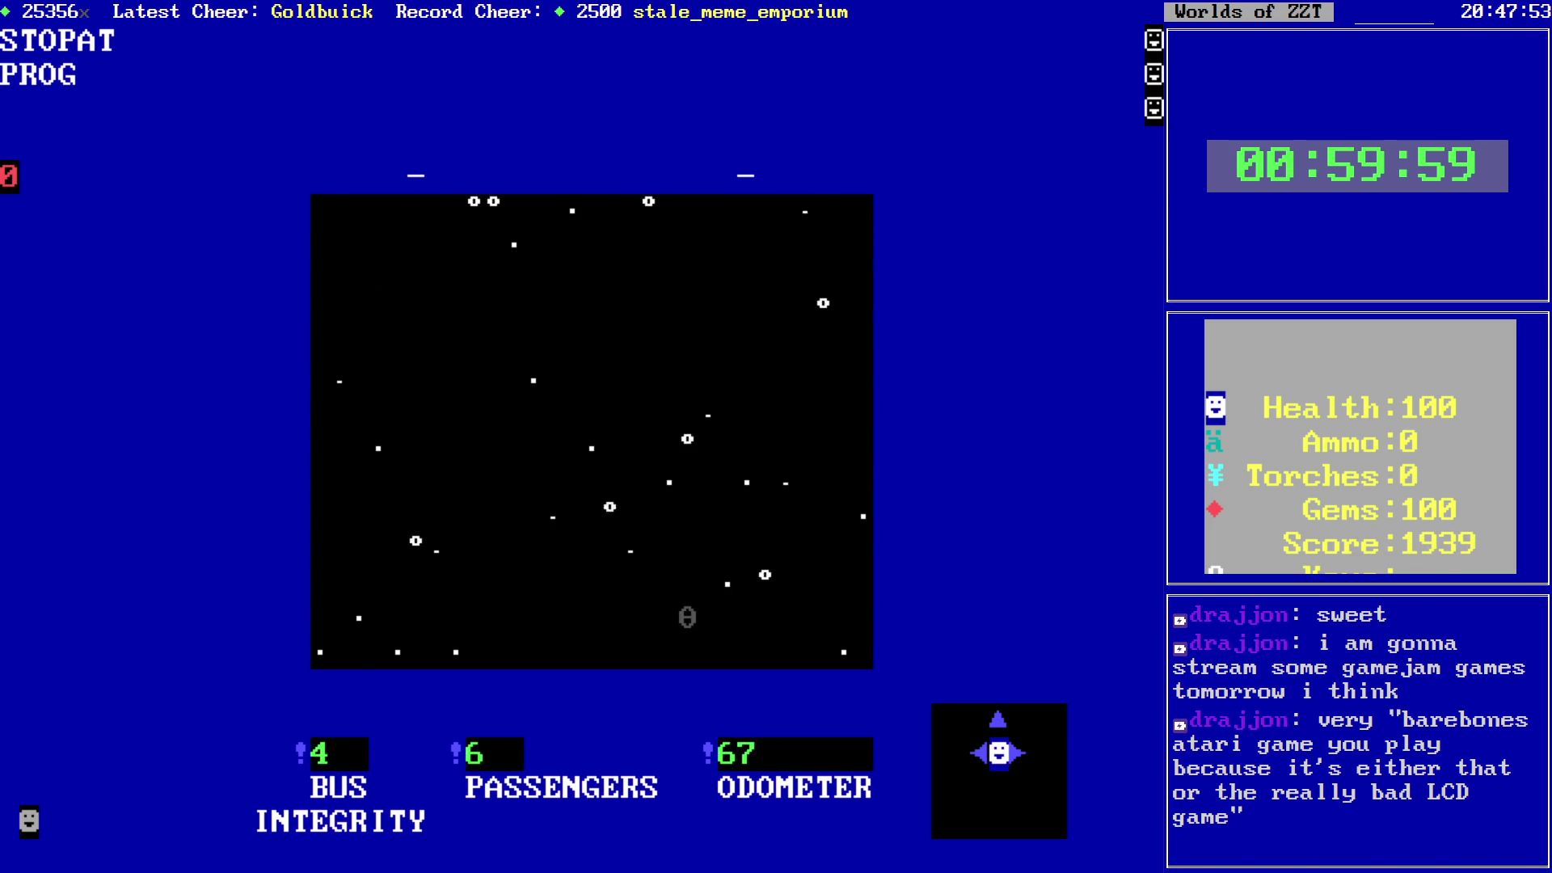
key(Left)
key(Right)
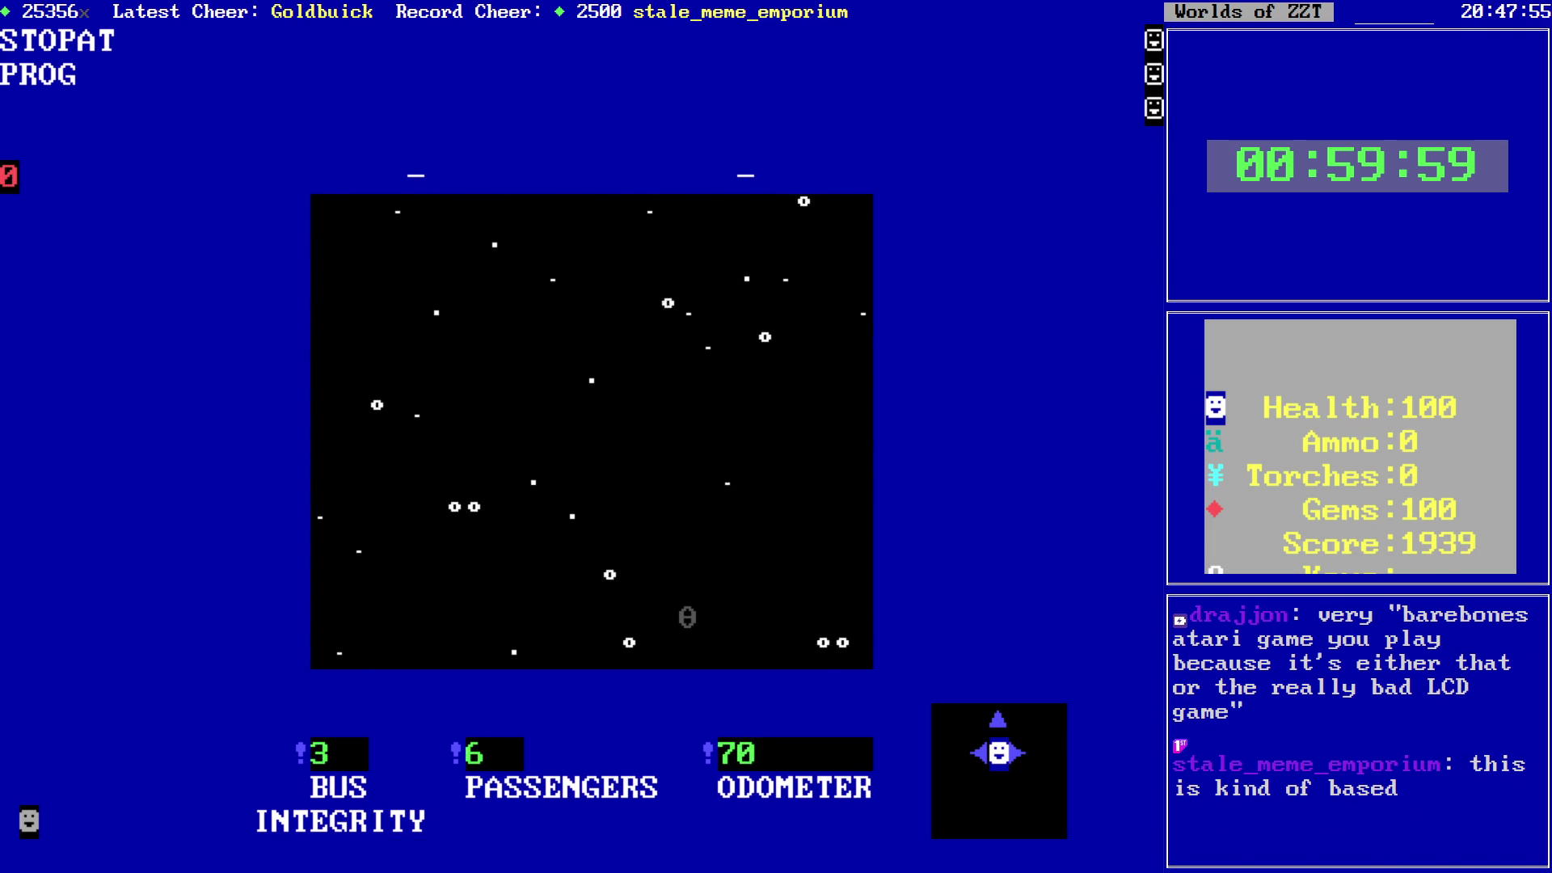
key(Left)
key(Left)
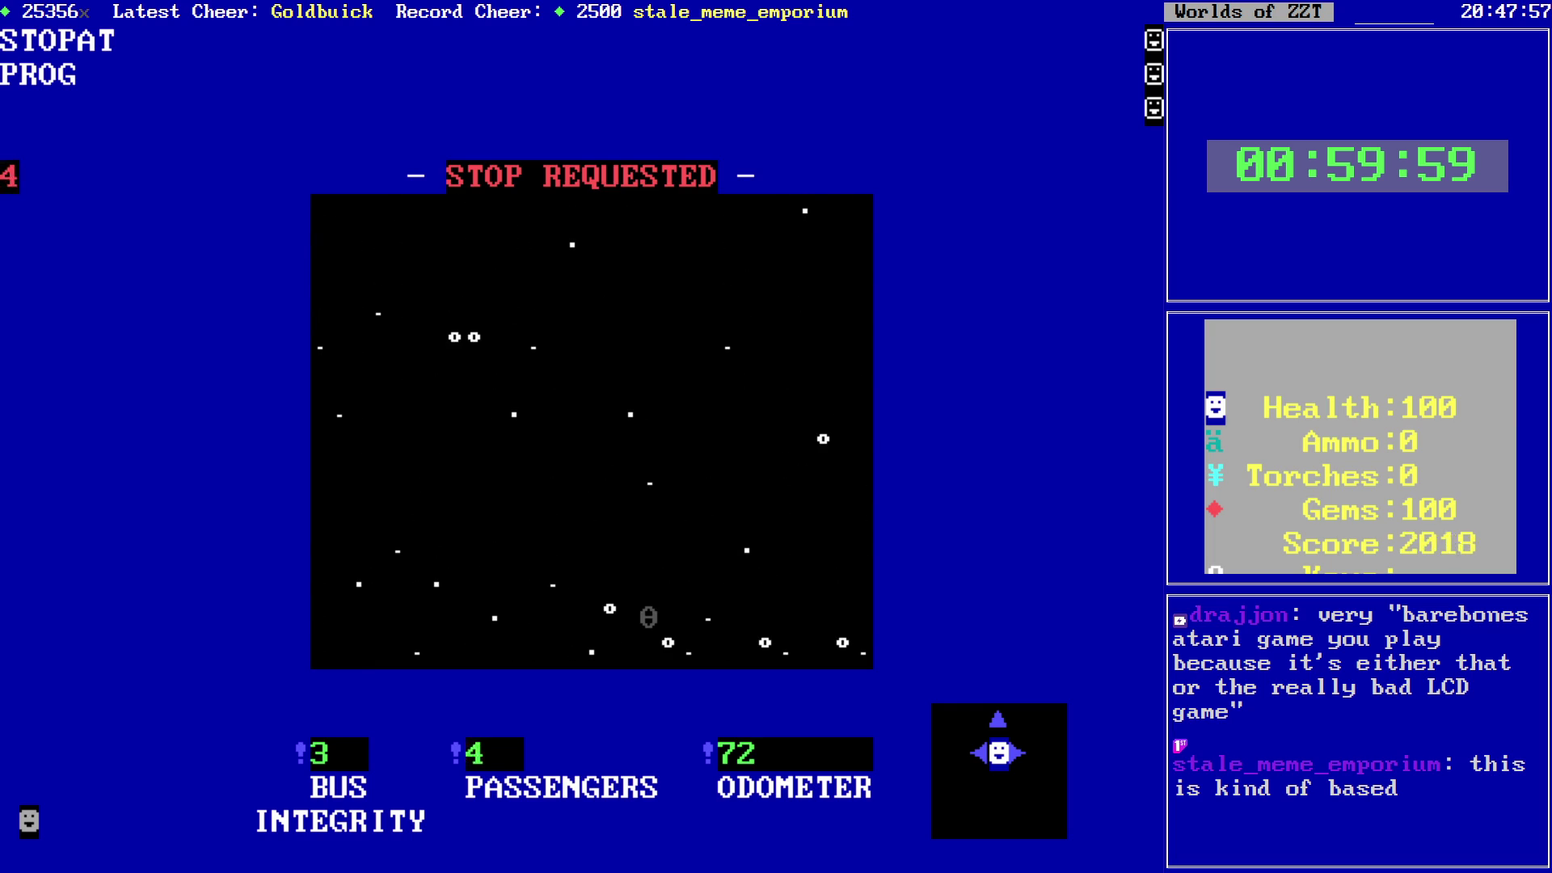
key(Right)
key(Right)
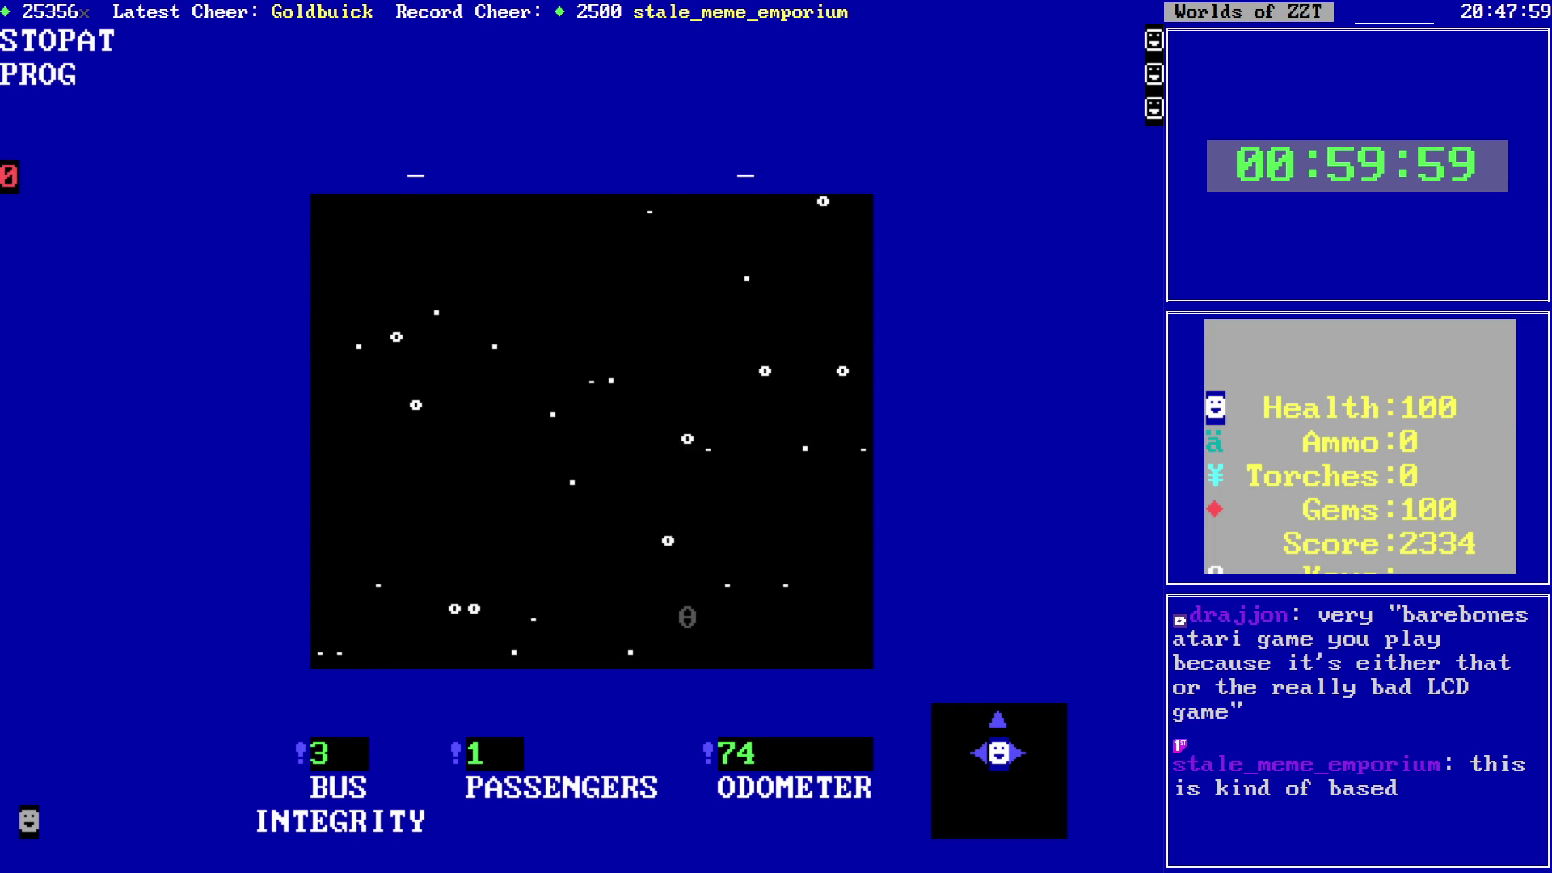
key(Right)
key(Right)
key(Right)
key(Left)
key(Left)
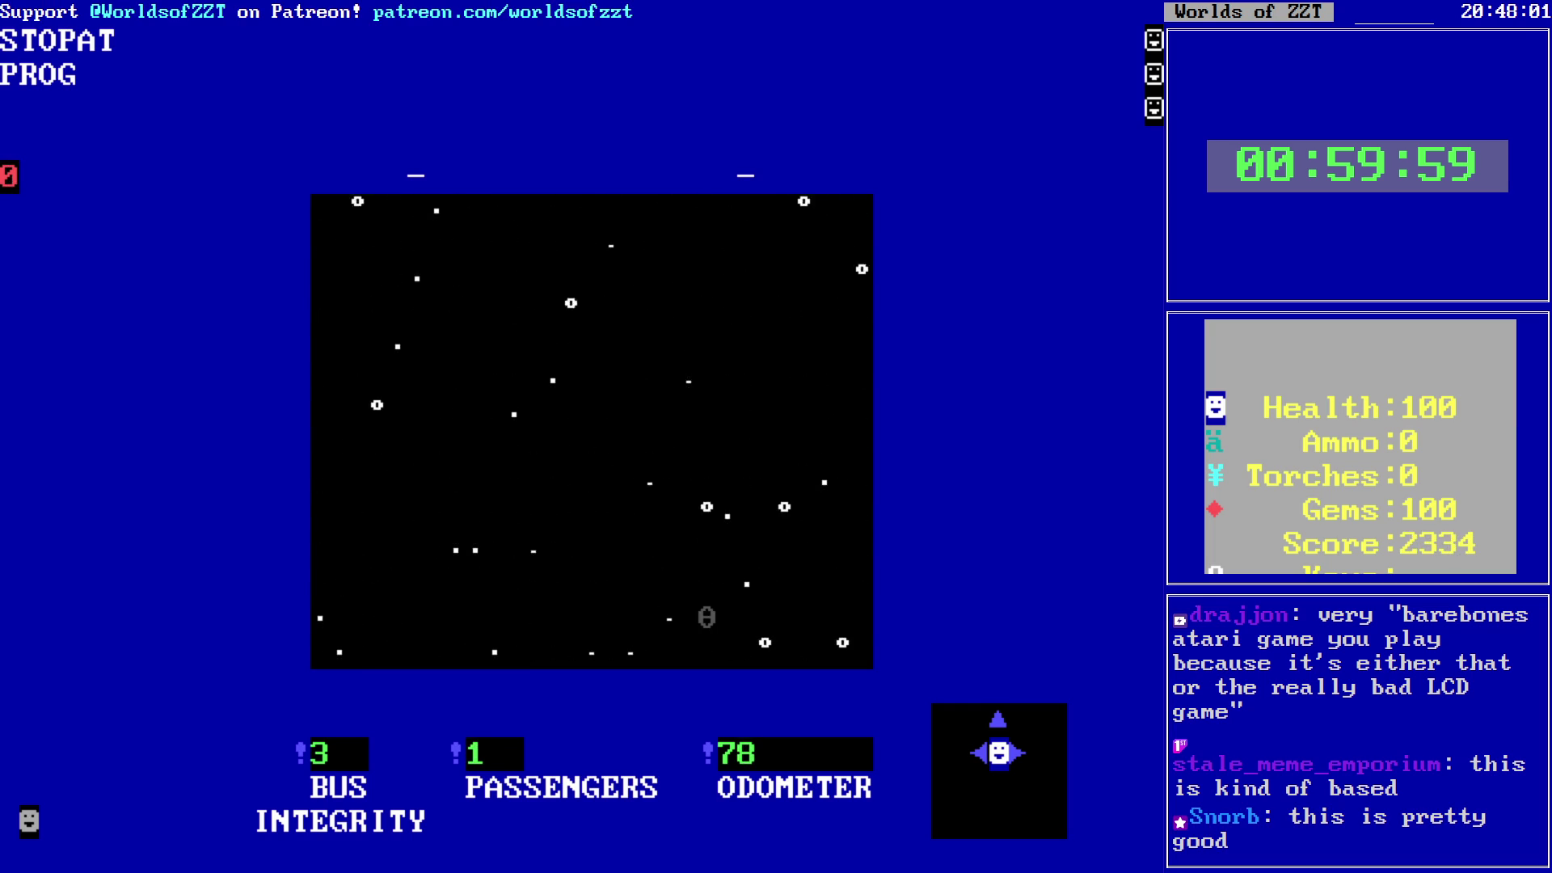
key(Left)
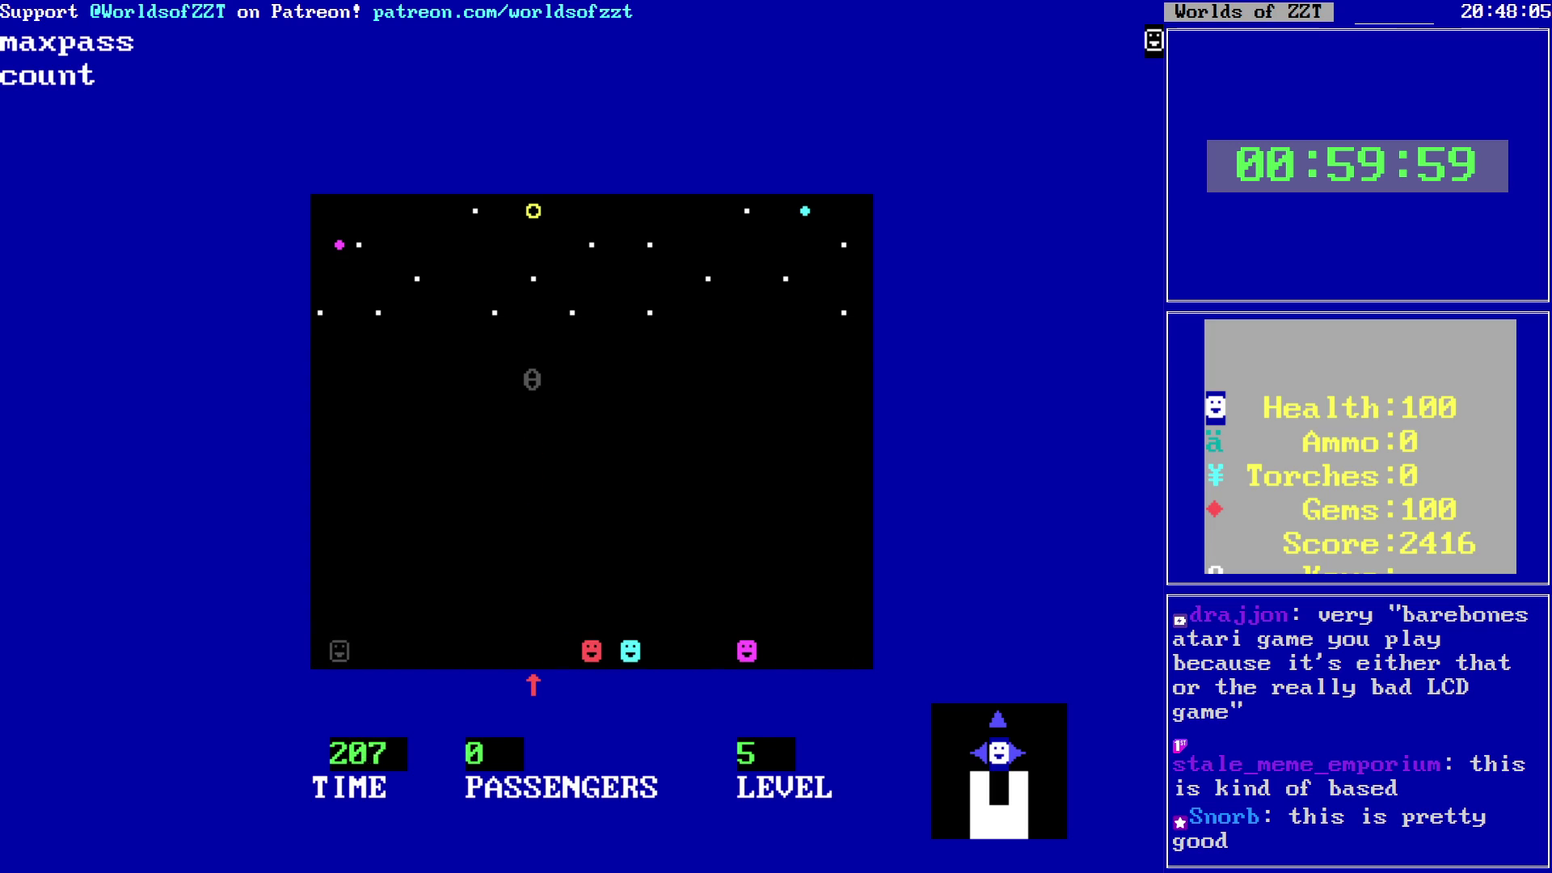
- Beam up three passengers at the level 5 stop until the 'Bad command CRASH' error appears
key(Up)
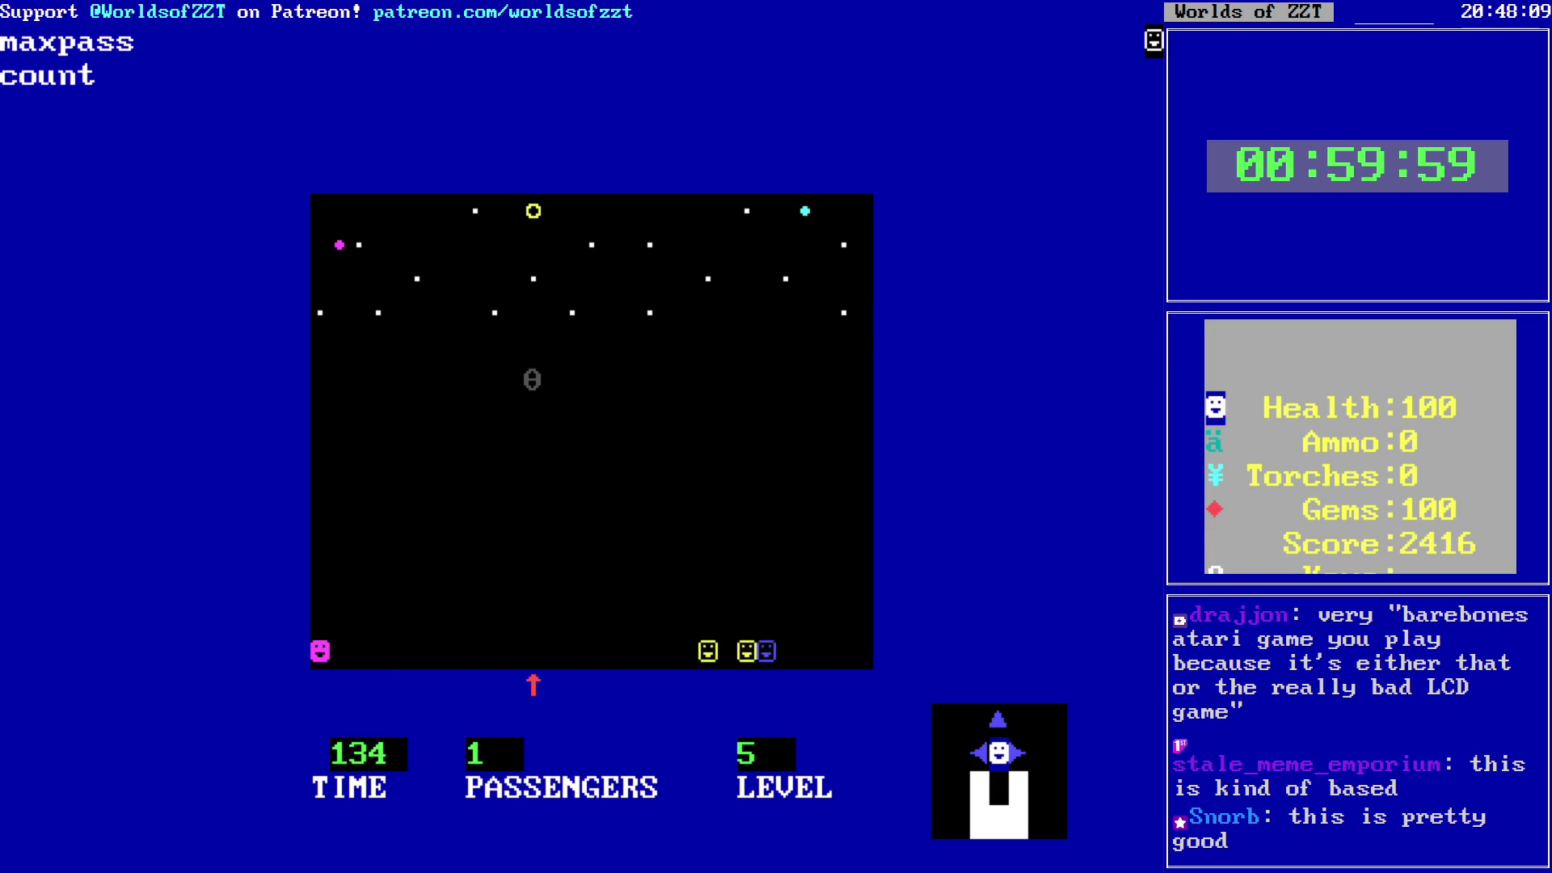
key(Up)
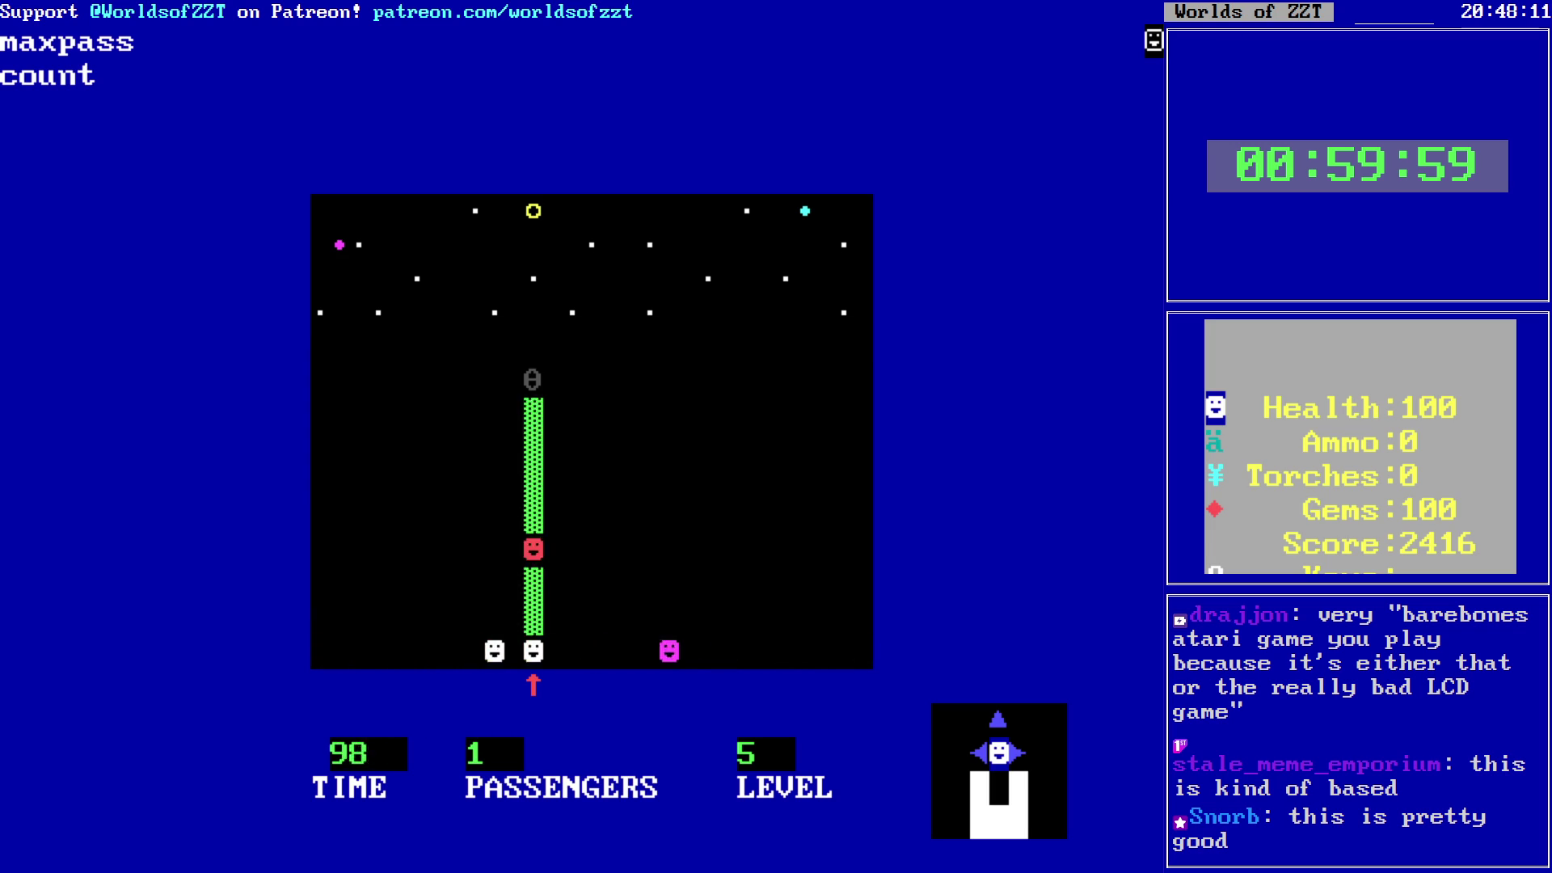
key(Up)
key(Up)
key(Up)
key(Up)
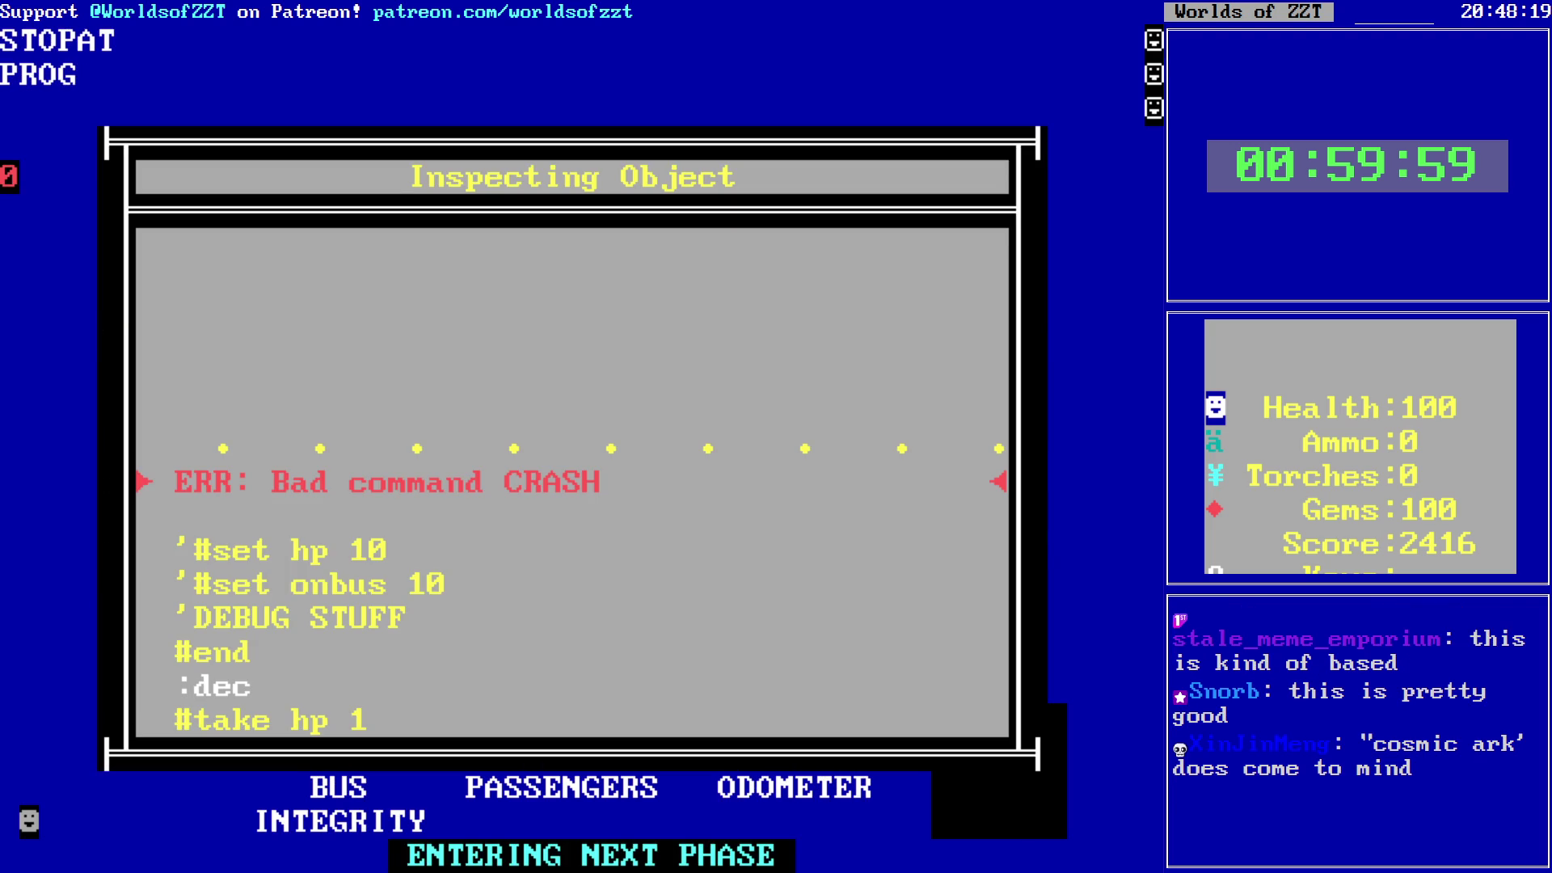
- Scroll through the crashed object's code from the CRASH line to the #write at 17 22 line, then to the start and end
key(Page_Down)
key(Page_Up)
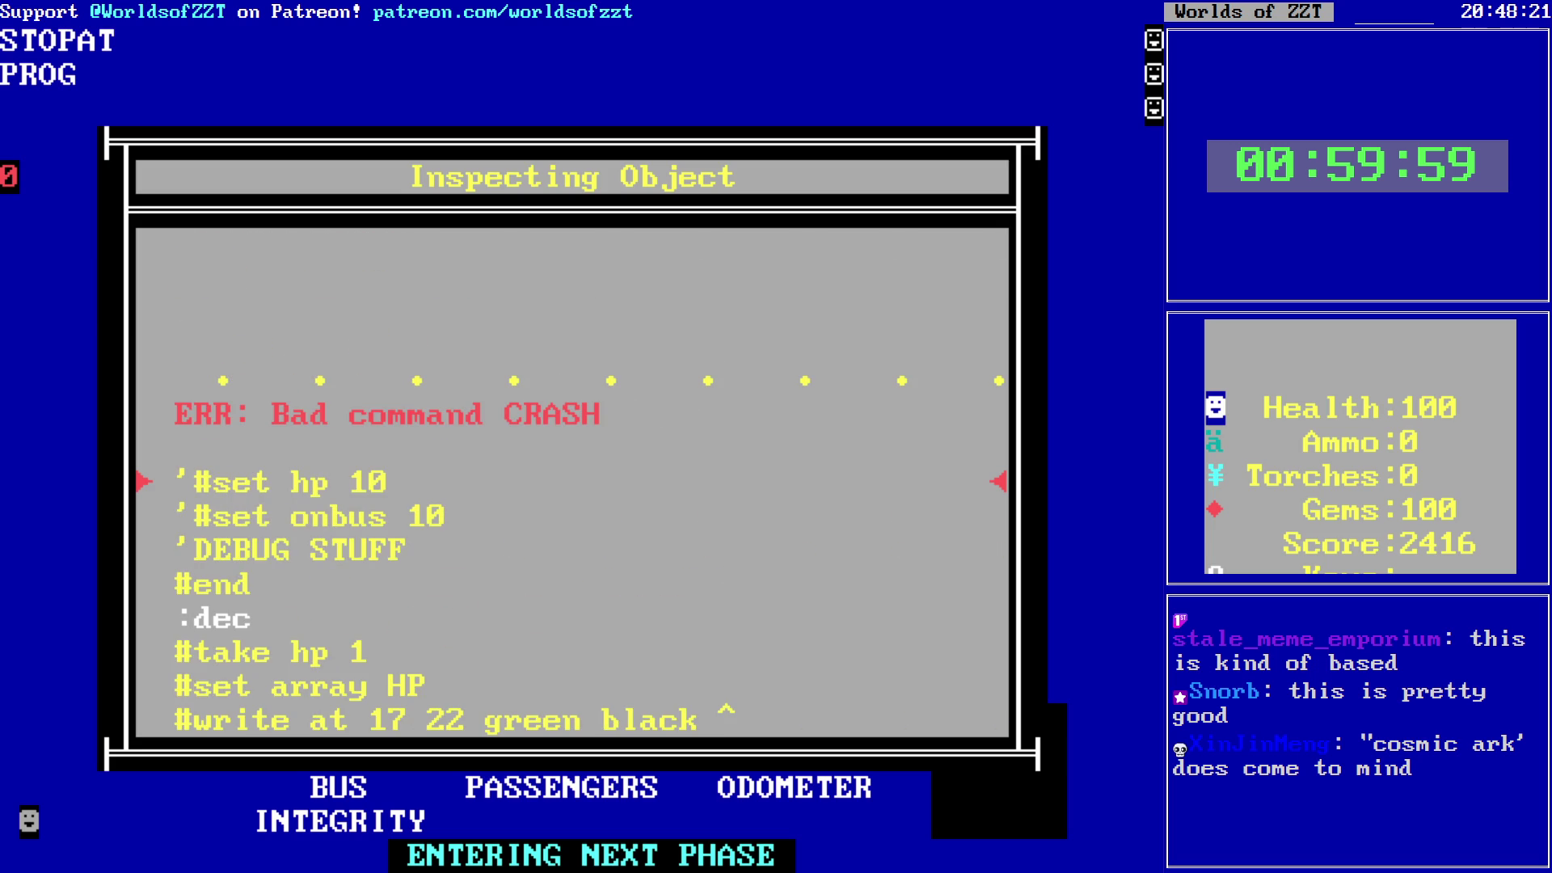
key(Down)
key(Down)
key(Down)
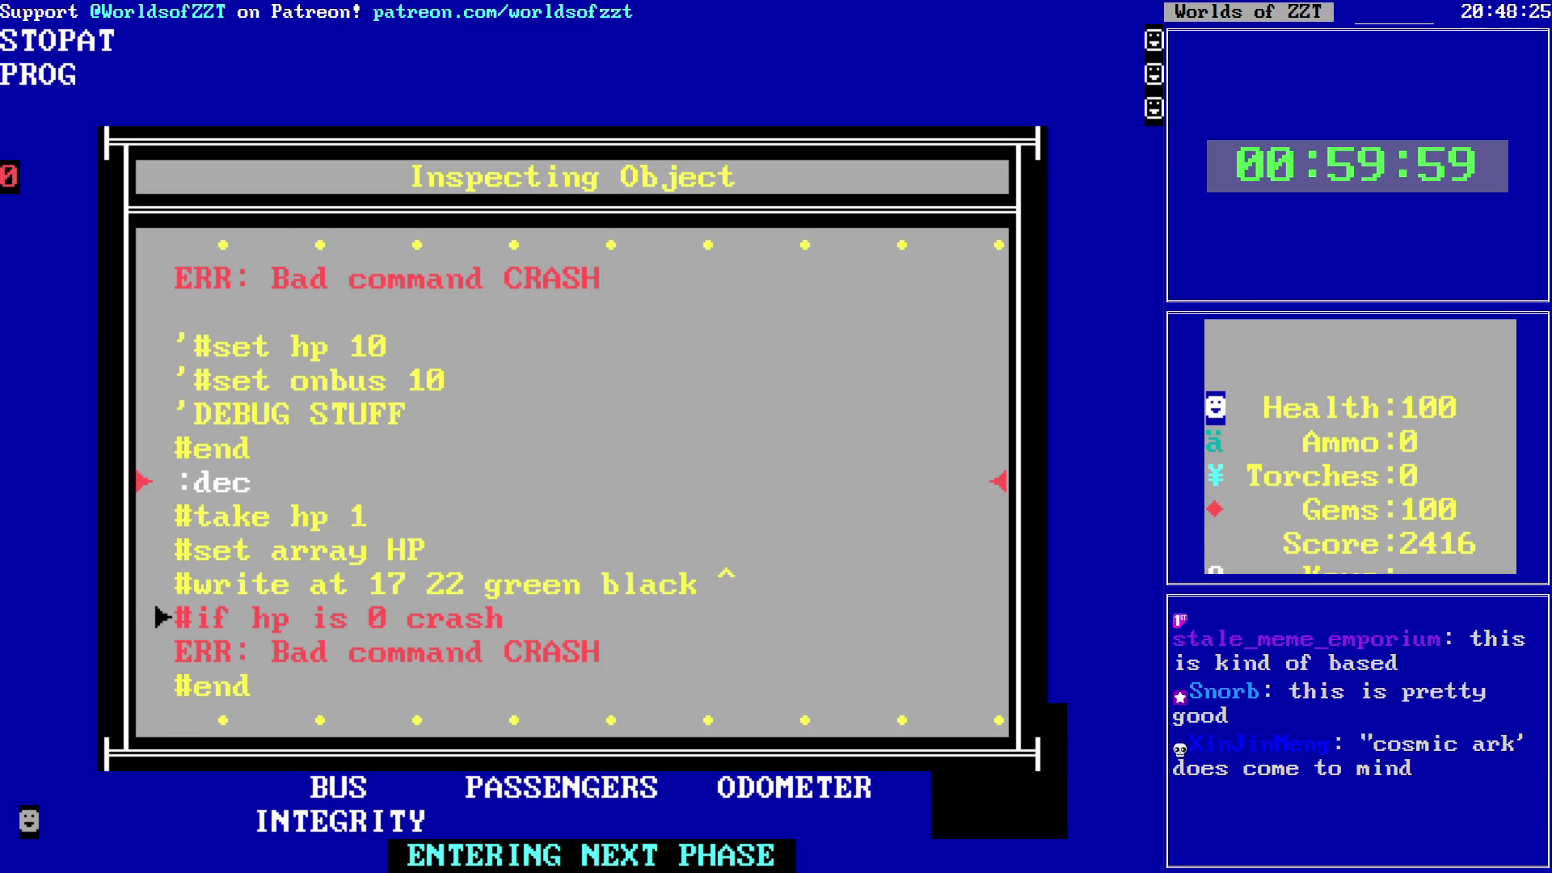
key(Down)
key(Down)
key(Down)
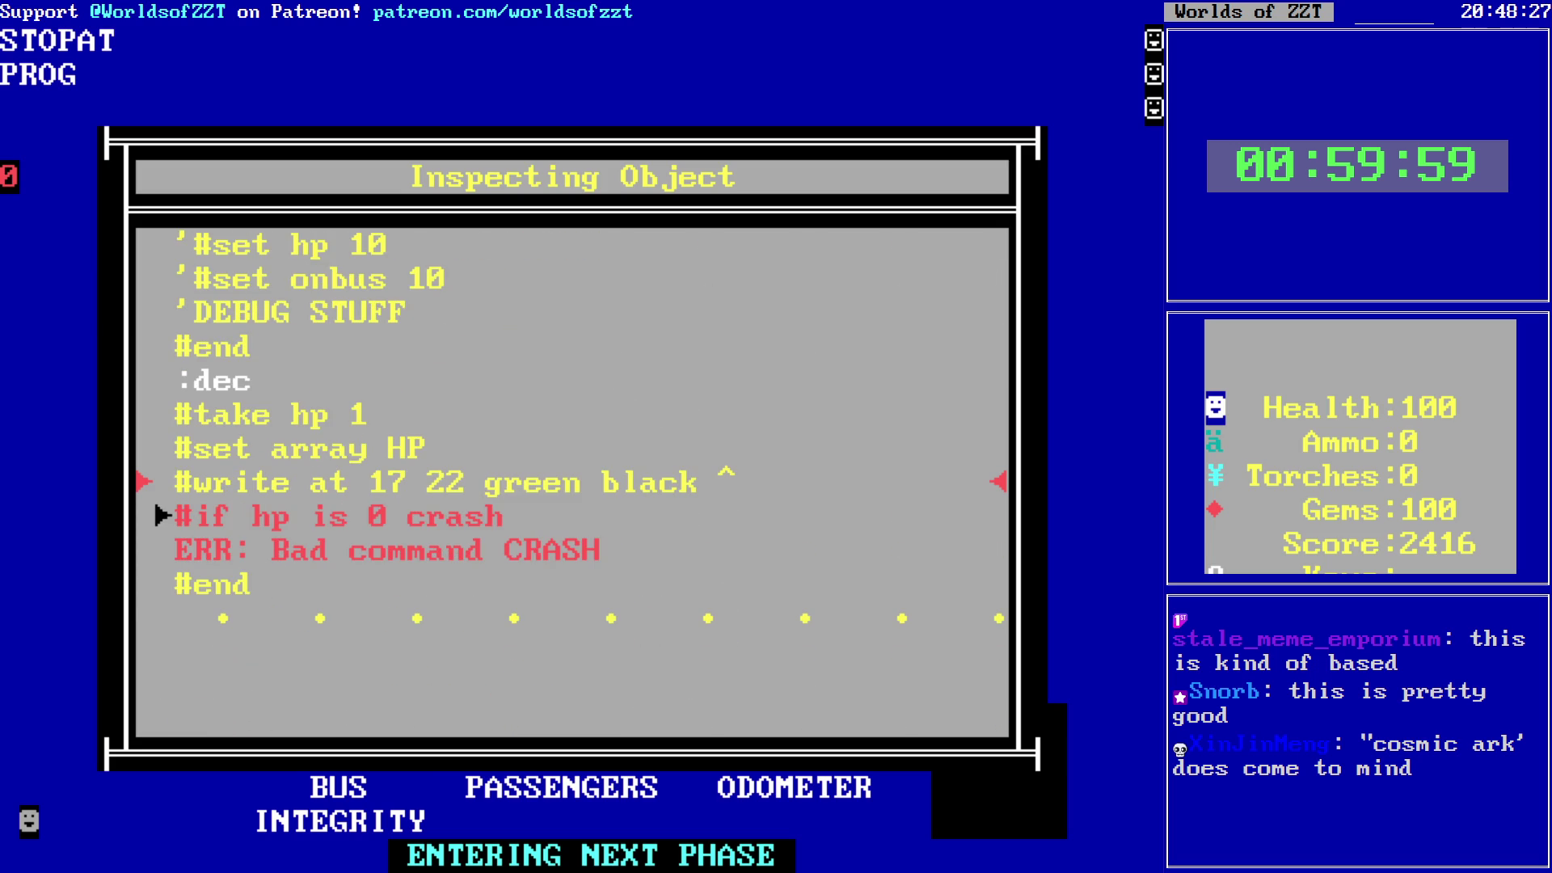
key(Down)
key(Down)
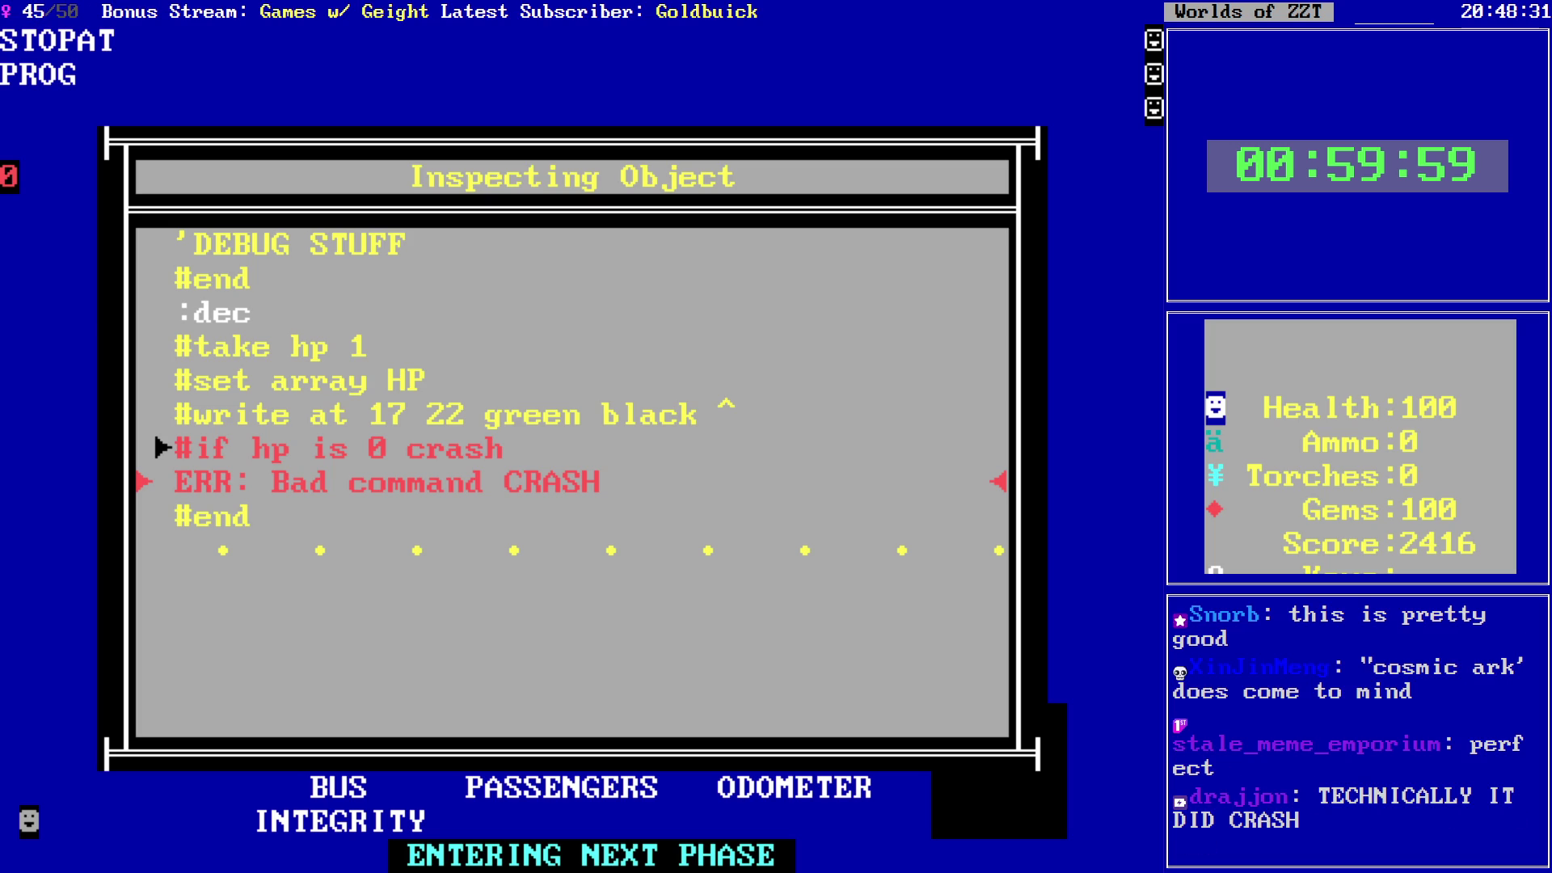
key(Home)
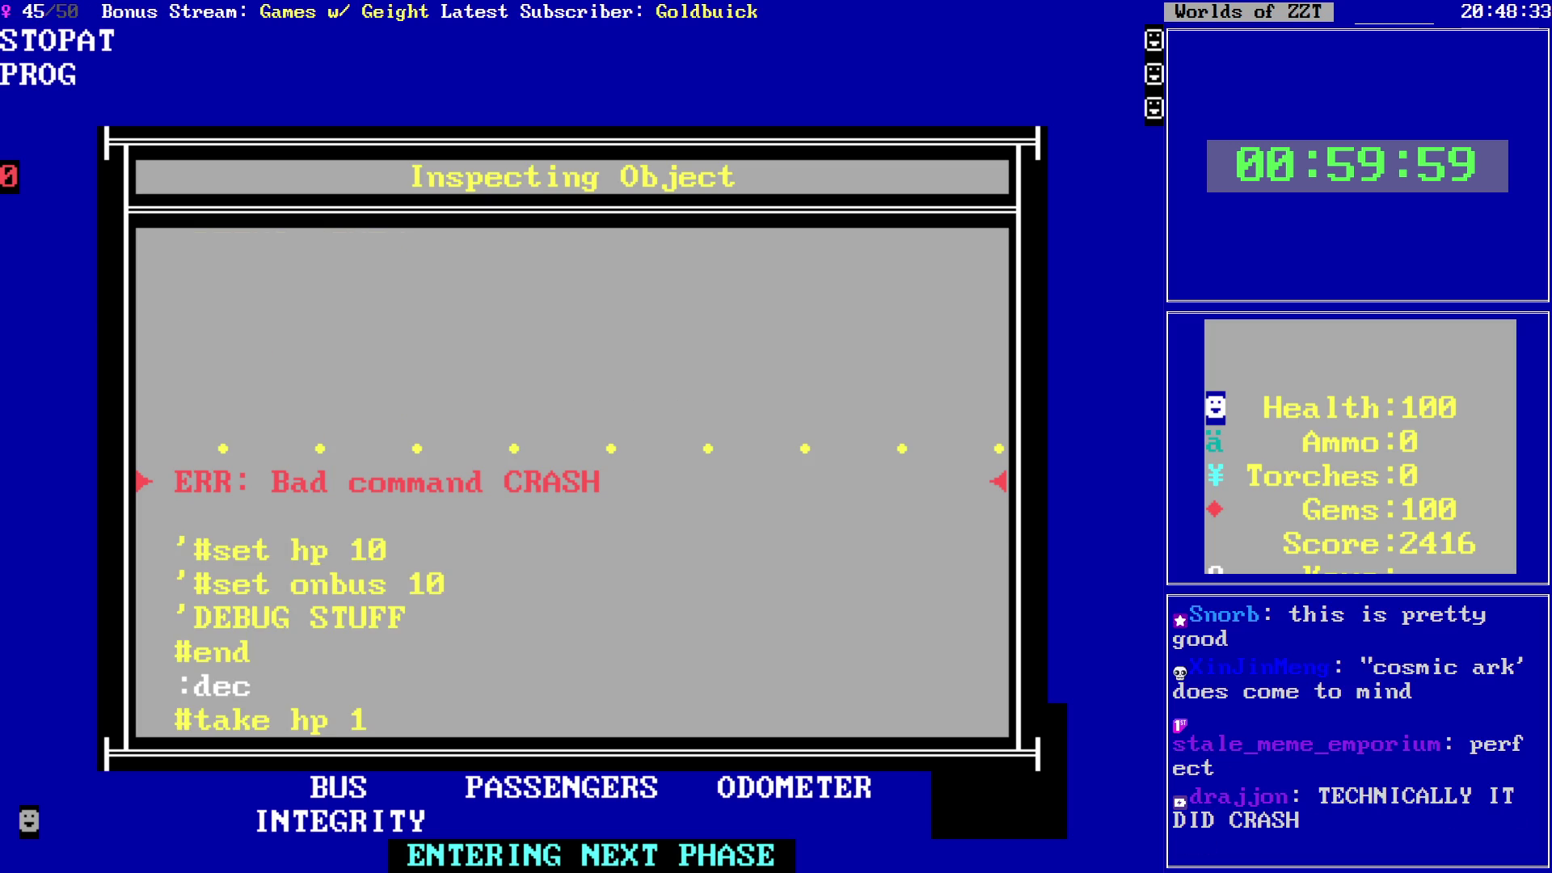
key(End)
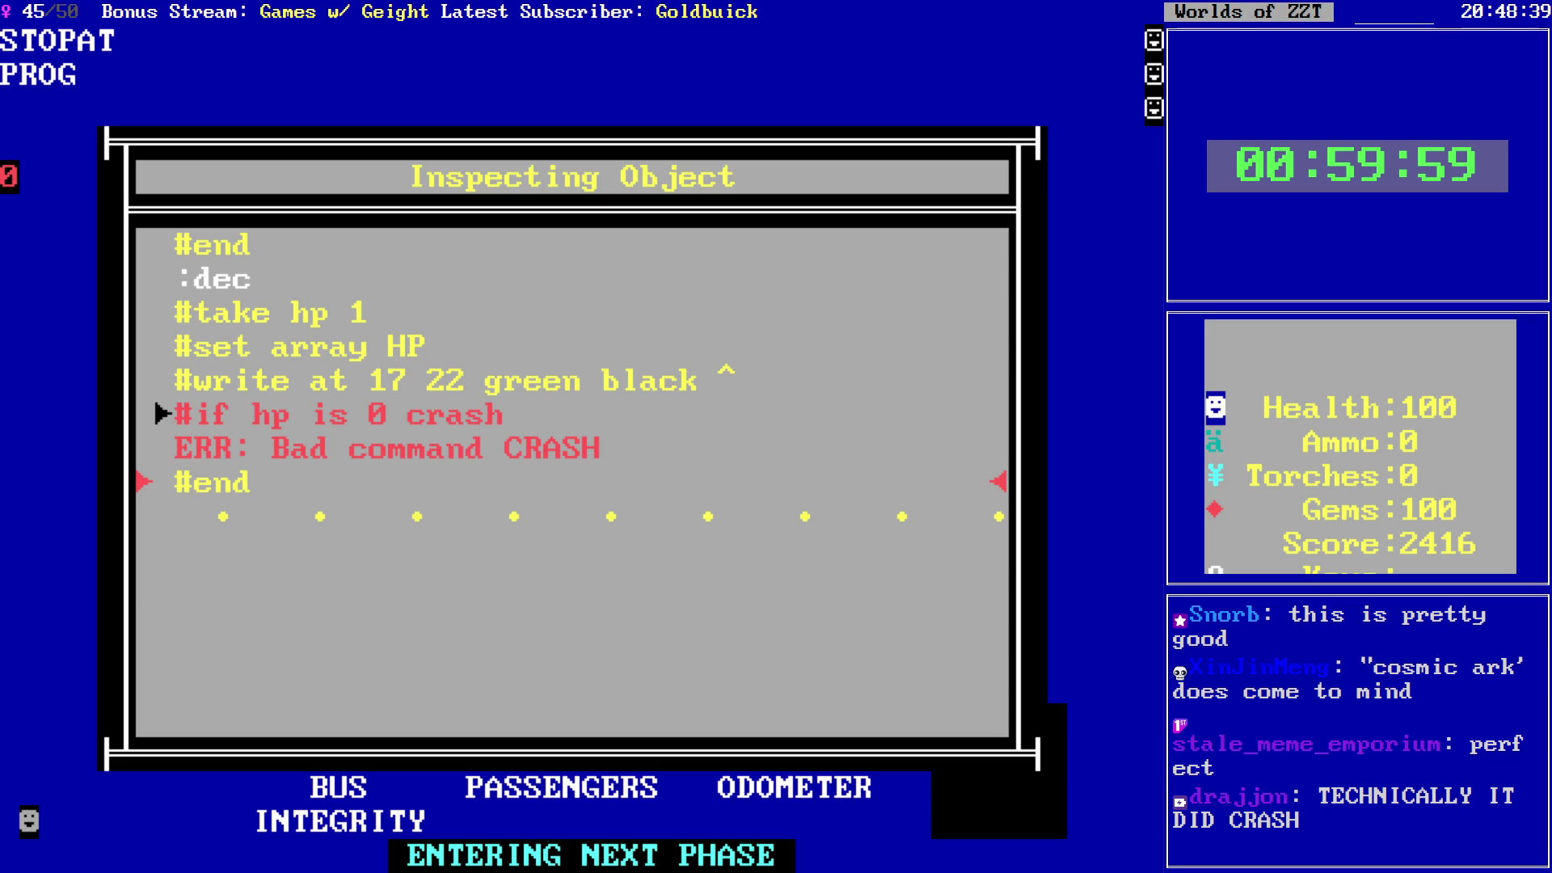
- Close the error view and read the gameover message declaring a final score of 2416
key(Escape)
key(Page_Down)
key(Up)
key(Up)
key(Up)
key(Up)
key(Up)
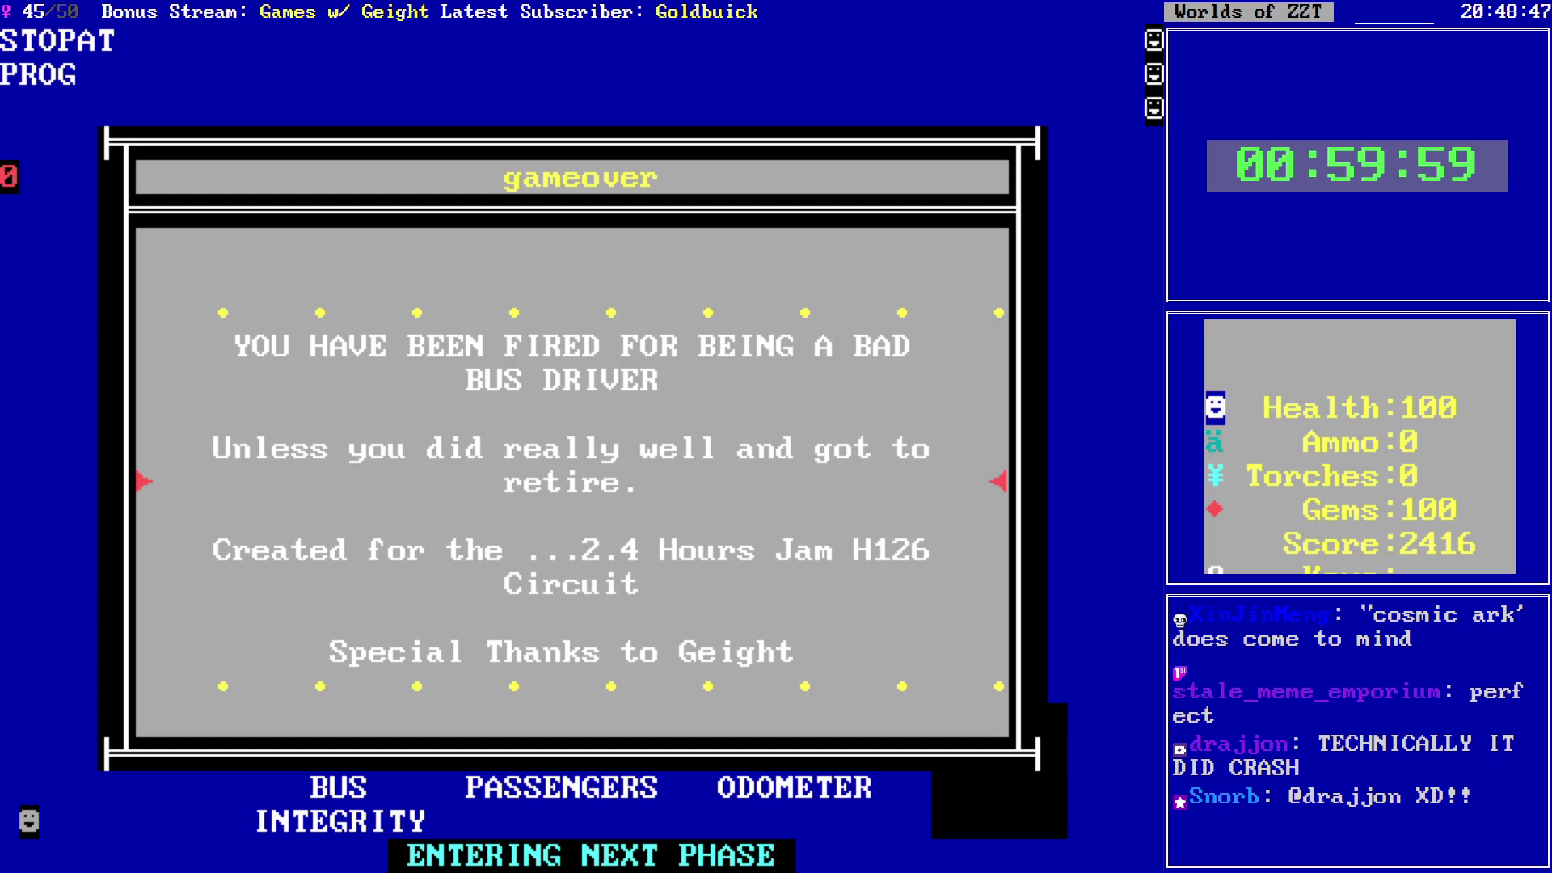
- Dismiss the gameover message, crash error and high-score name prompt to reach the DOSJAM title menu
key(Escape)
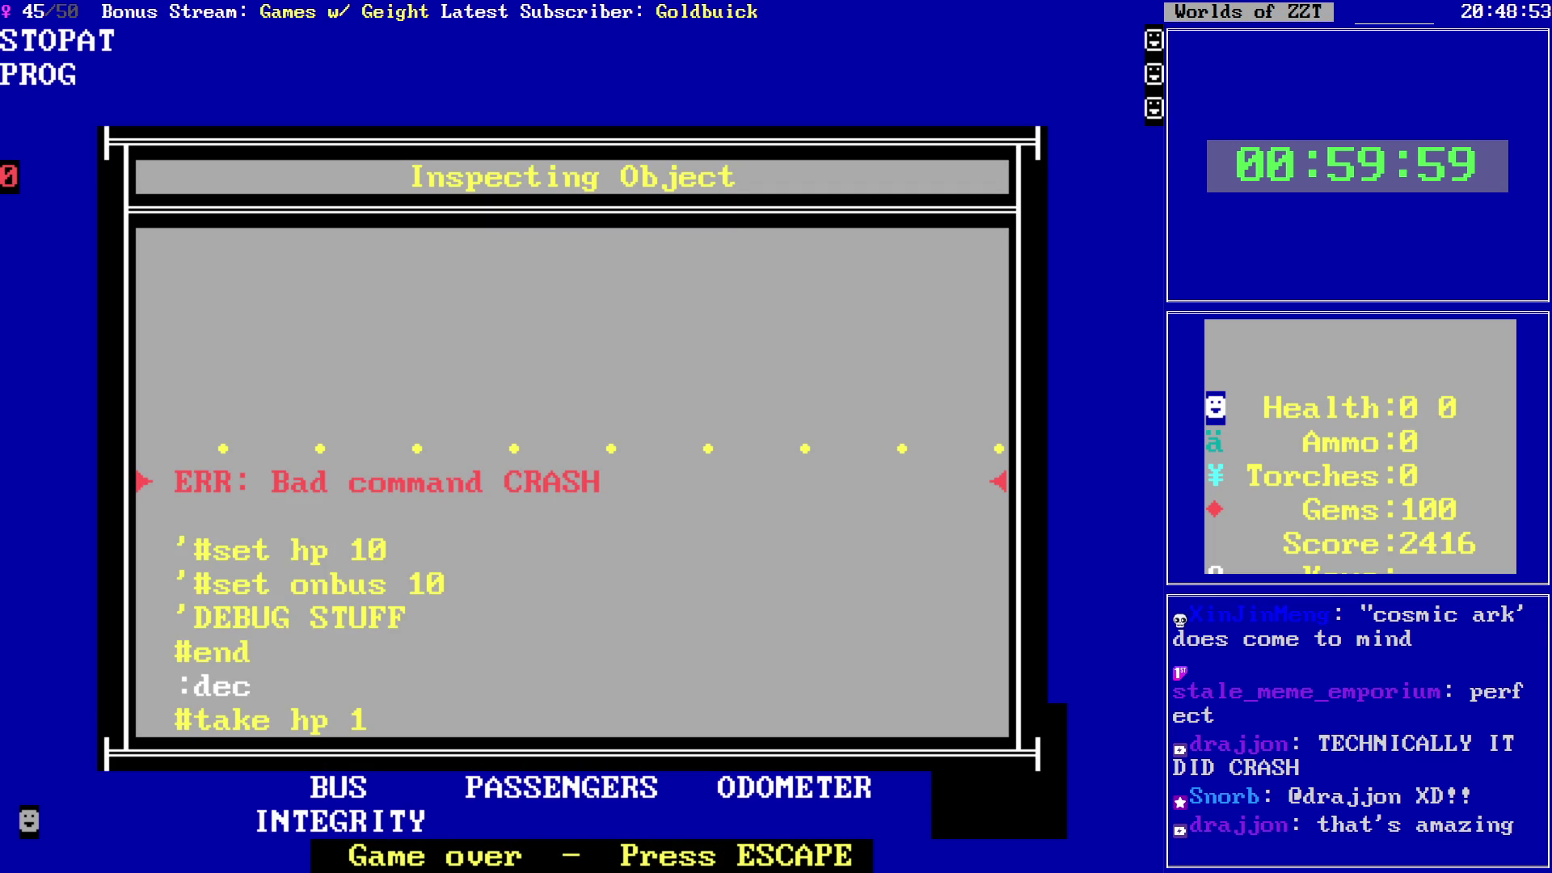
key(Page_Down)
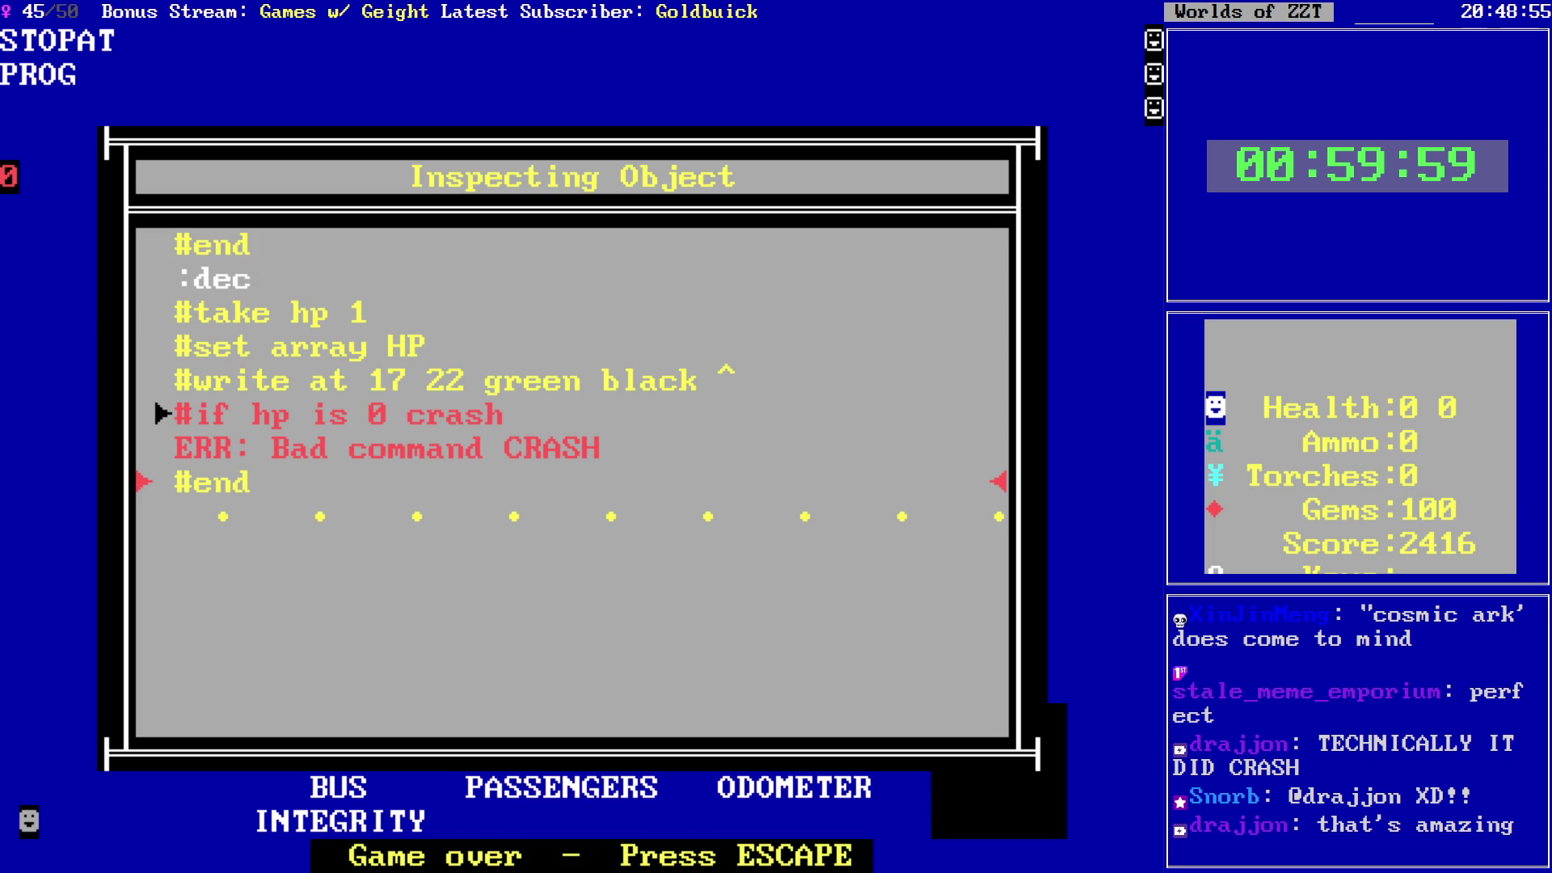
key(Escape)
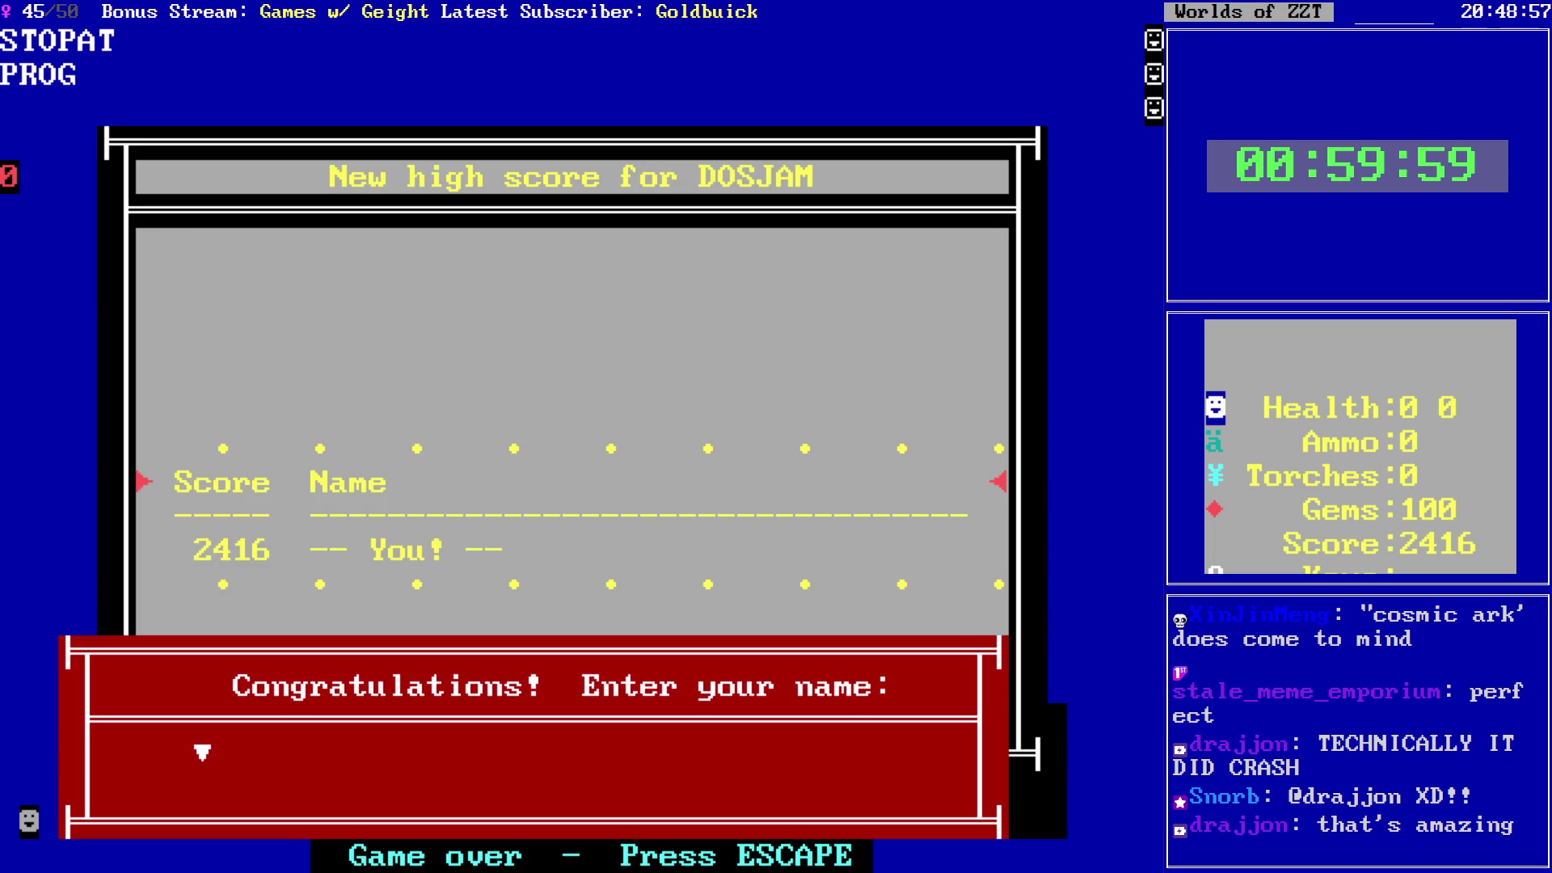
key(Return)
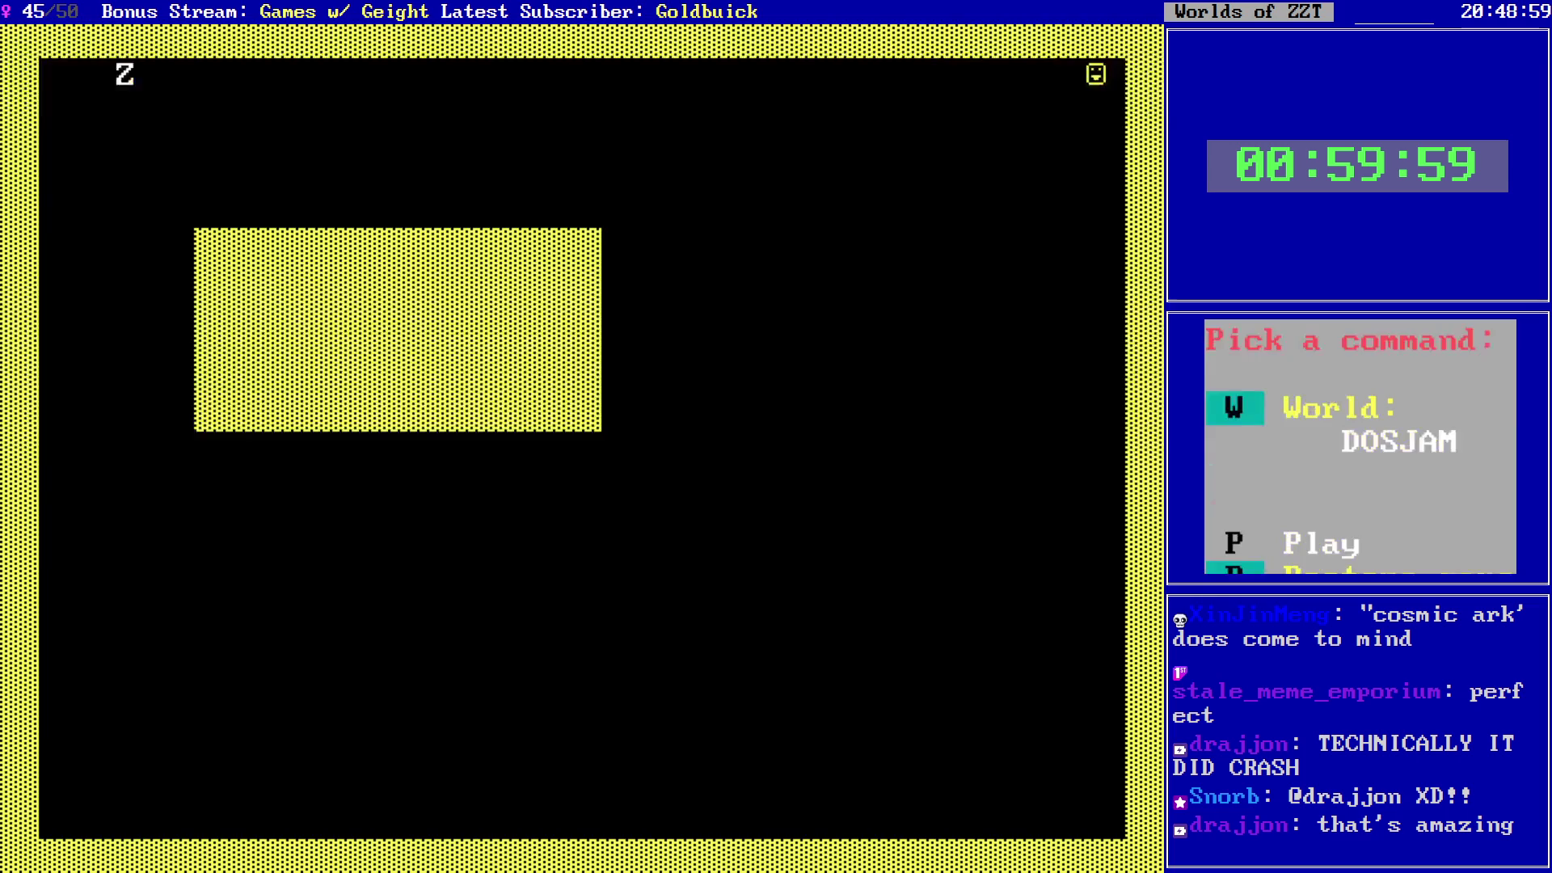
key(p)
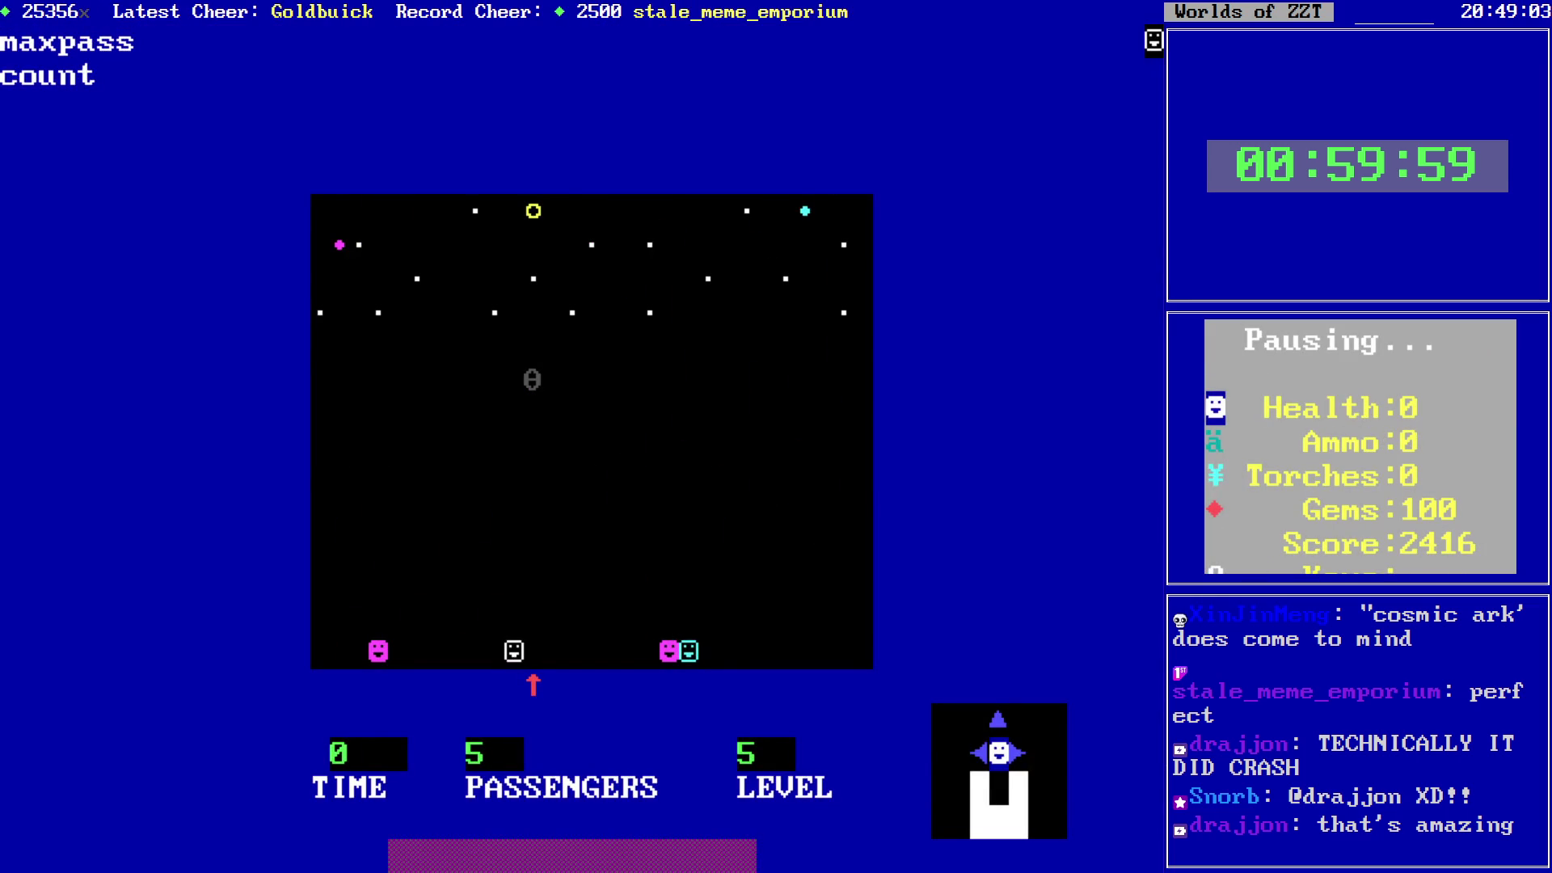
key(Up)
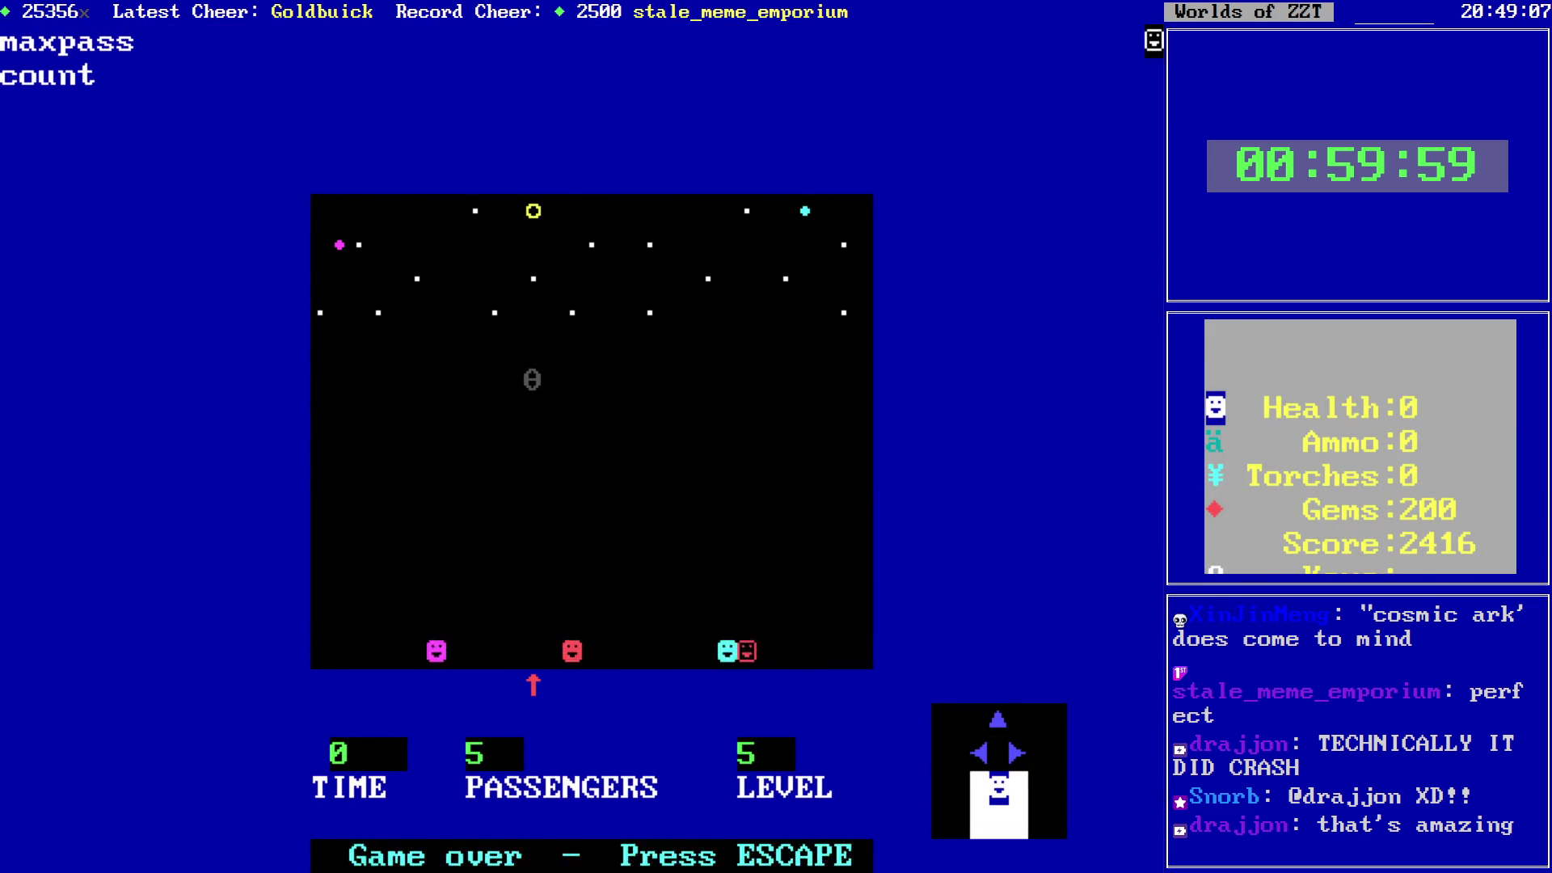
key(Escape)
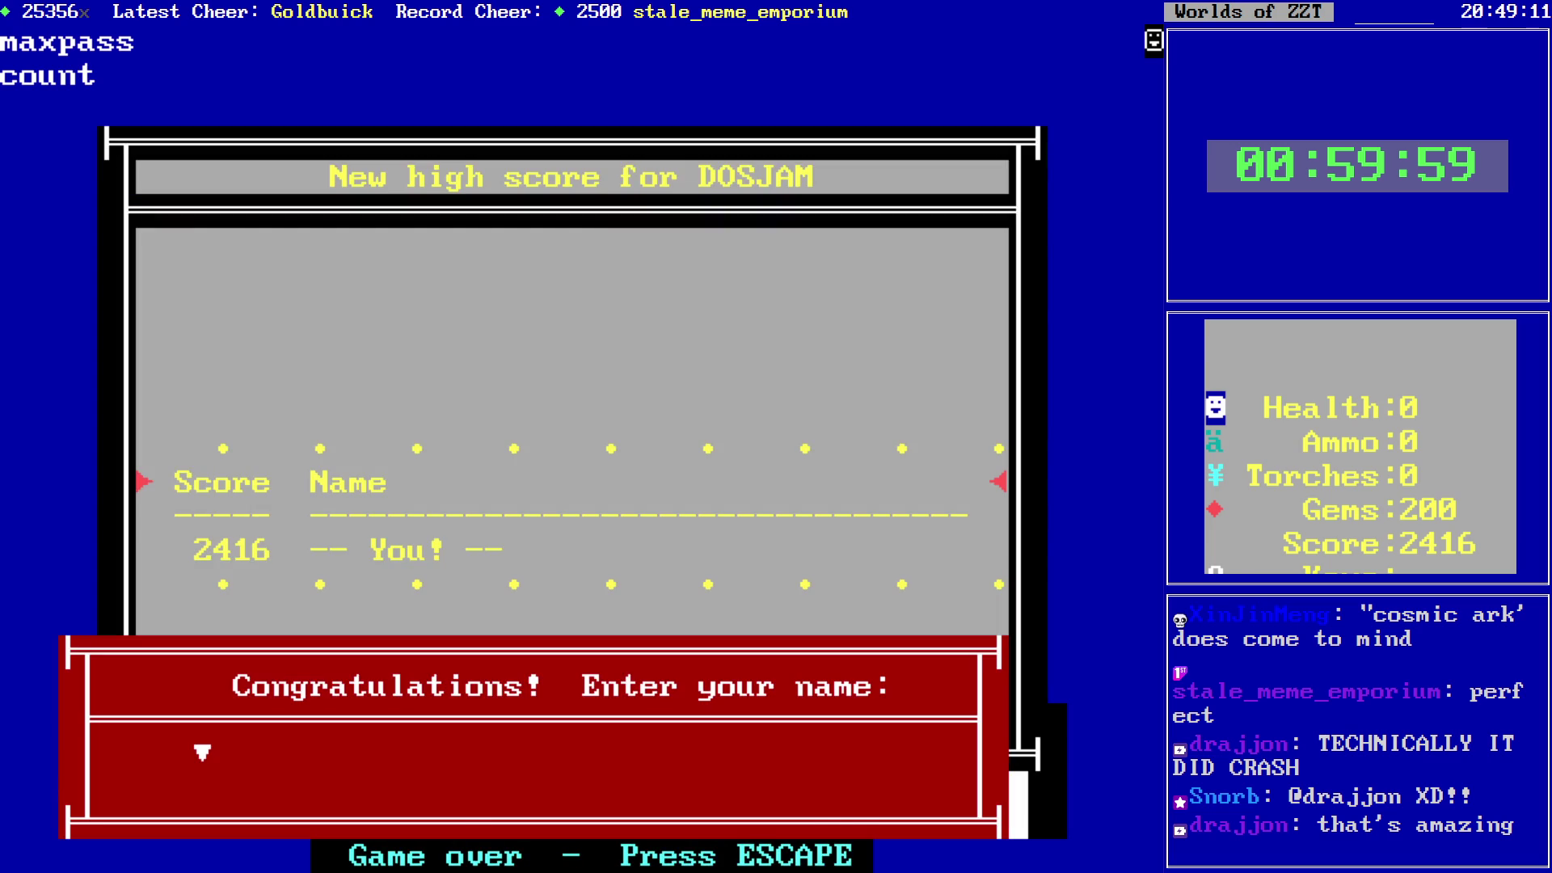
key(Return)
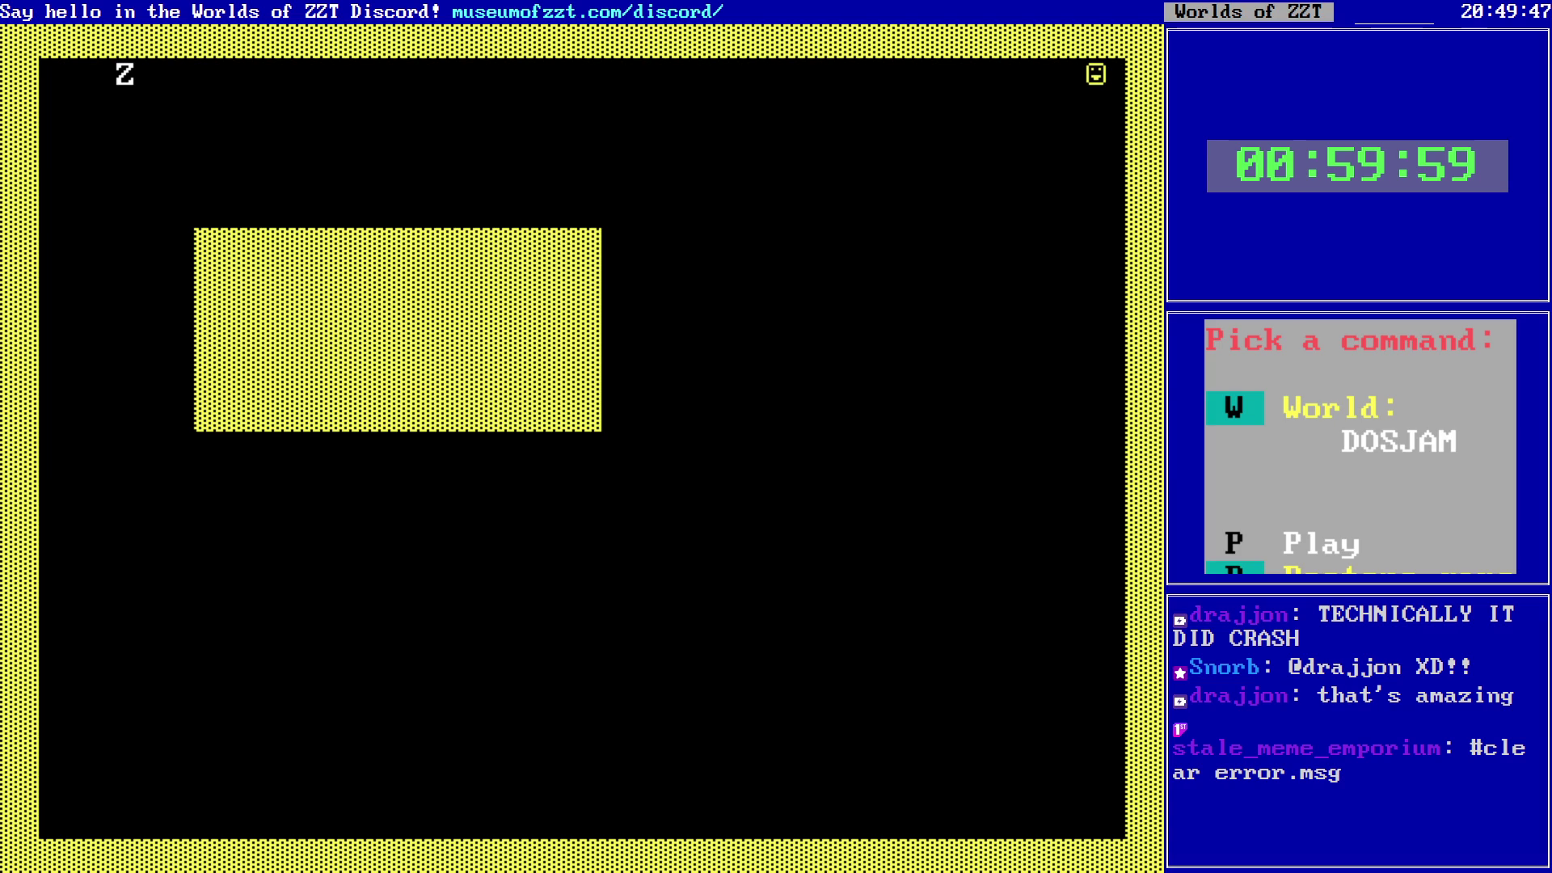
- Reload DOSJAM from the worlds list and start a fresh run, declining to end the game
key(p)
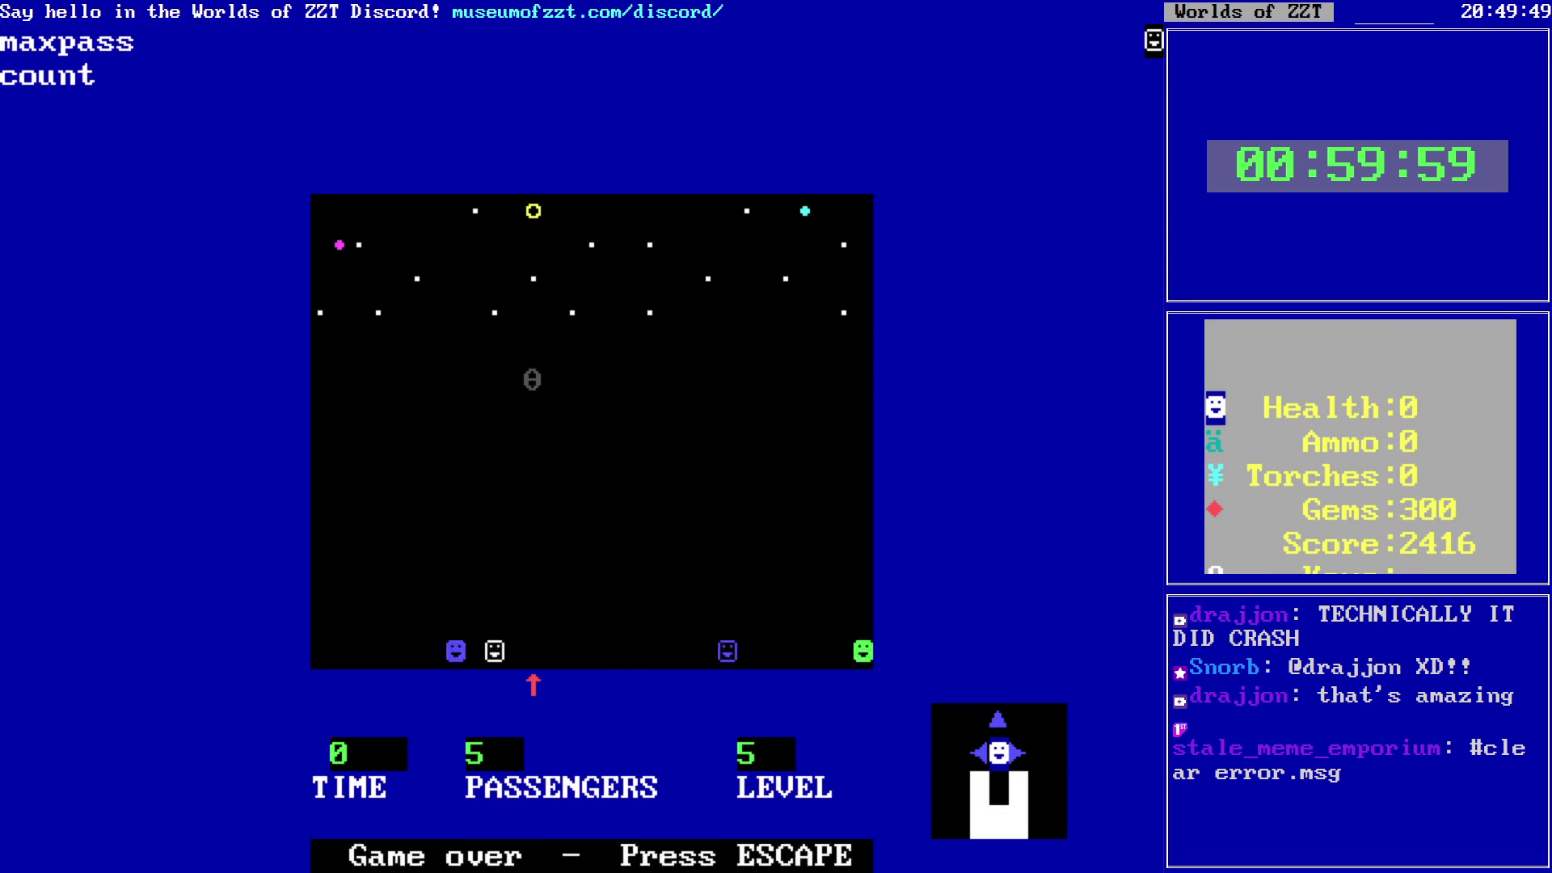
key(Escape)
key(Return)
key(w)
key(Return)
key(p)
key(Up)
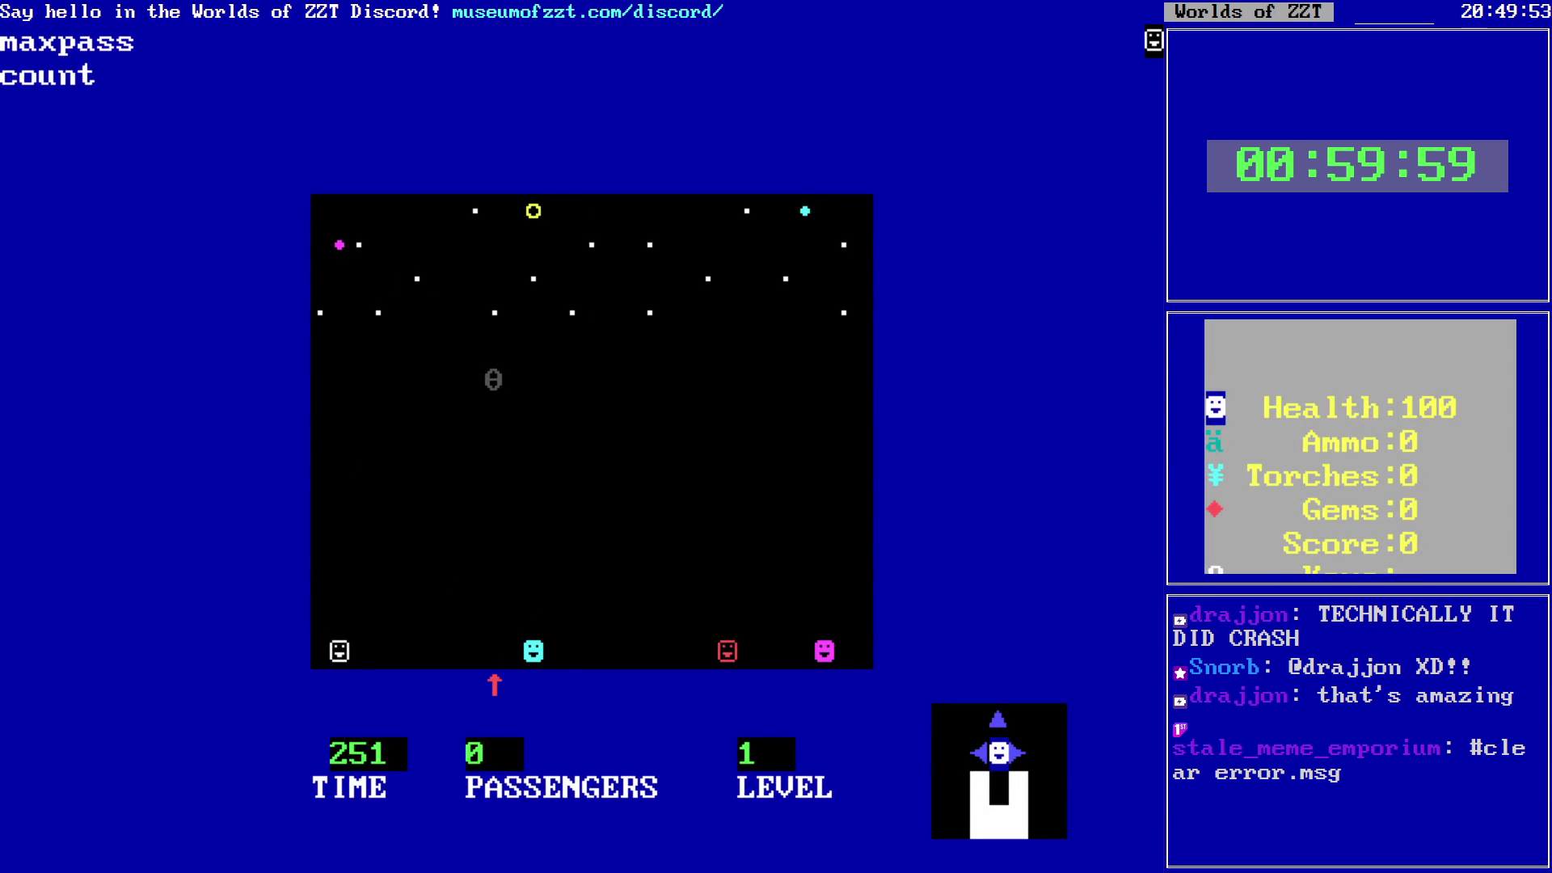
key(Escape)
key(n)
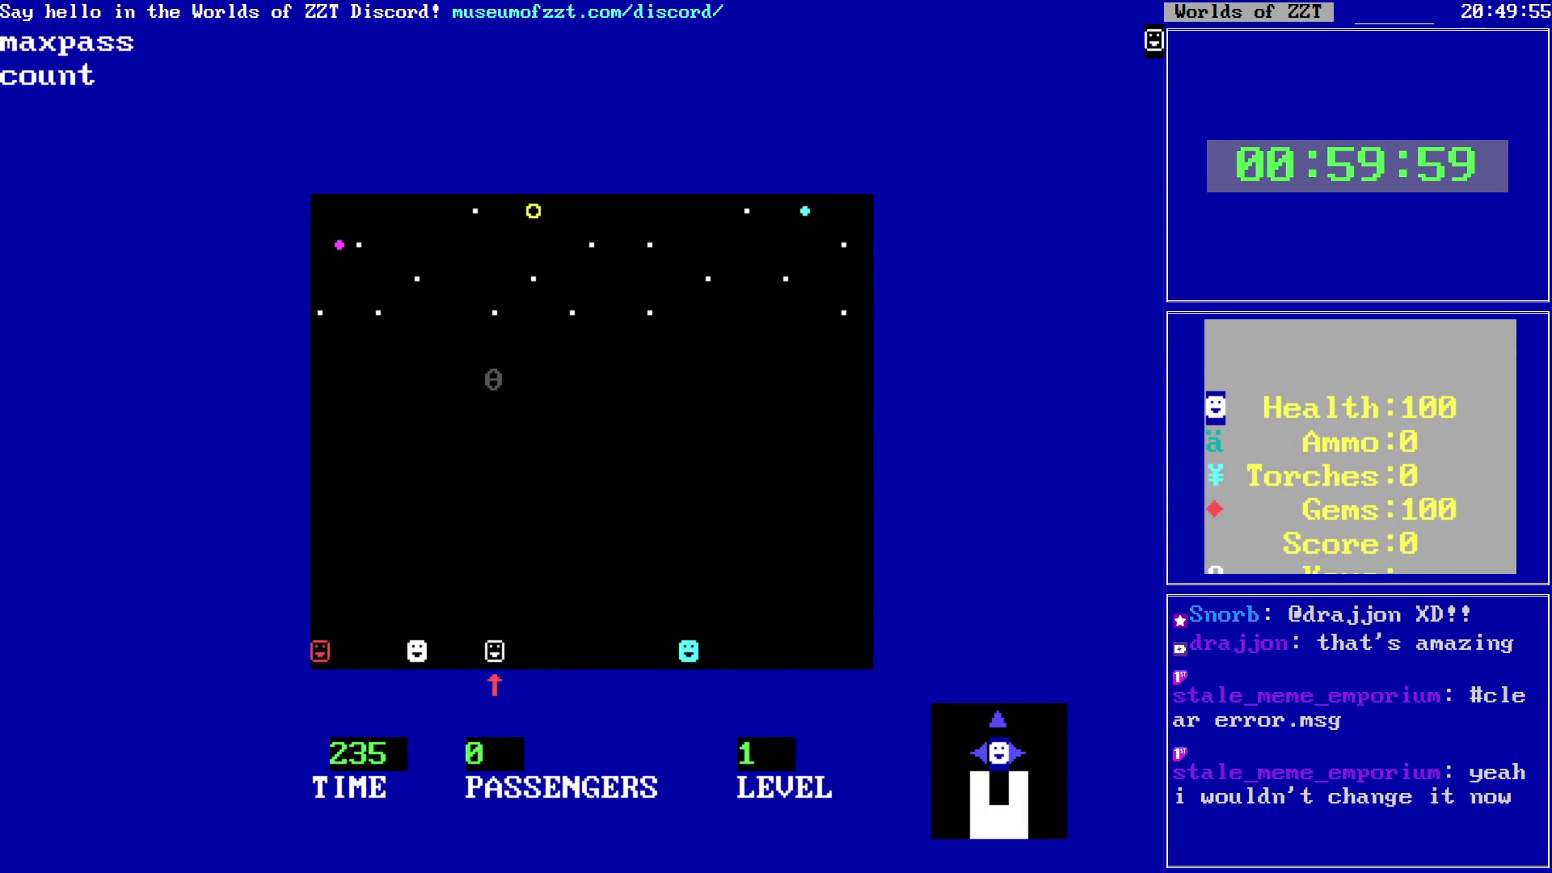
- Beam up three level 1 passengers and steer the bus to the requested stop, reaching score 243
key(Up)
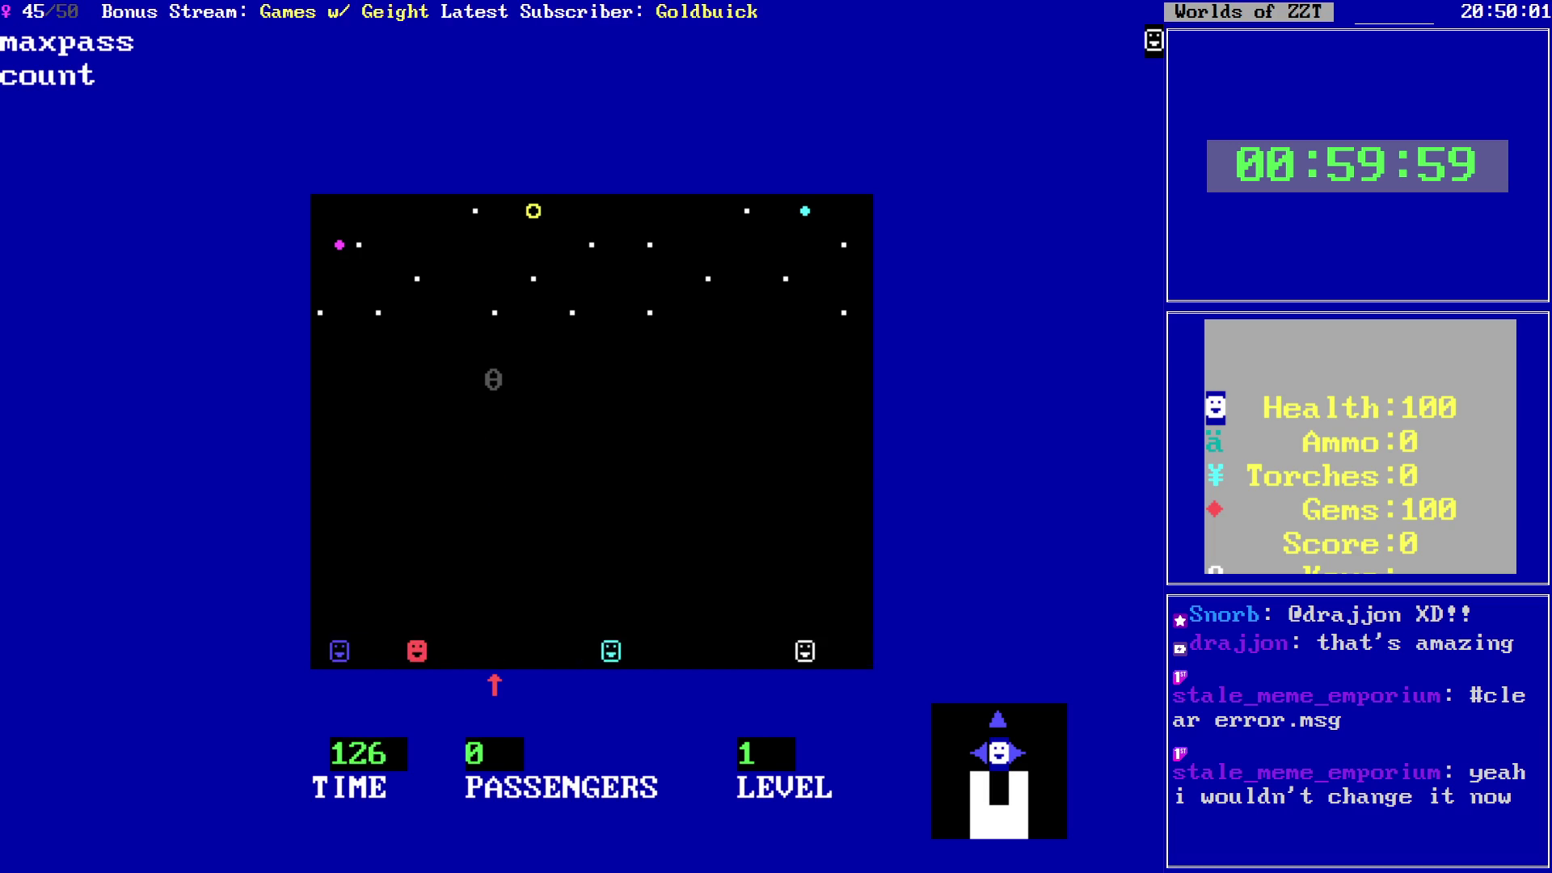
key(Up)
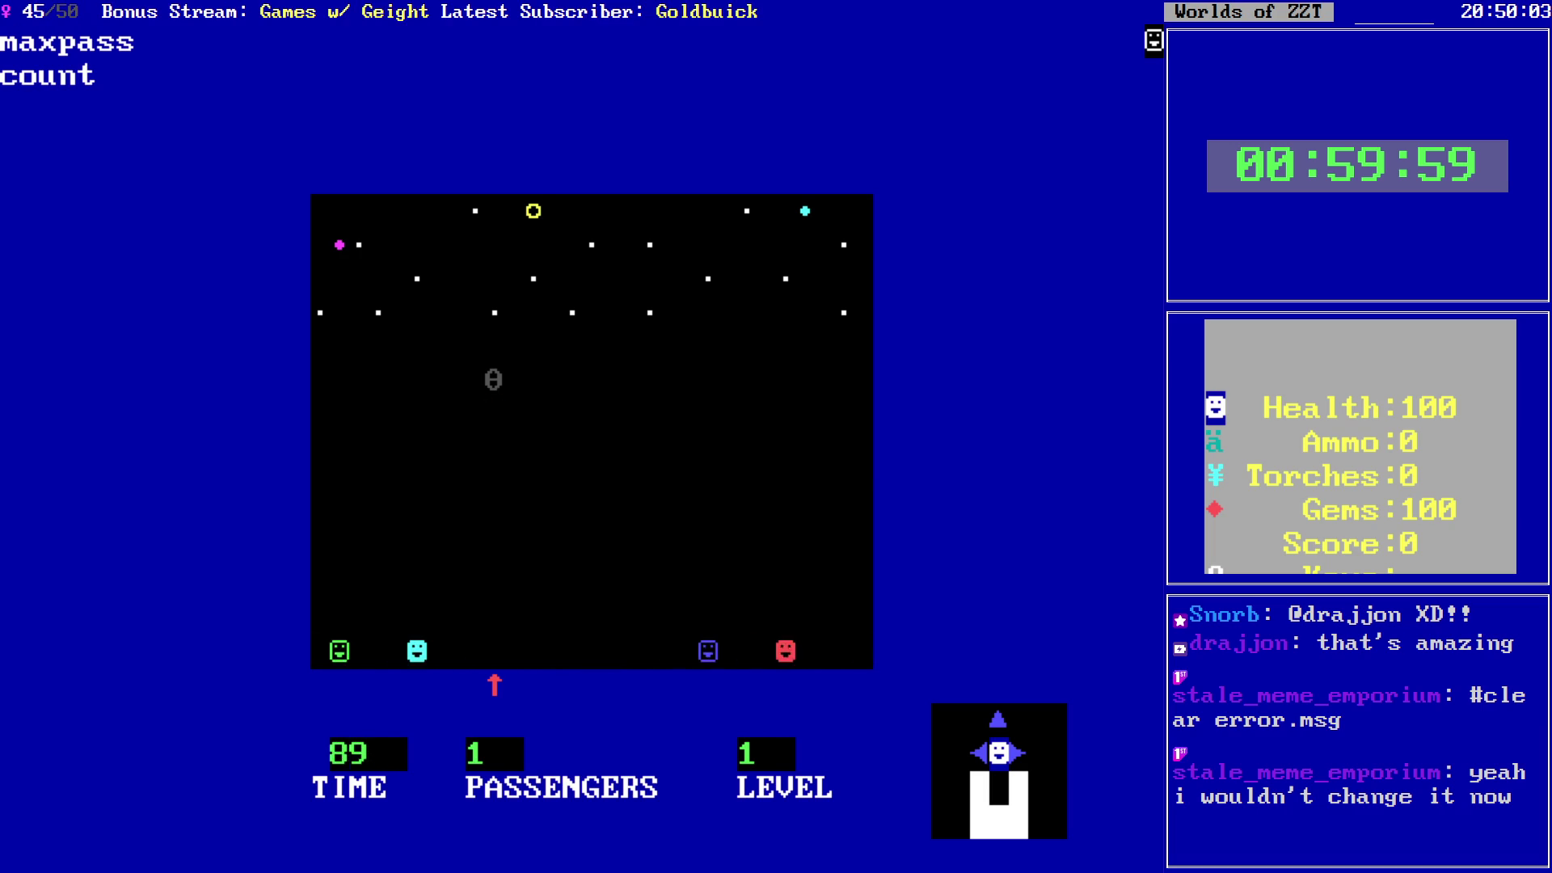
key(Up)
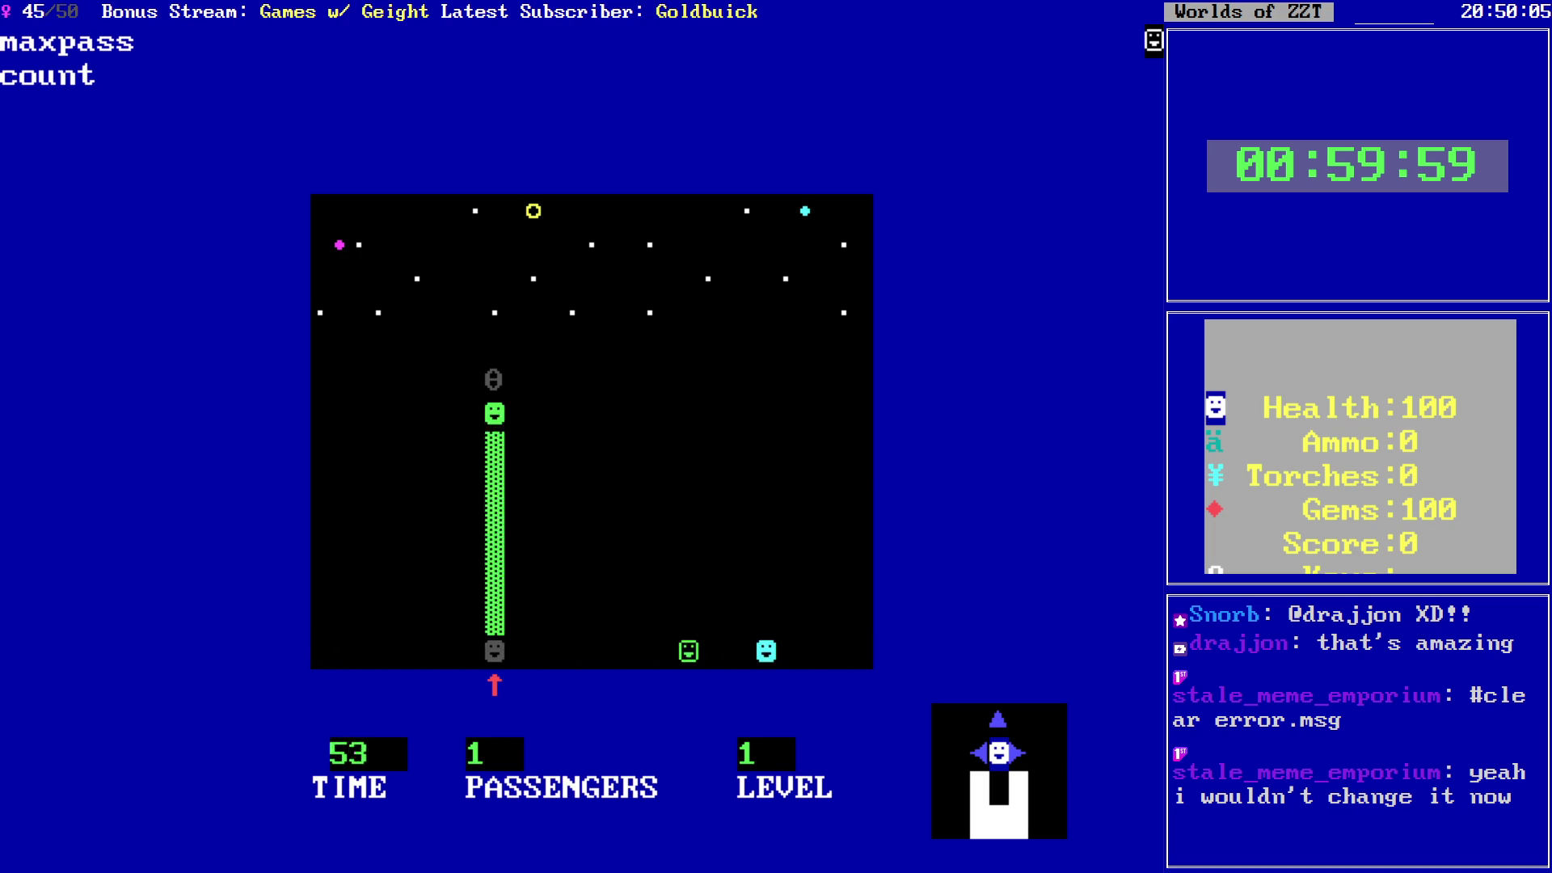
key(Up)
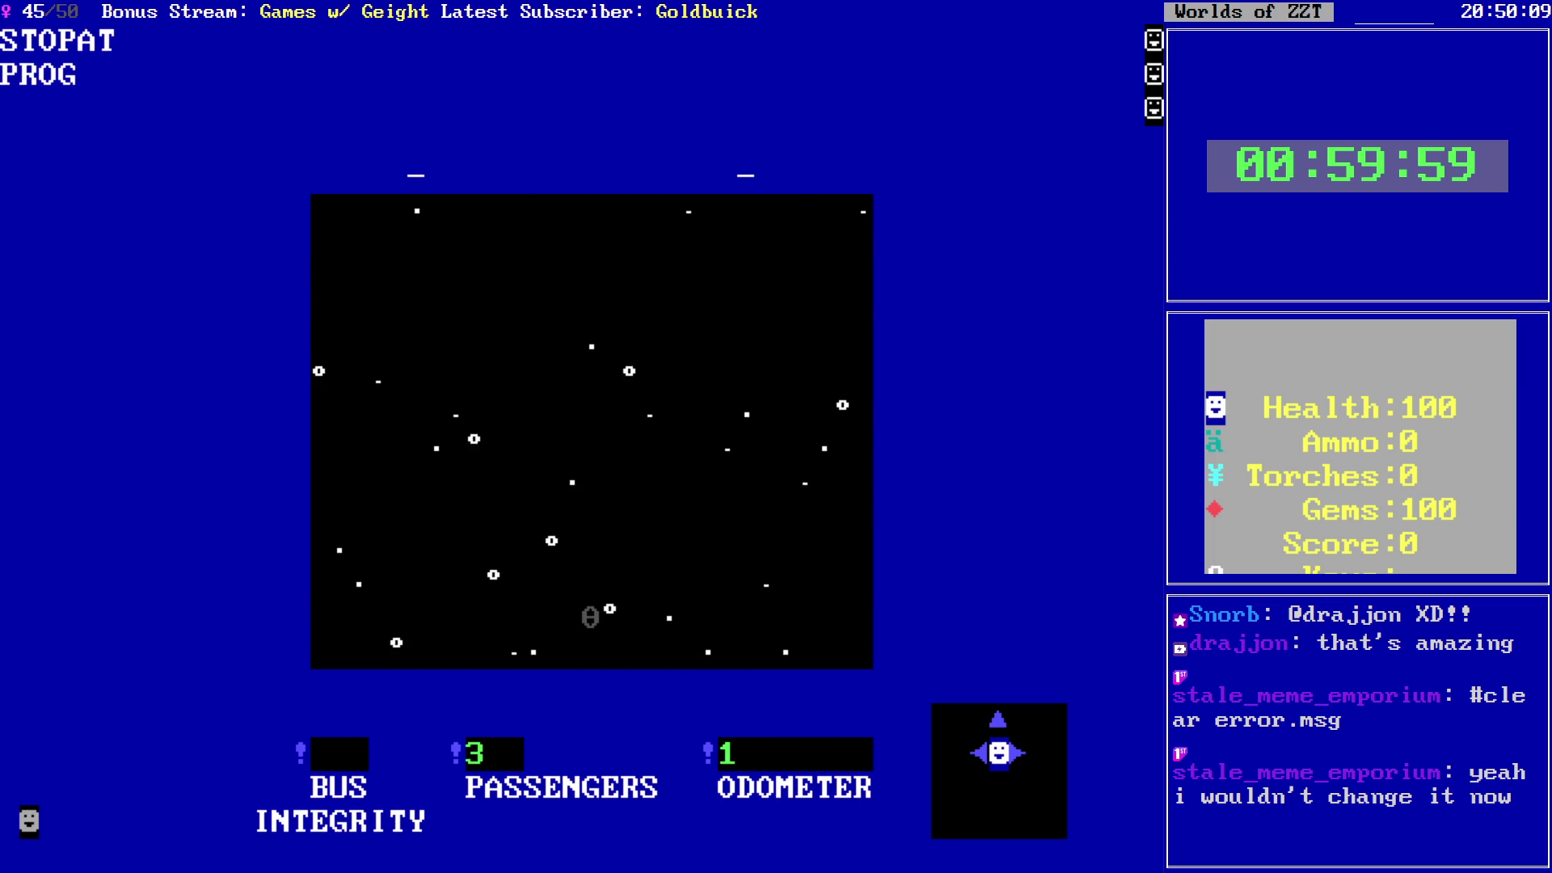
key(Left)
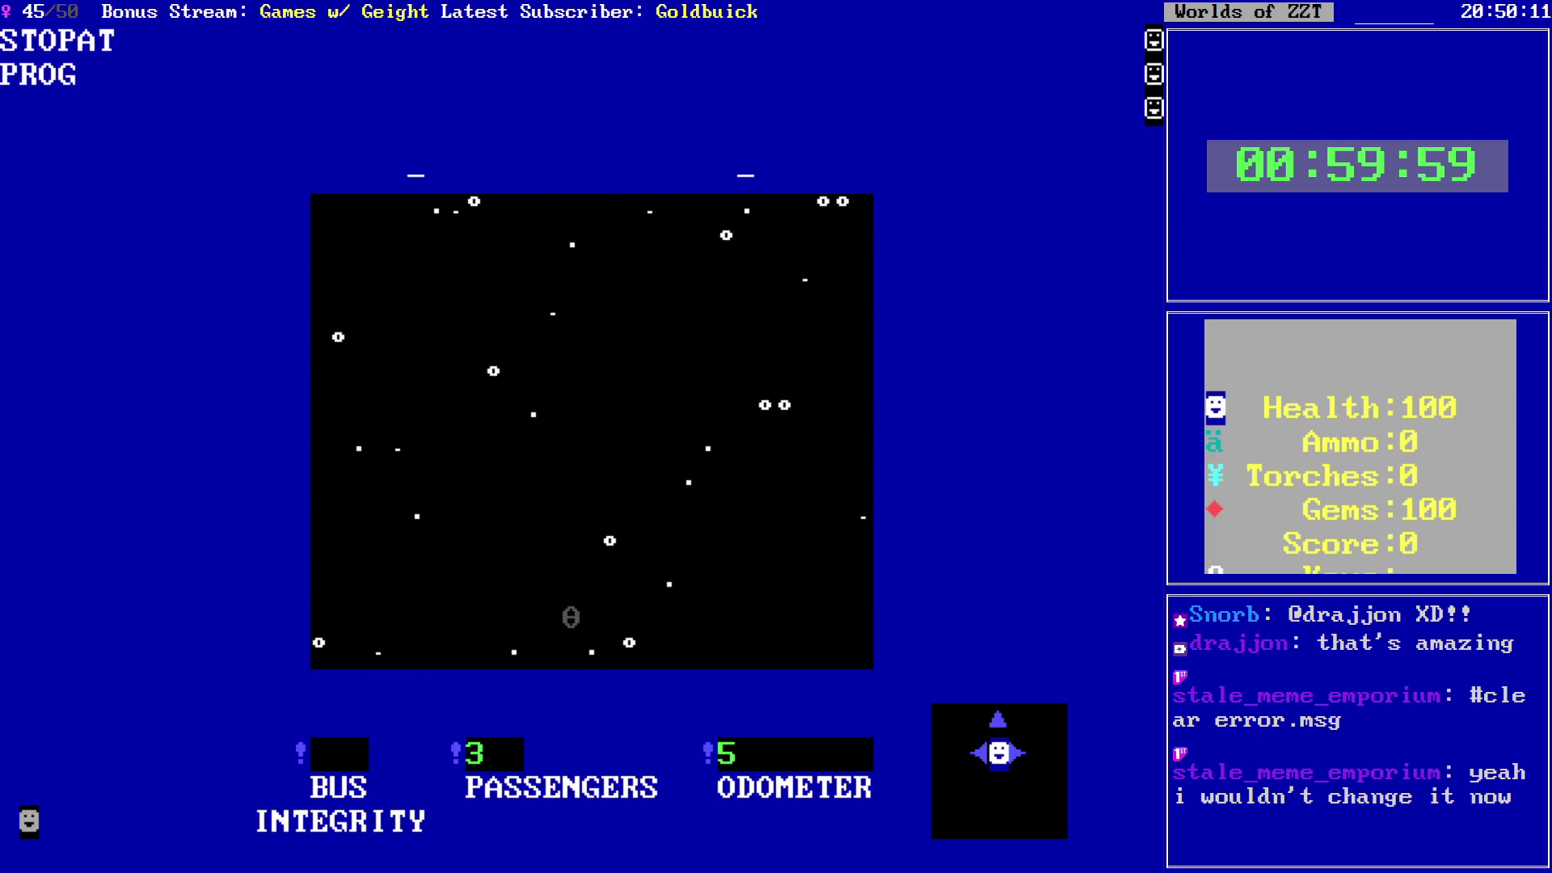
key(Right)
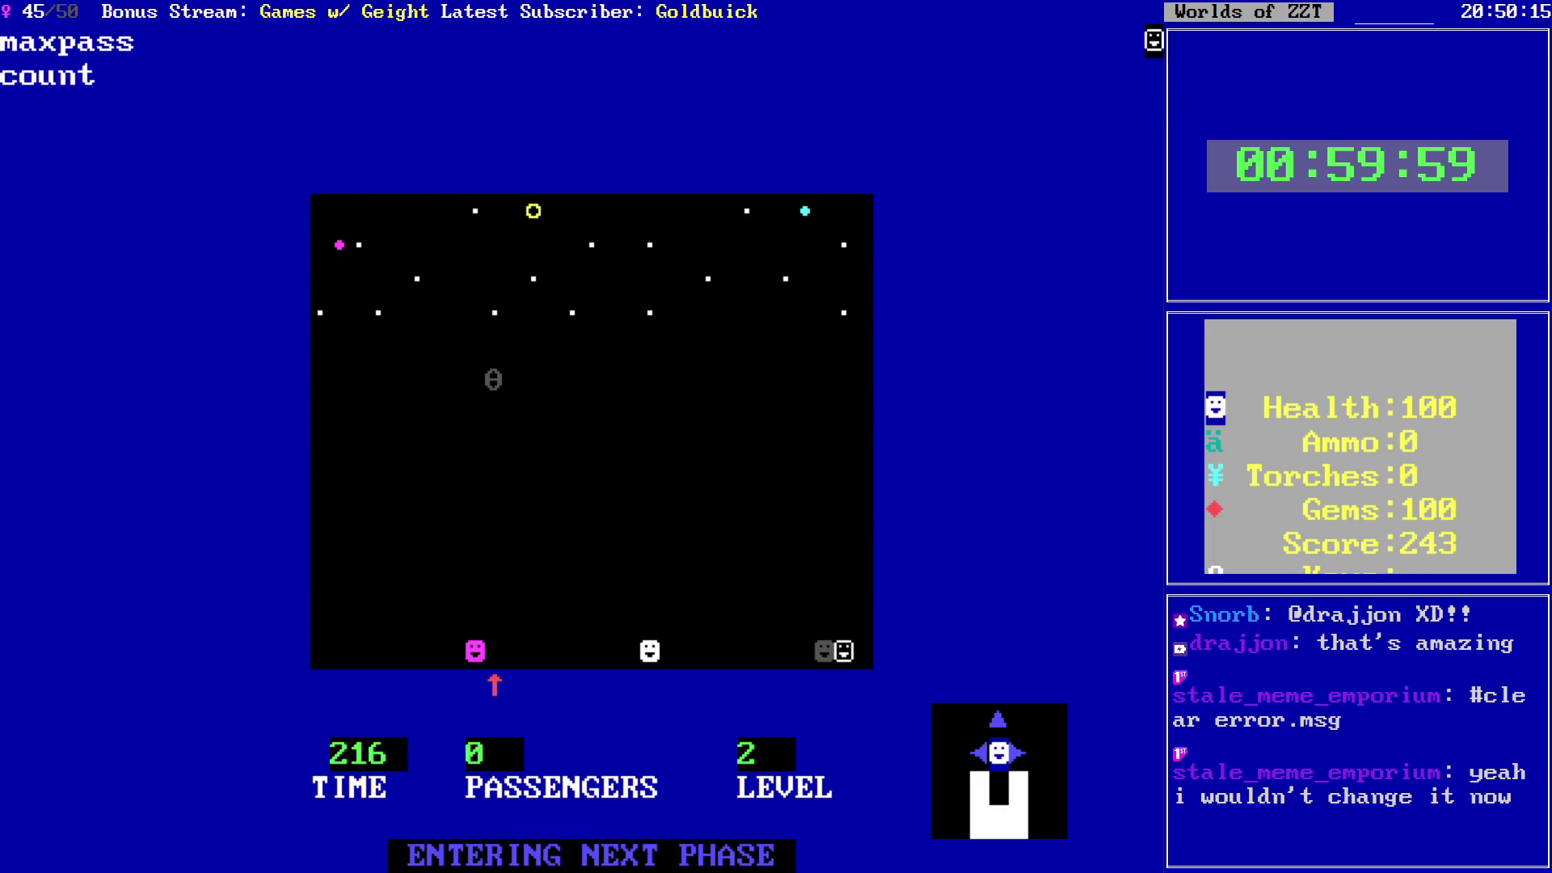
- Beam up four passengers on the level 2 pickup board
key(Up)
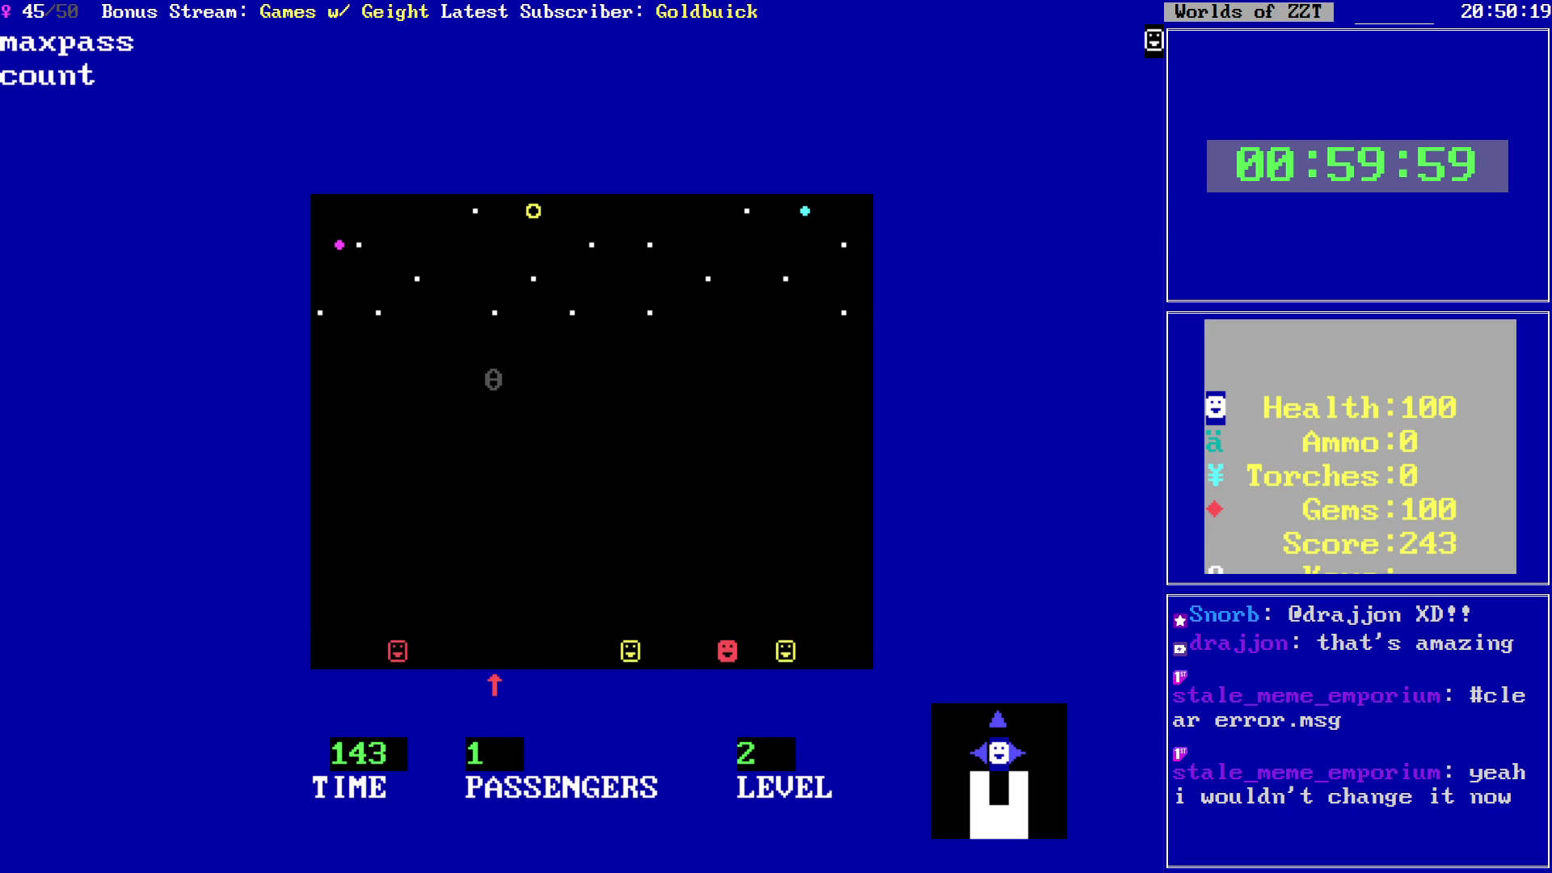
key(Up)
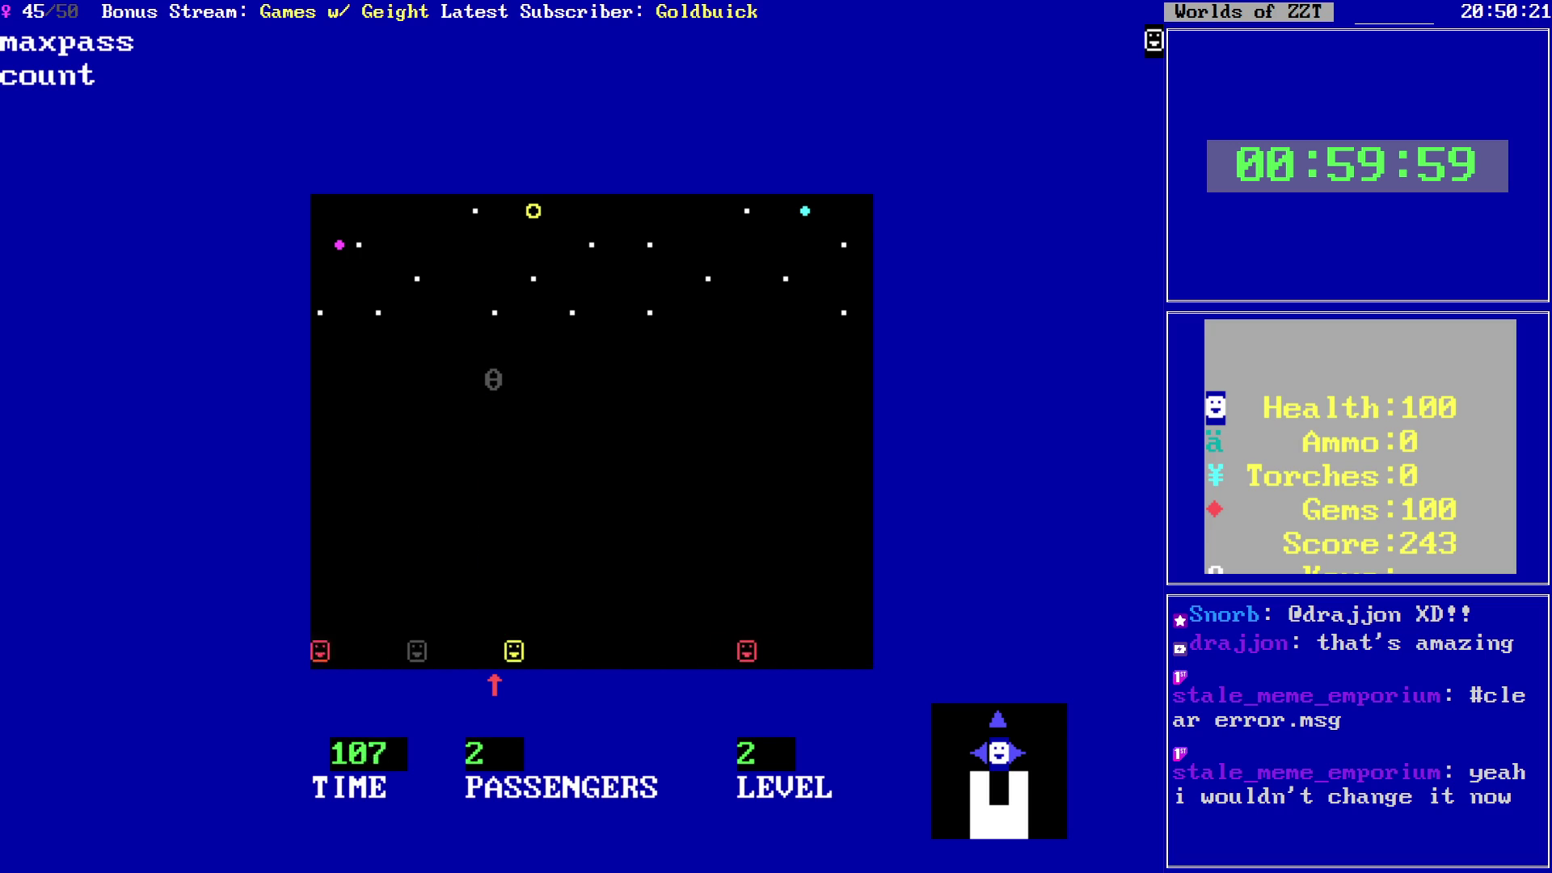
key(Up)
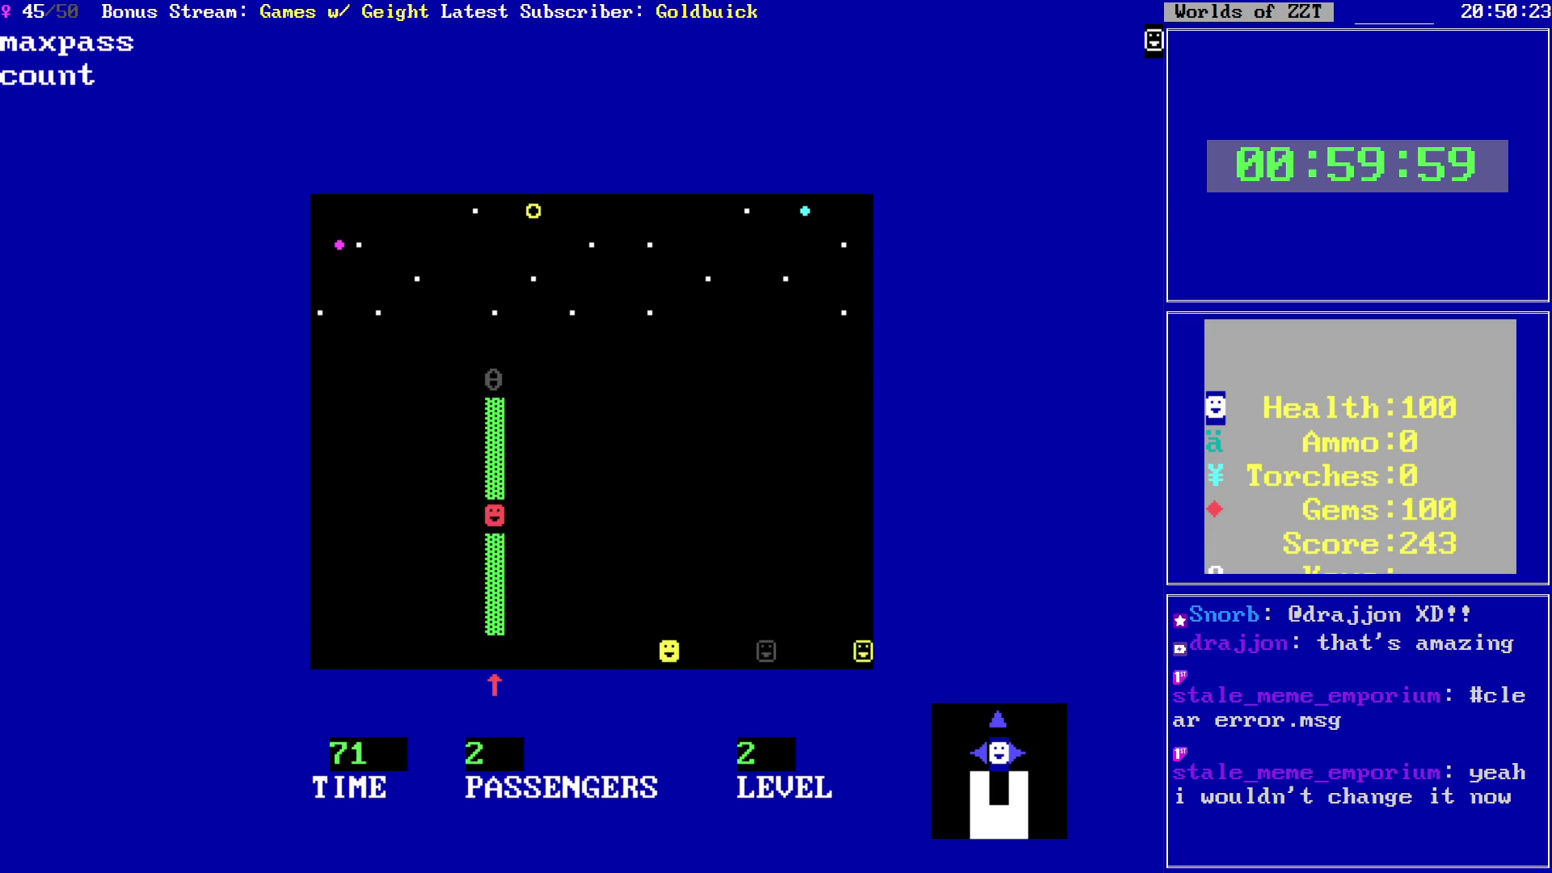
key(Up)
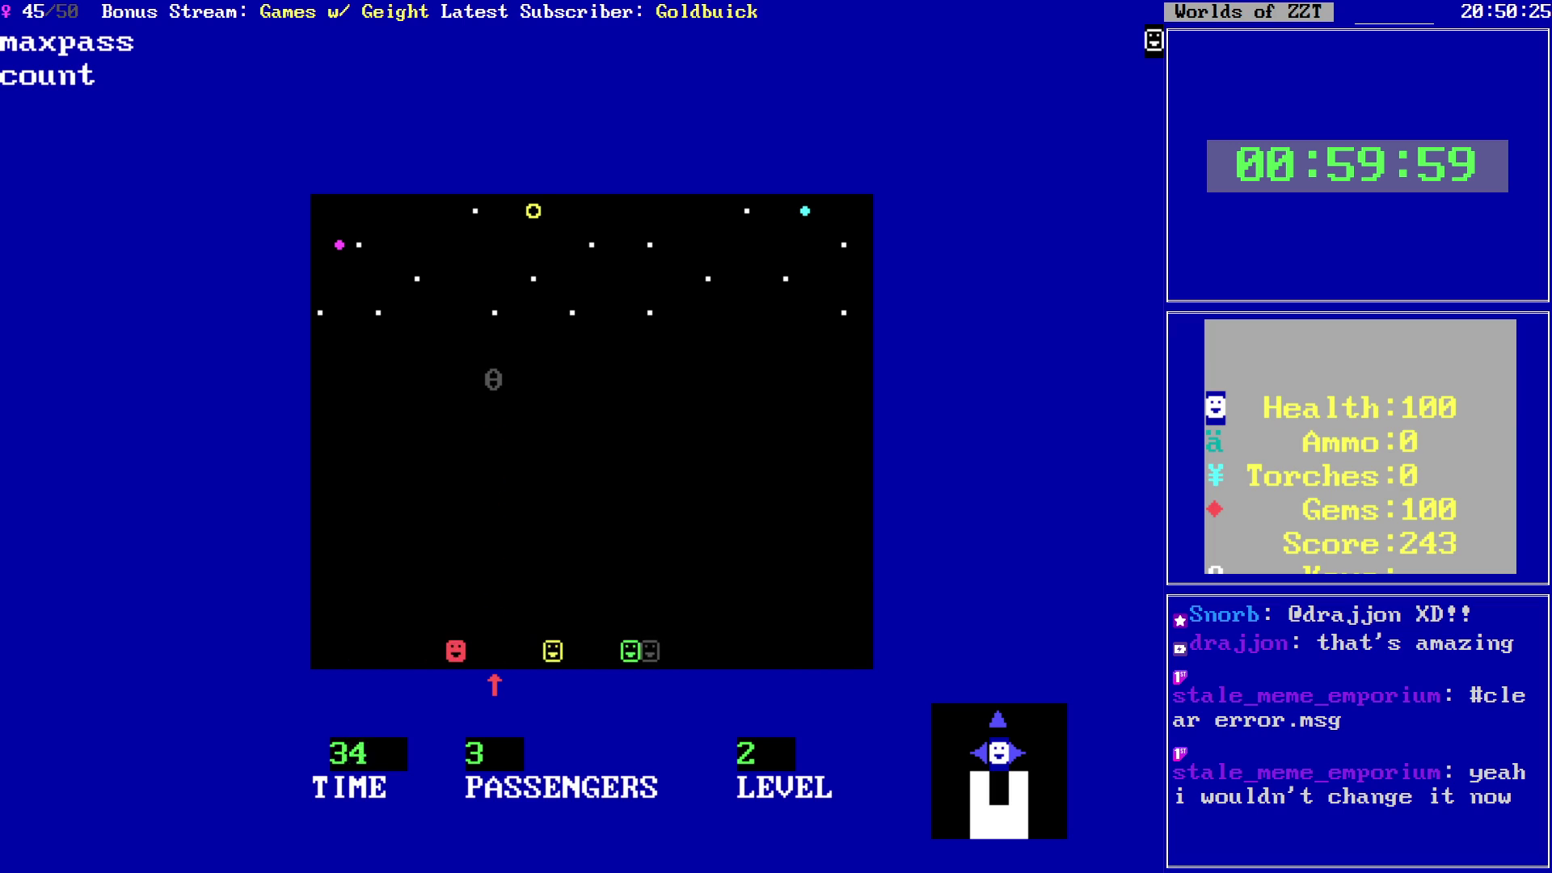
key(Up)
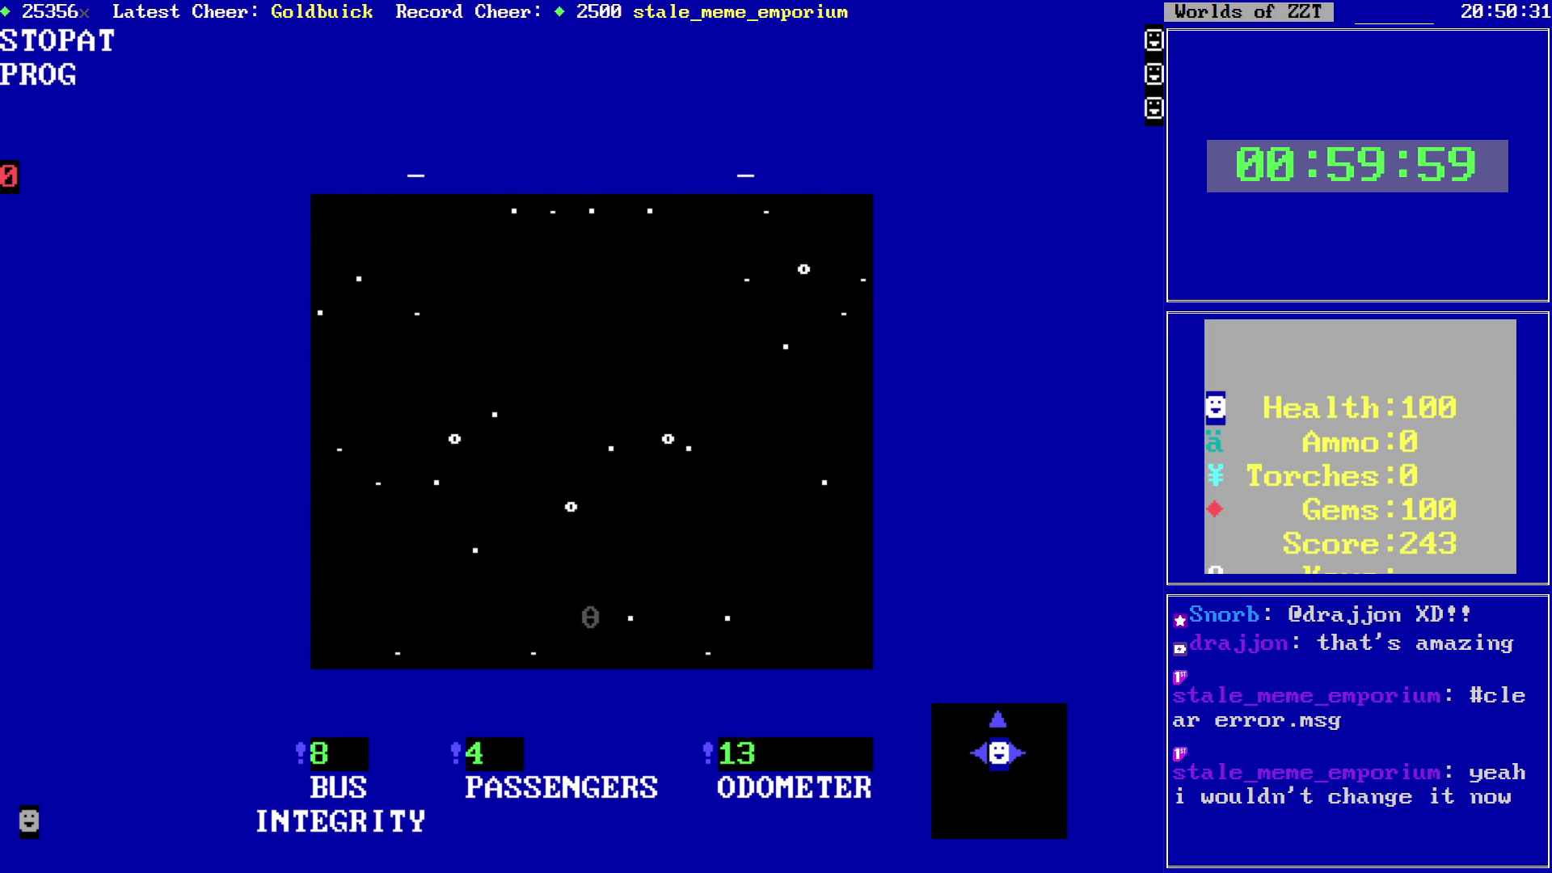
- Weave the bus past obstacles until integrity drops to 2 and the 'Bad command CRASH' error opens
key(Left)
key(Left)
key(Right)
key(Right)
key(Right)
key(Left)
key(Right)
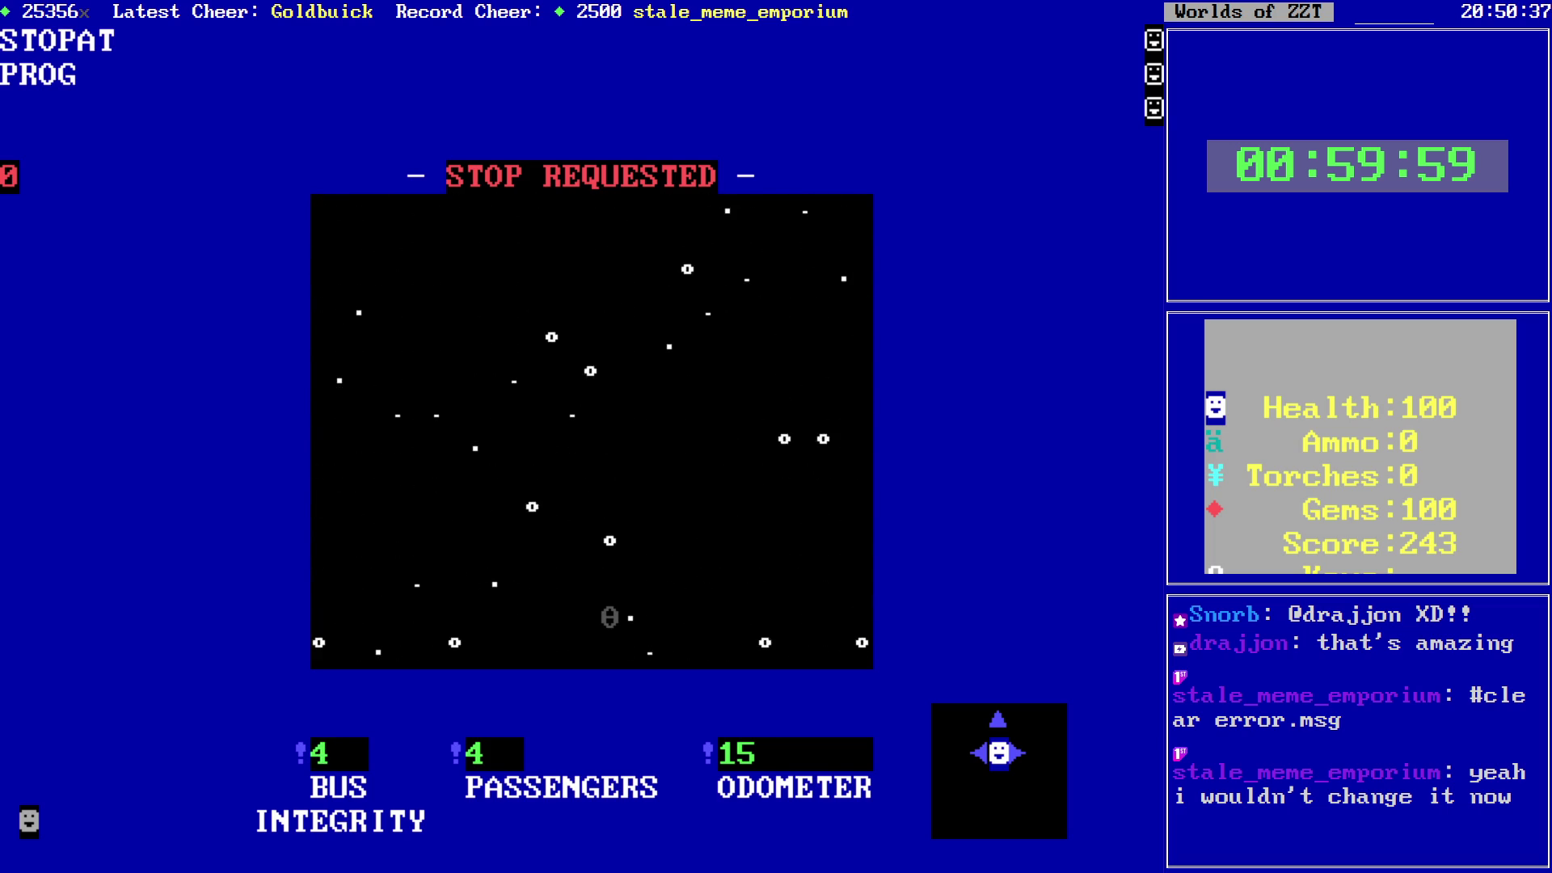
key(Left)
key(Right)
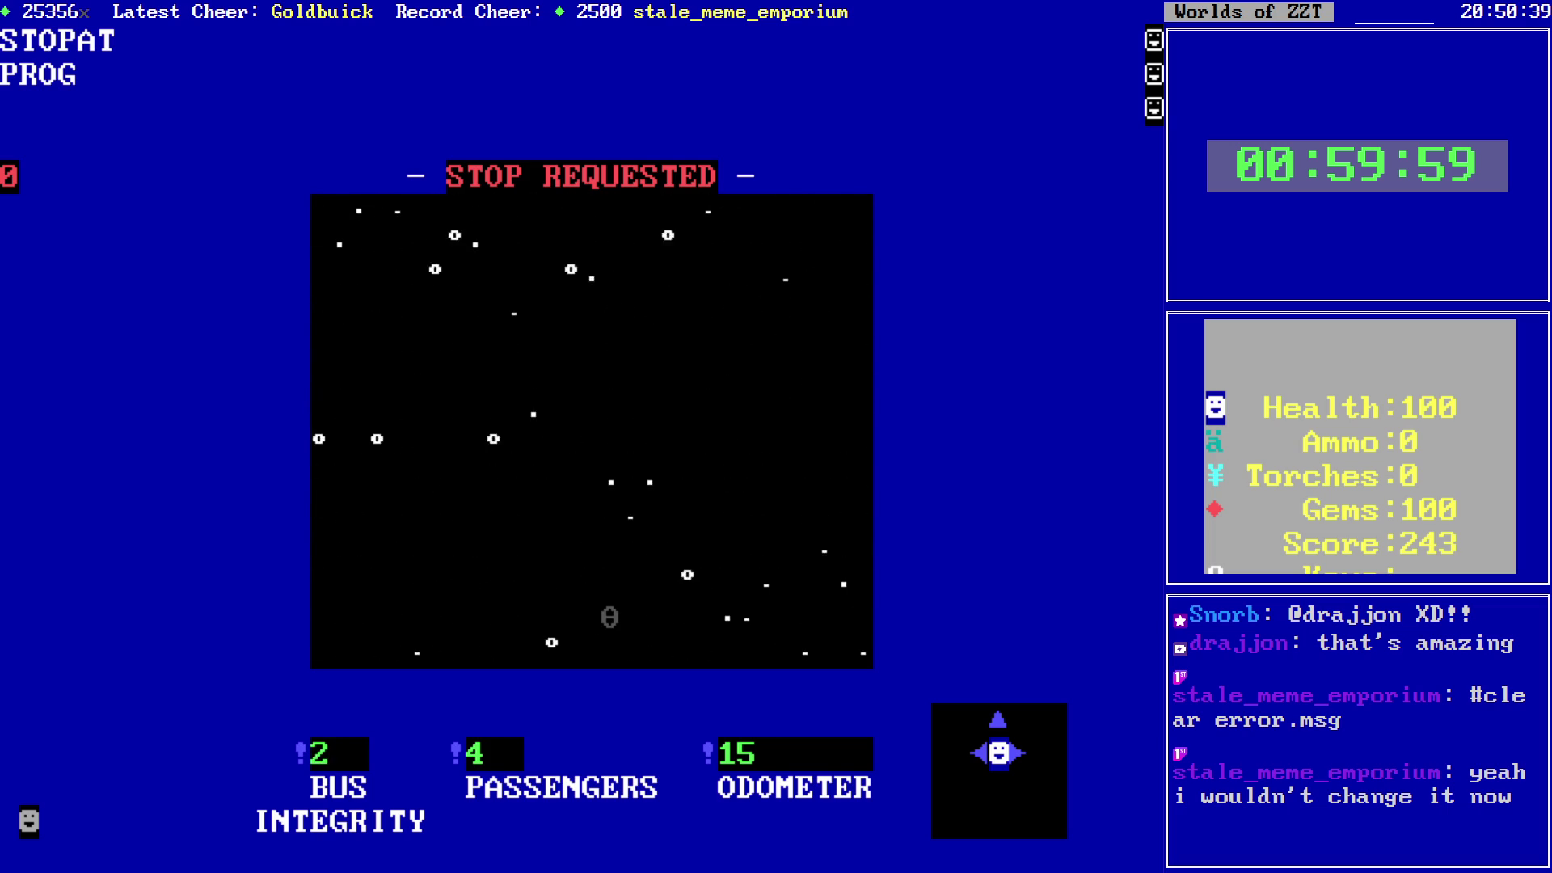
key(Left)
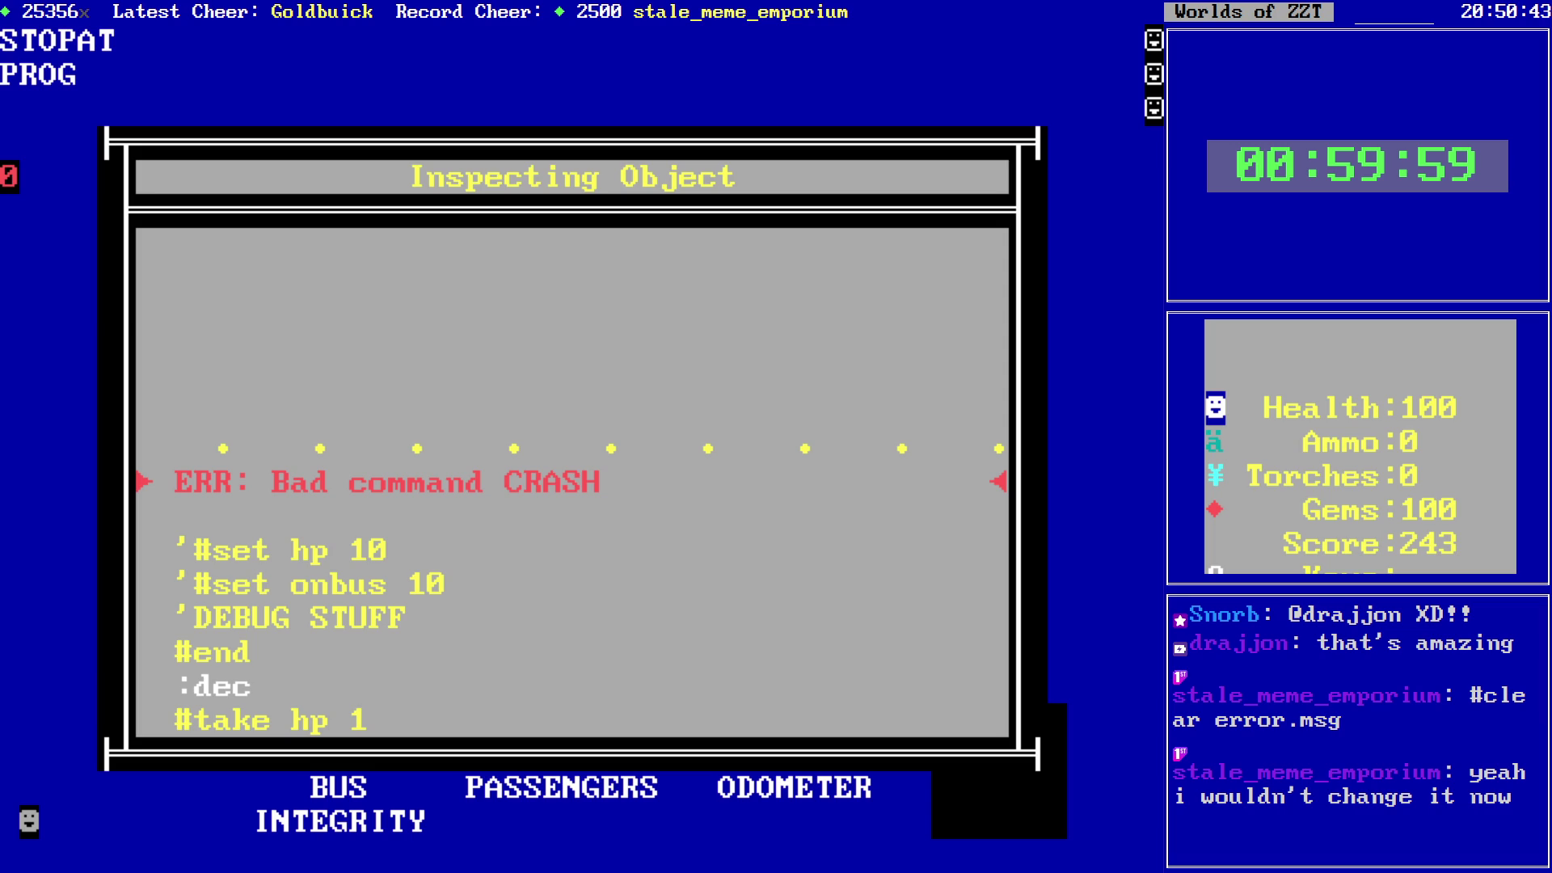
- Dismiss the CRASH errors, fired message and high-score prompt, then open the gameover object's code in KevEdit
key(Return)
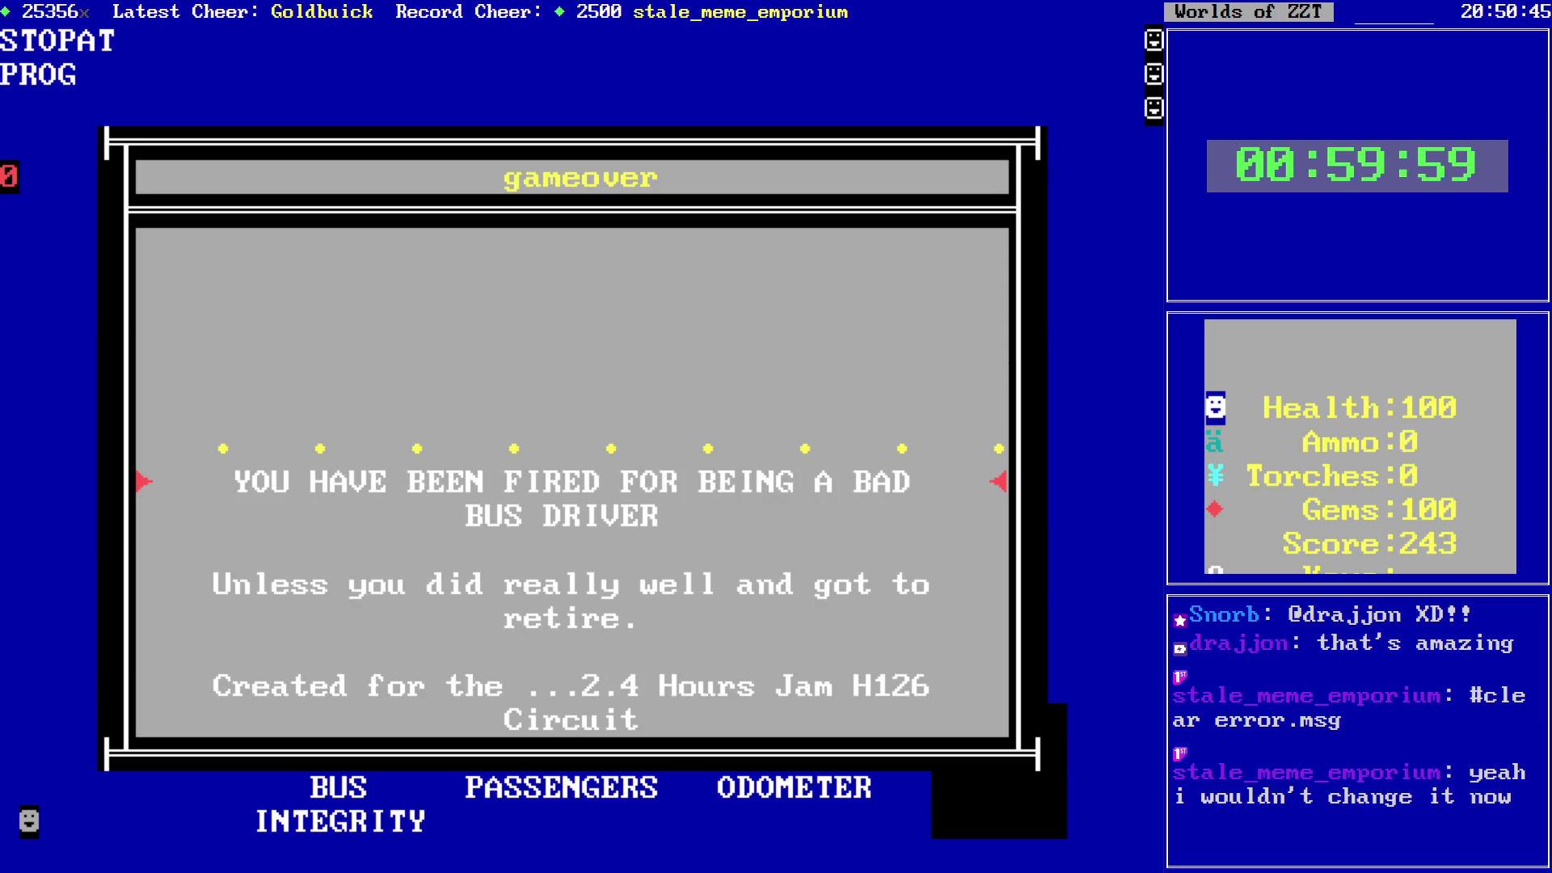
key(Return)
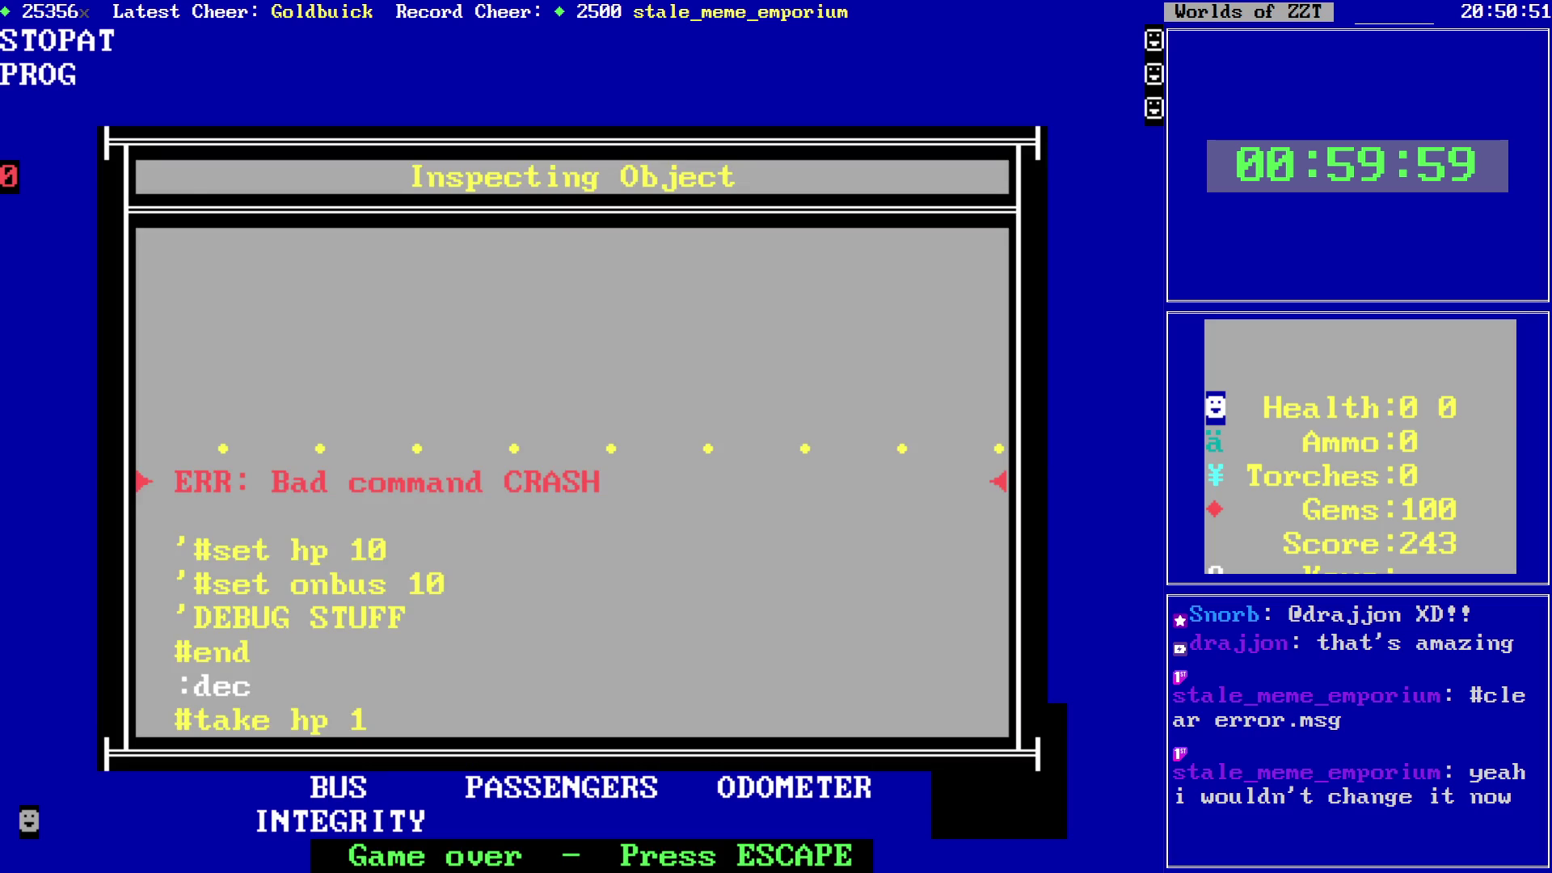
key(Escape)
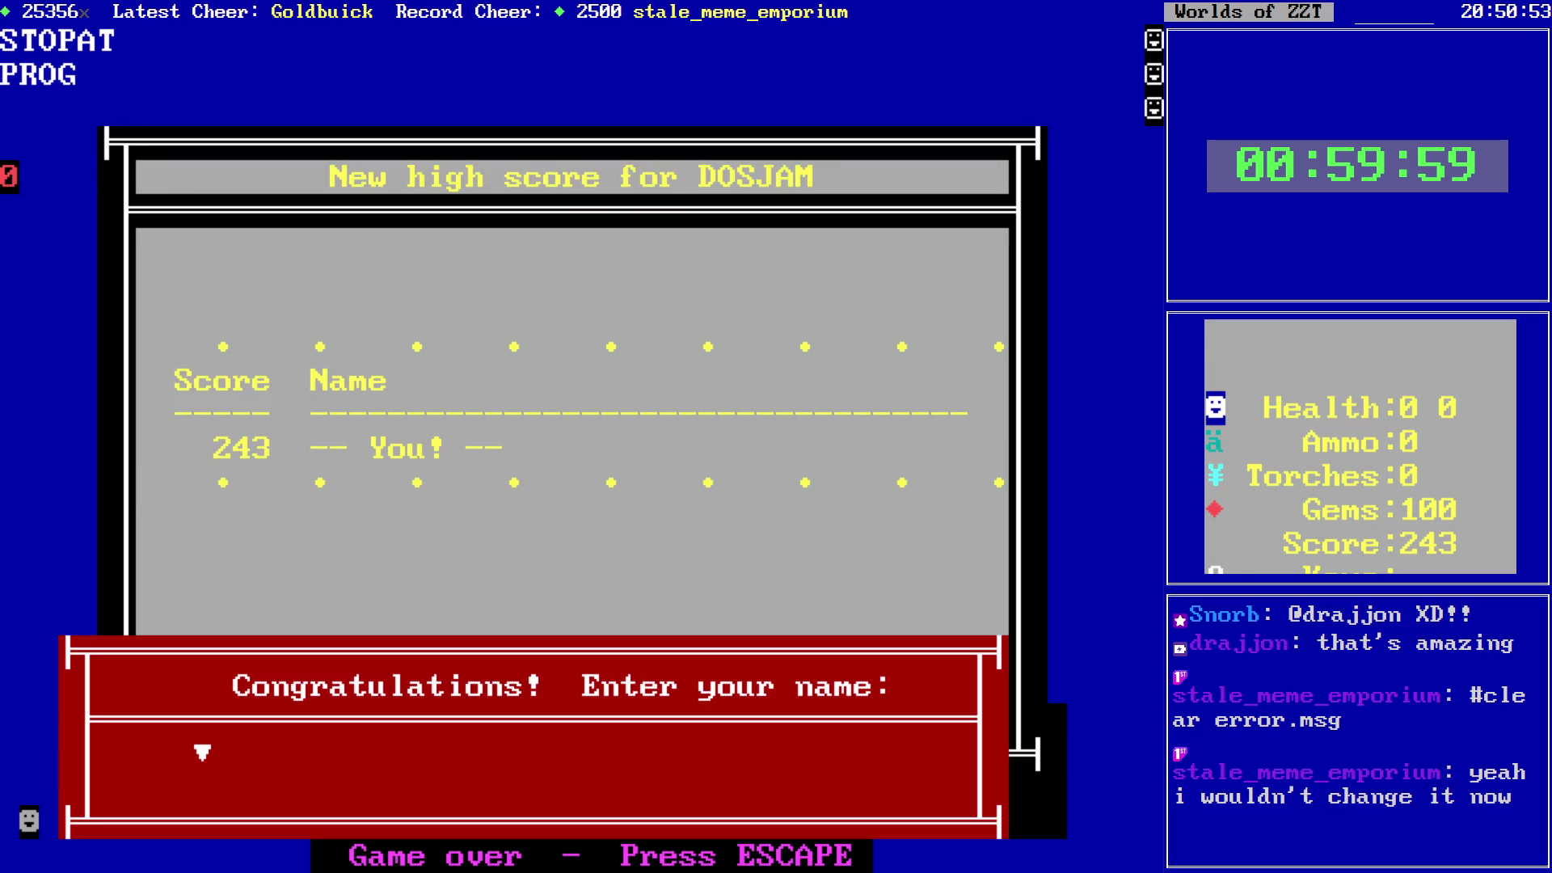
key(Escape)
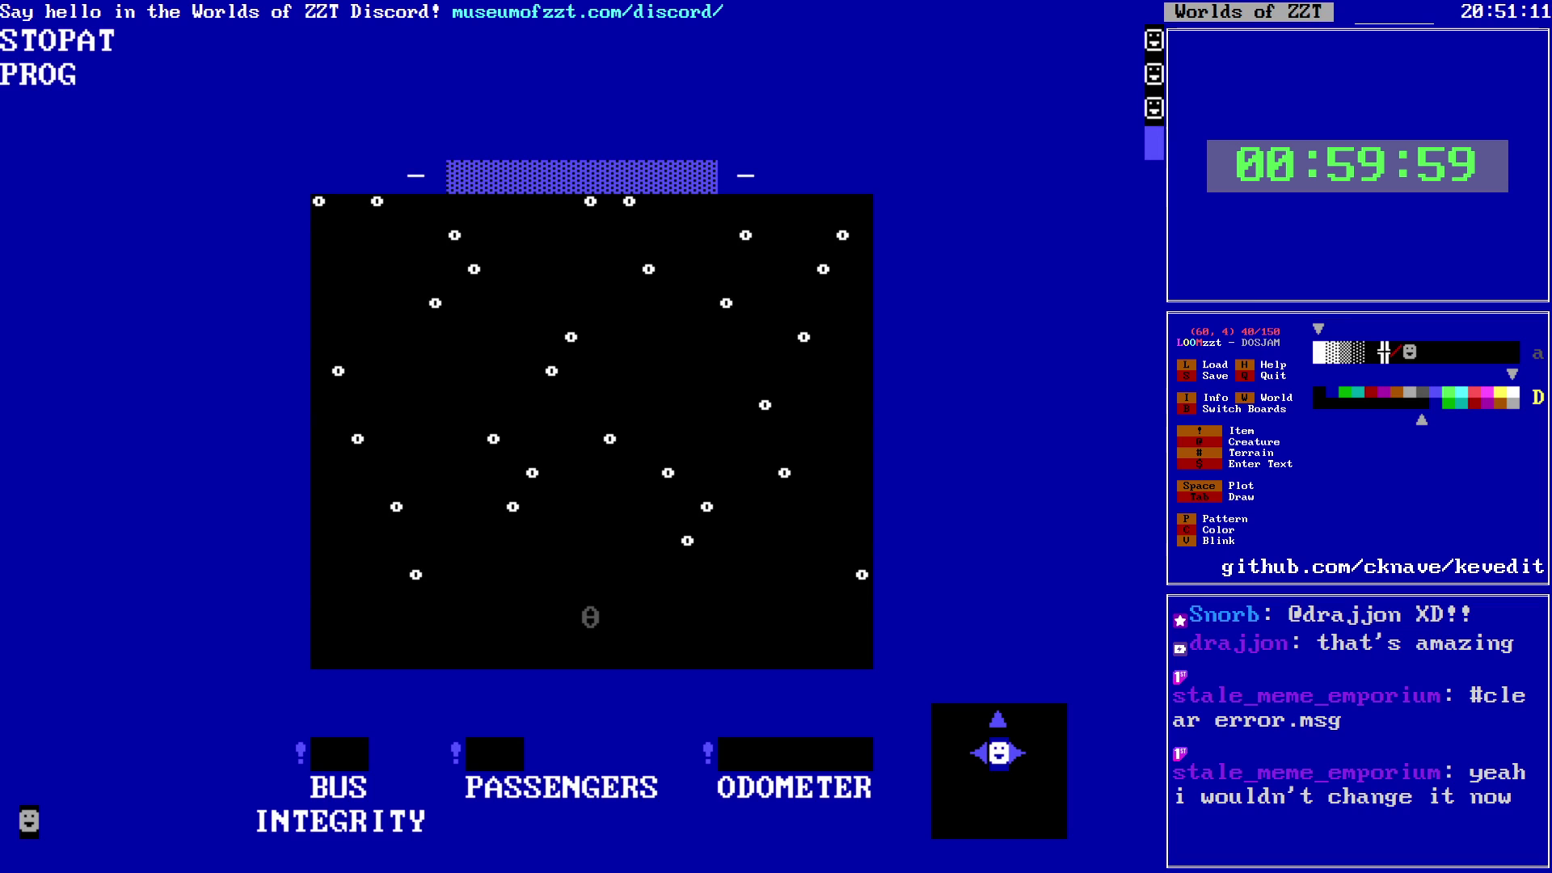
key(Down)
key(Return)
- Insert #clear debug and #clear error.msg lines above the gameover object's fired message
key(Page_Down)
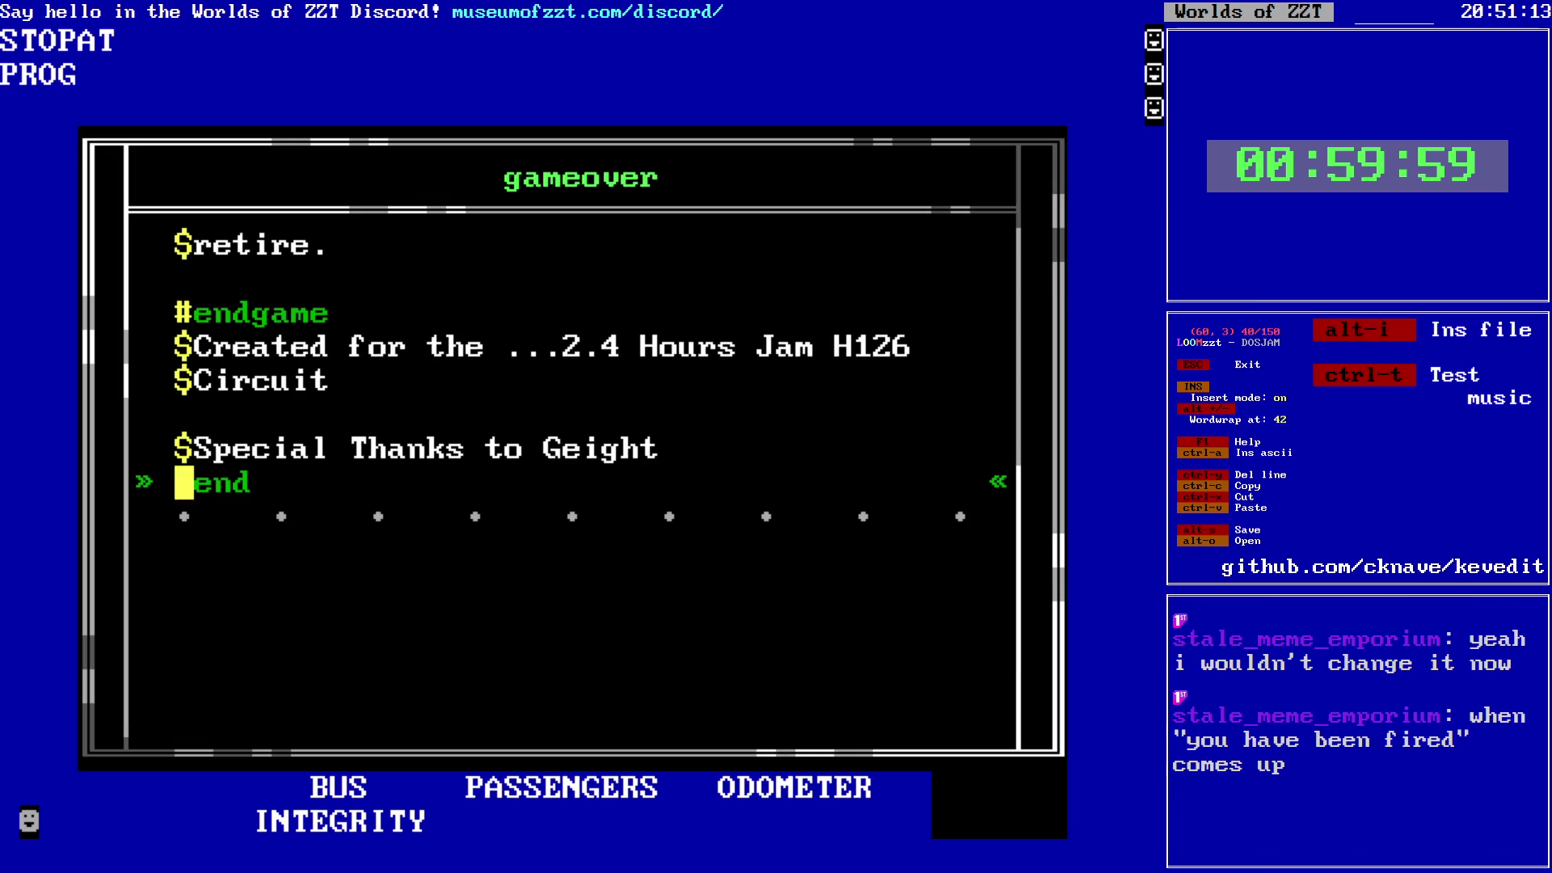
key(Up)
key(Up)
key(Up)
key(Down)
key(Down)
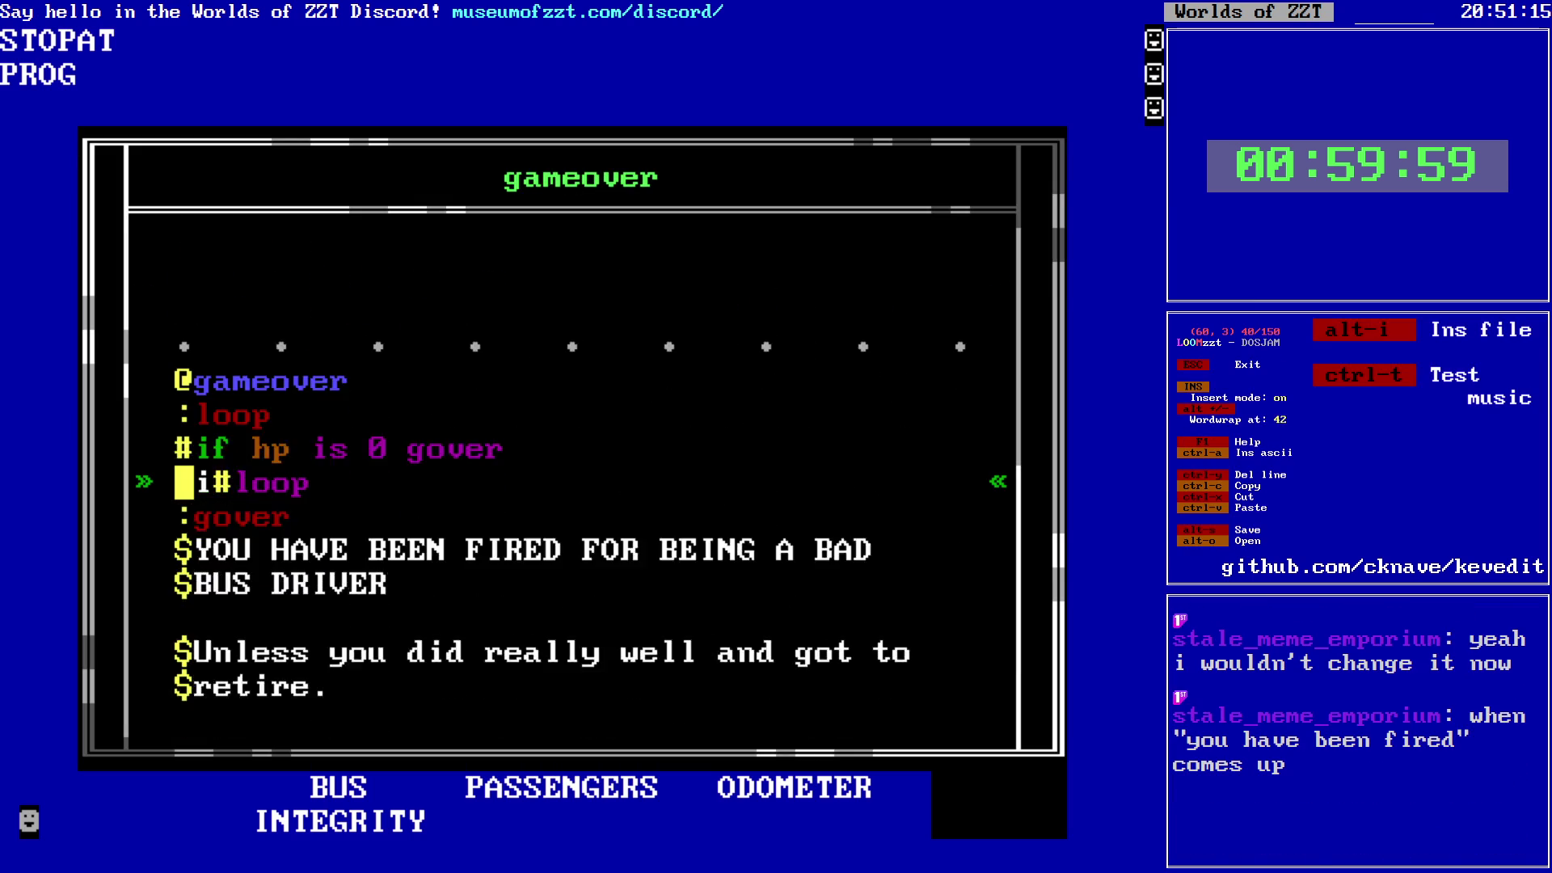
key(Down)
key(Down)
key(Return)
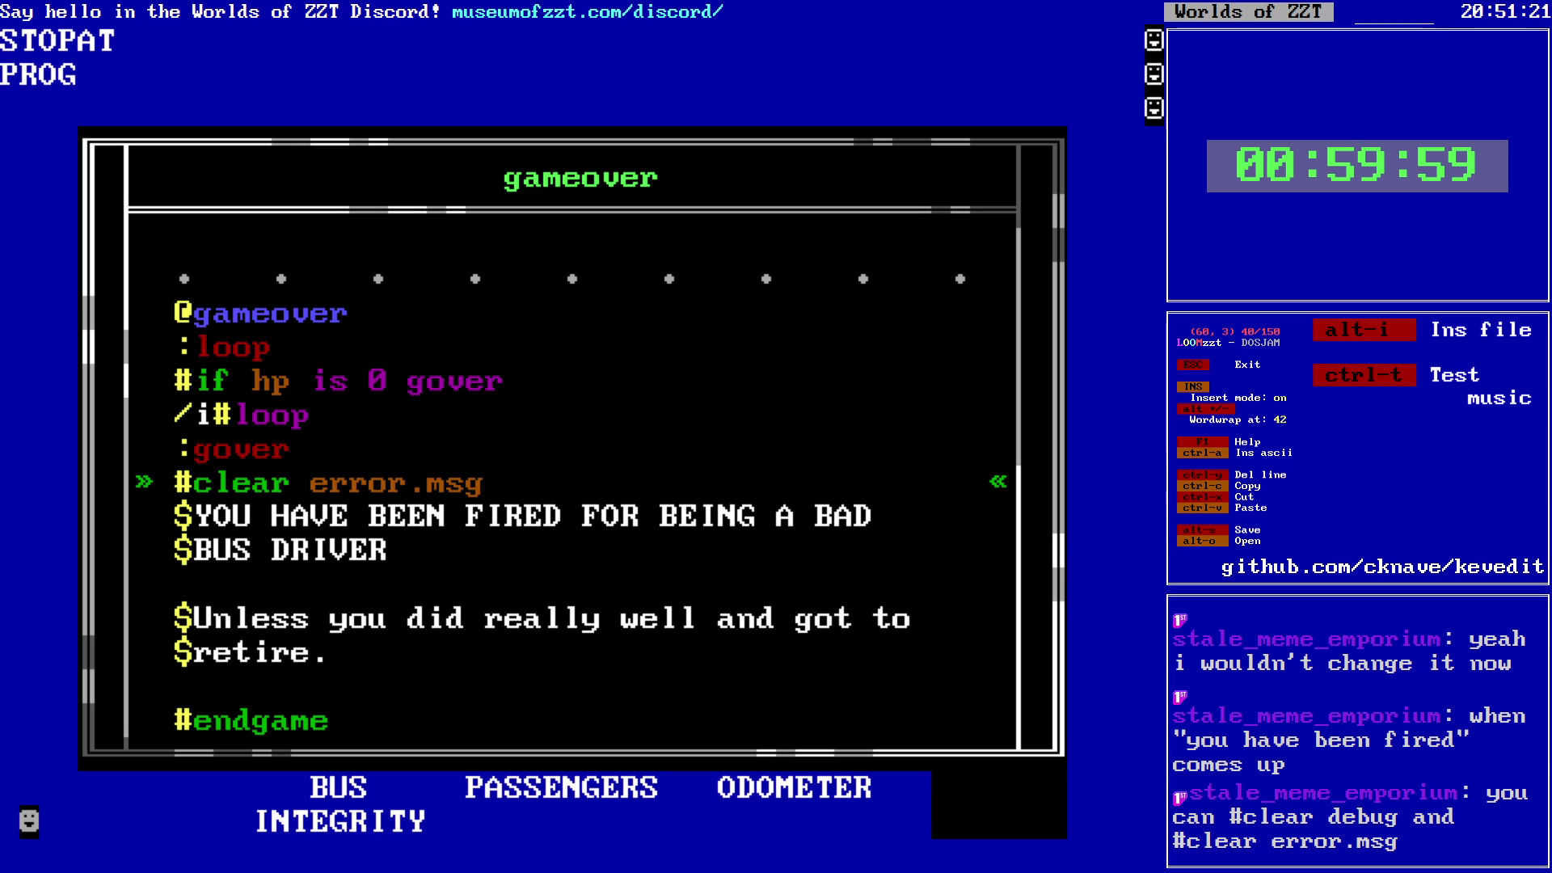
key(Home)
key(Return)
key(Up)
text(#)
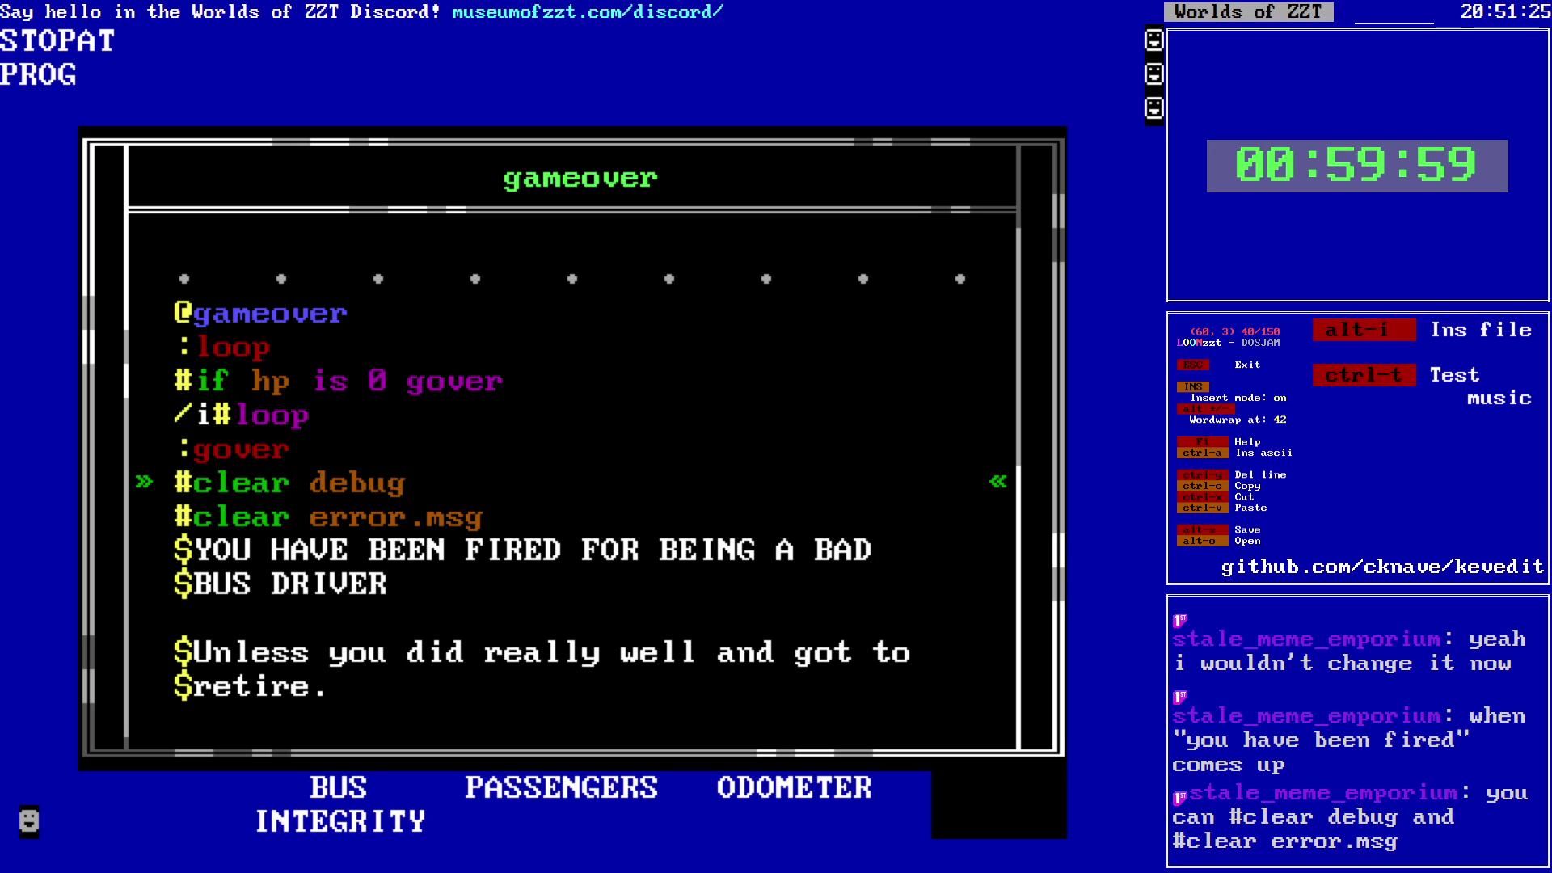
- Check the new #clear lines, then close the code editor back to the pickup board
key(Down)
key(Down)
key(Up)
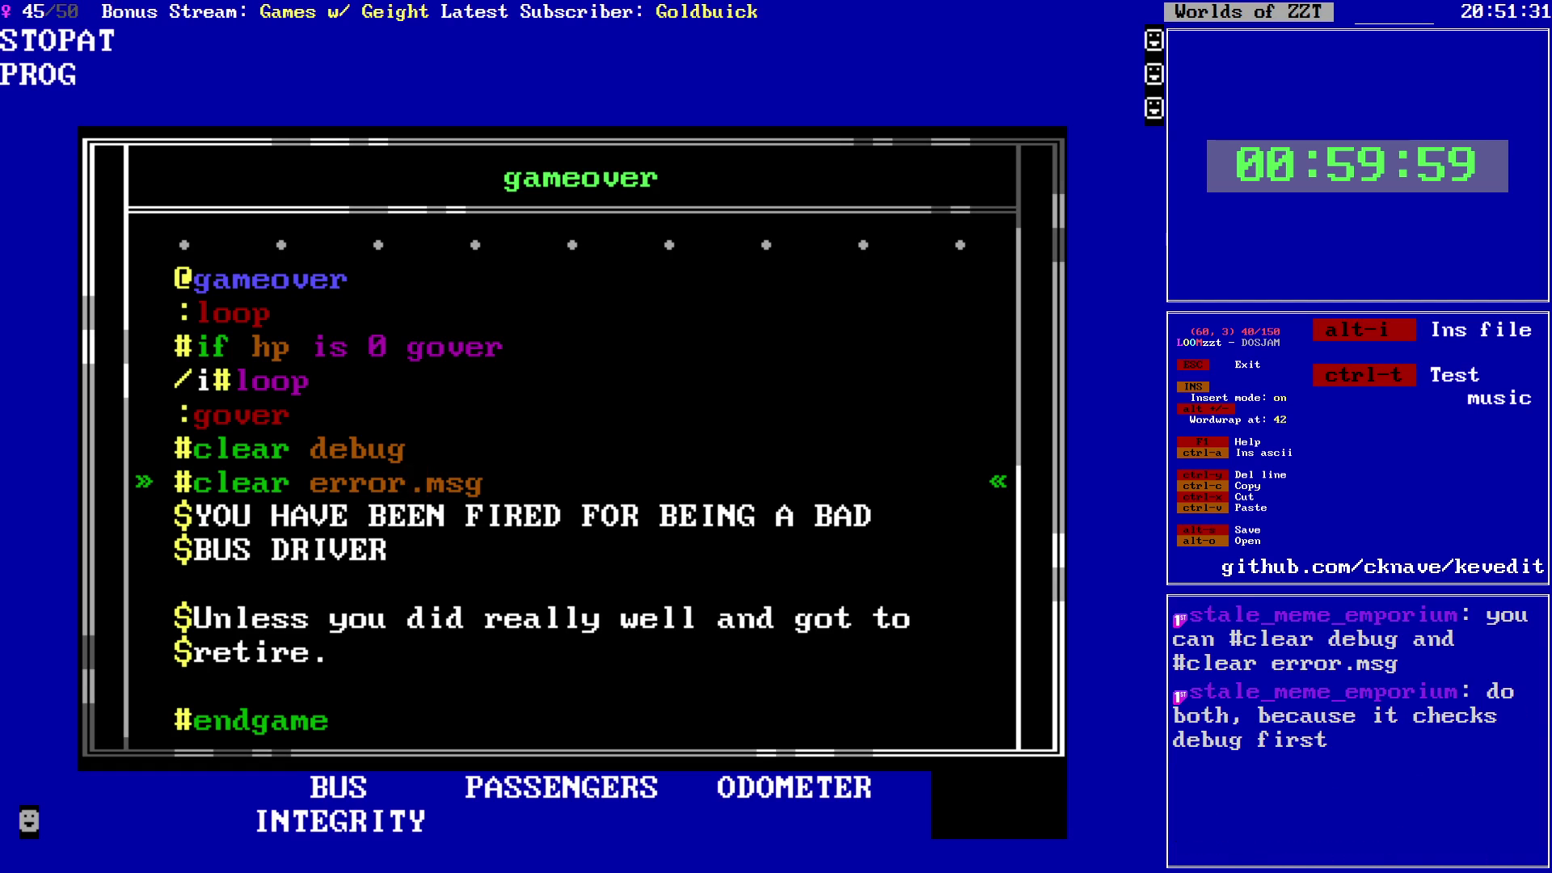
key(Down)
key(Down)
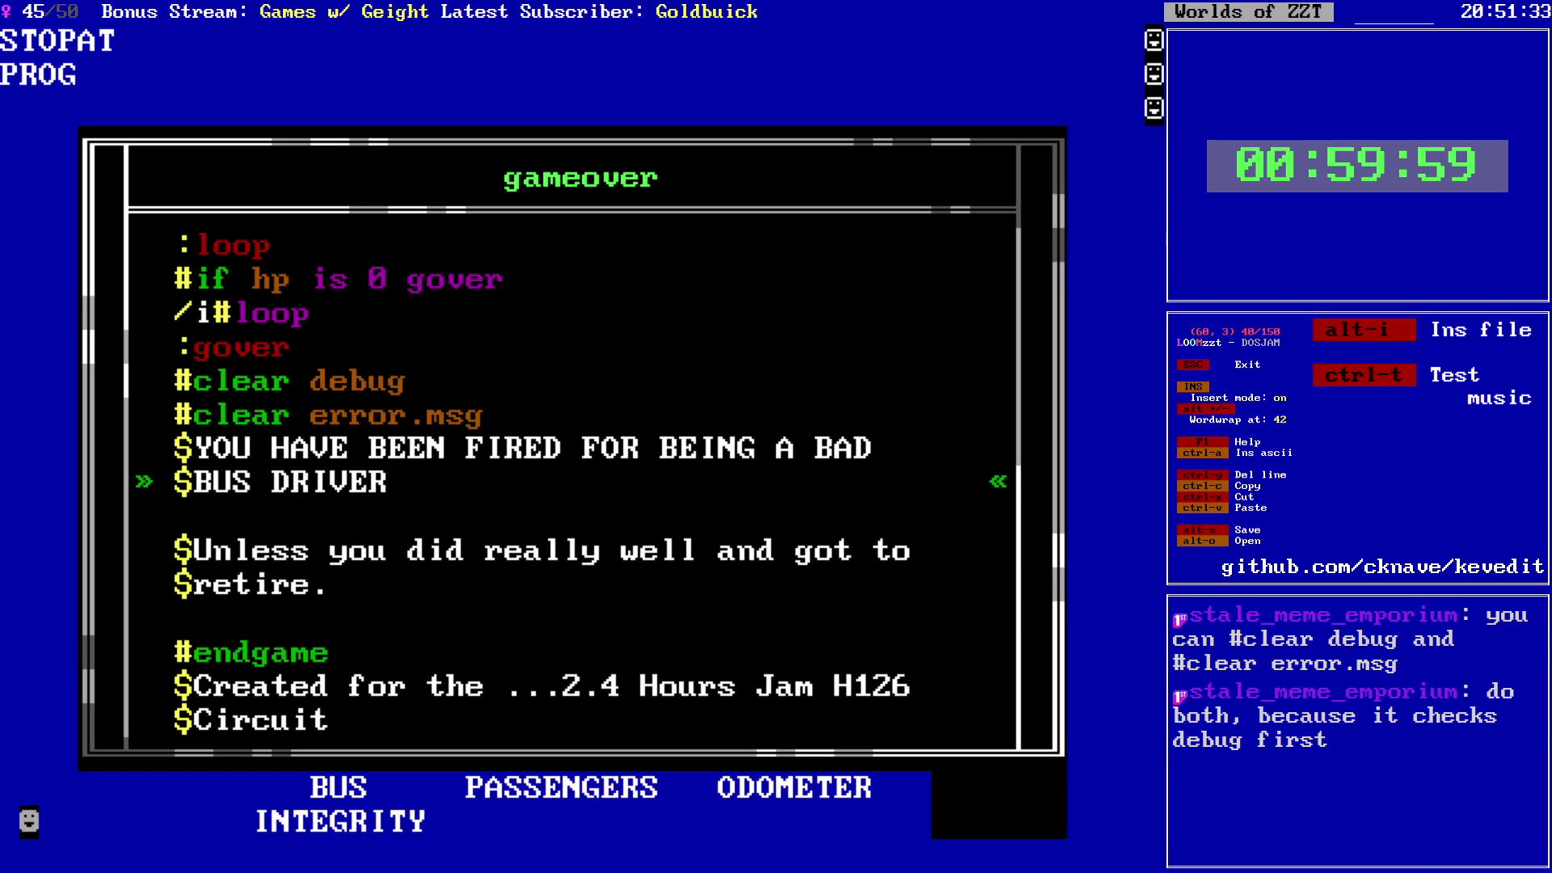
key(Escape)
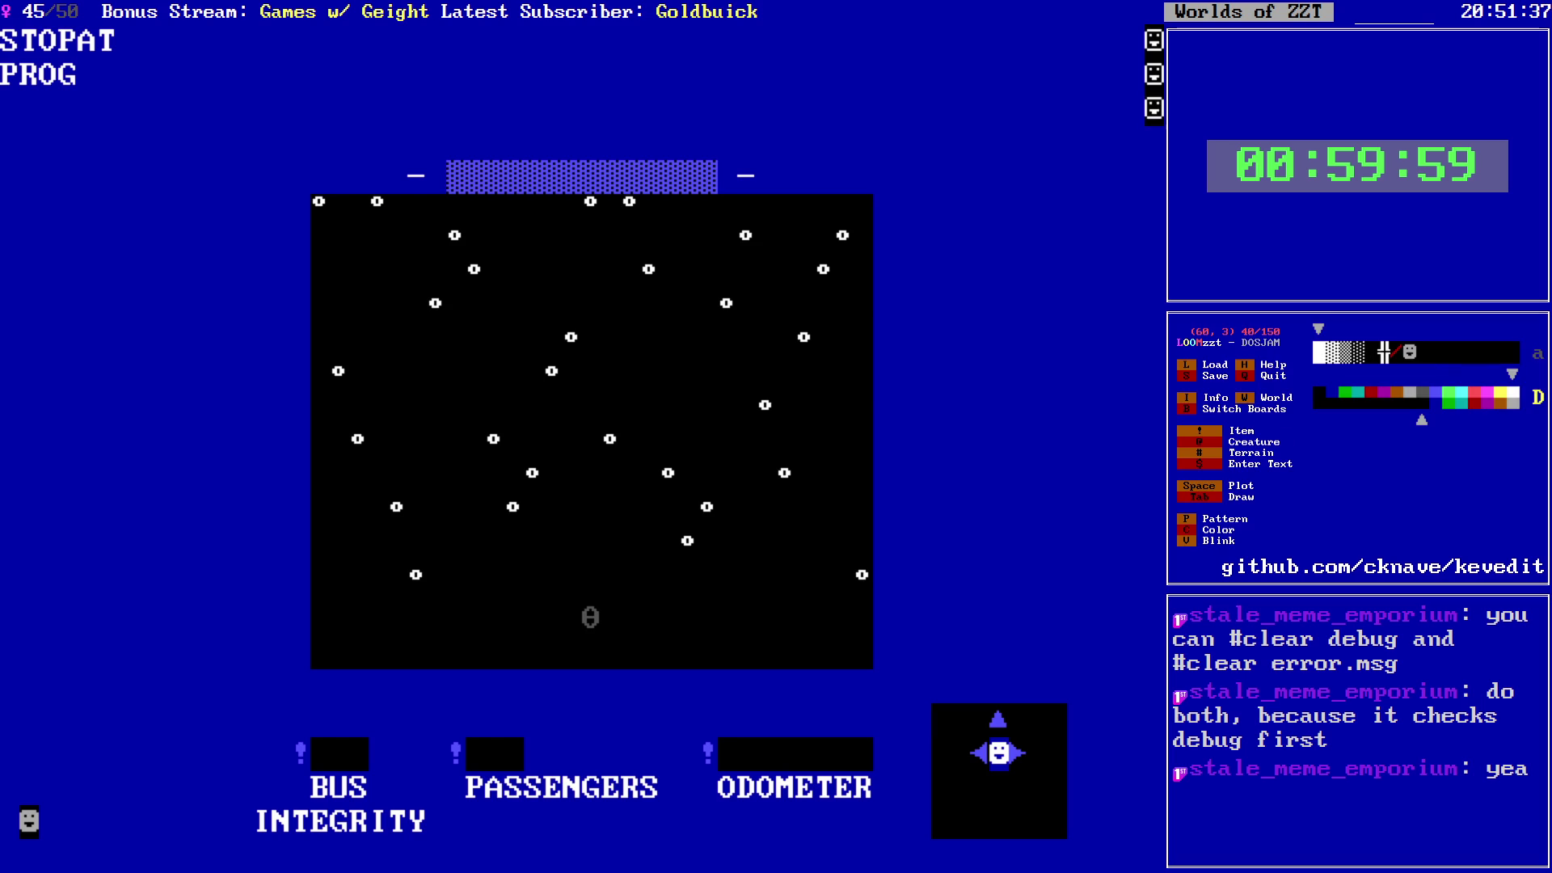
- Load the UFO Bus board and start a DOSJAM test game in ZZT
key(b)
key(Up)
key(Return)
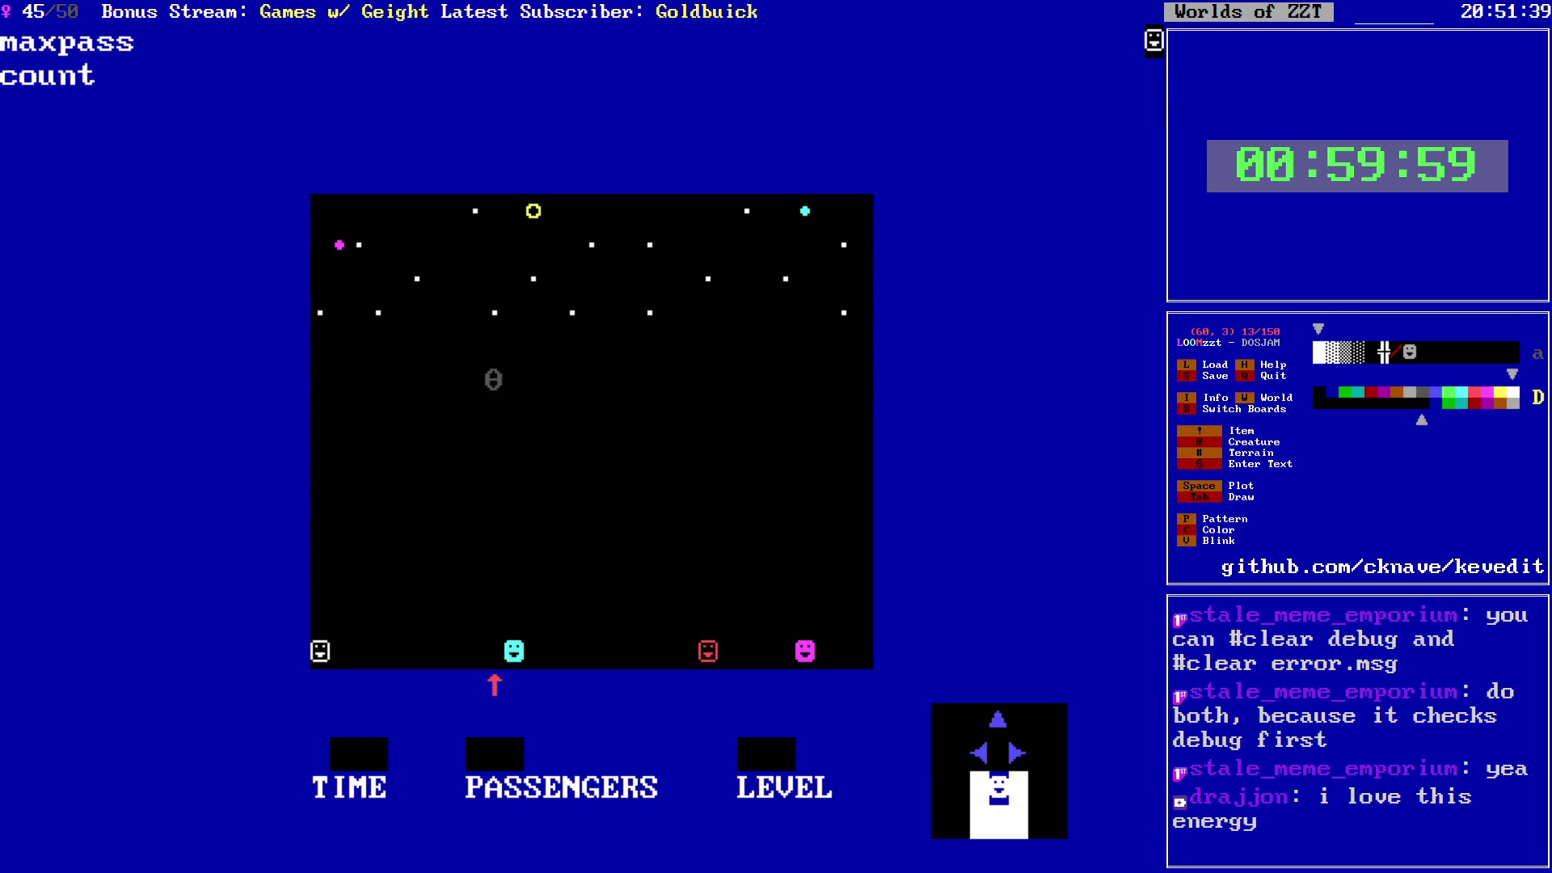
key(alt+t)
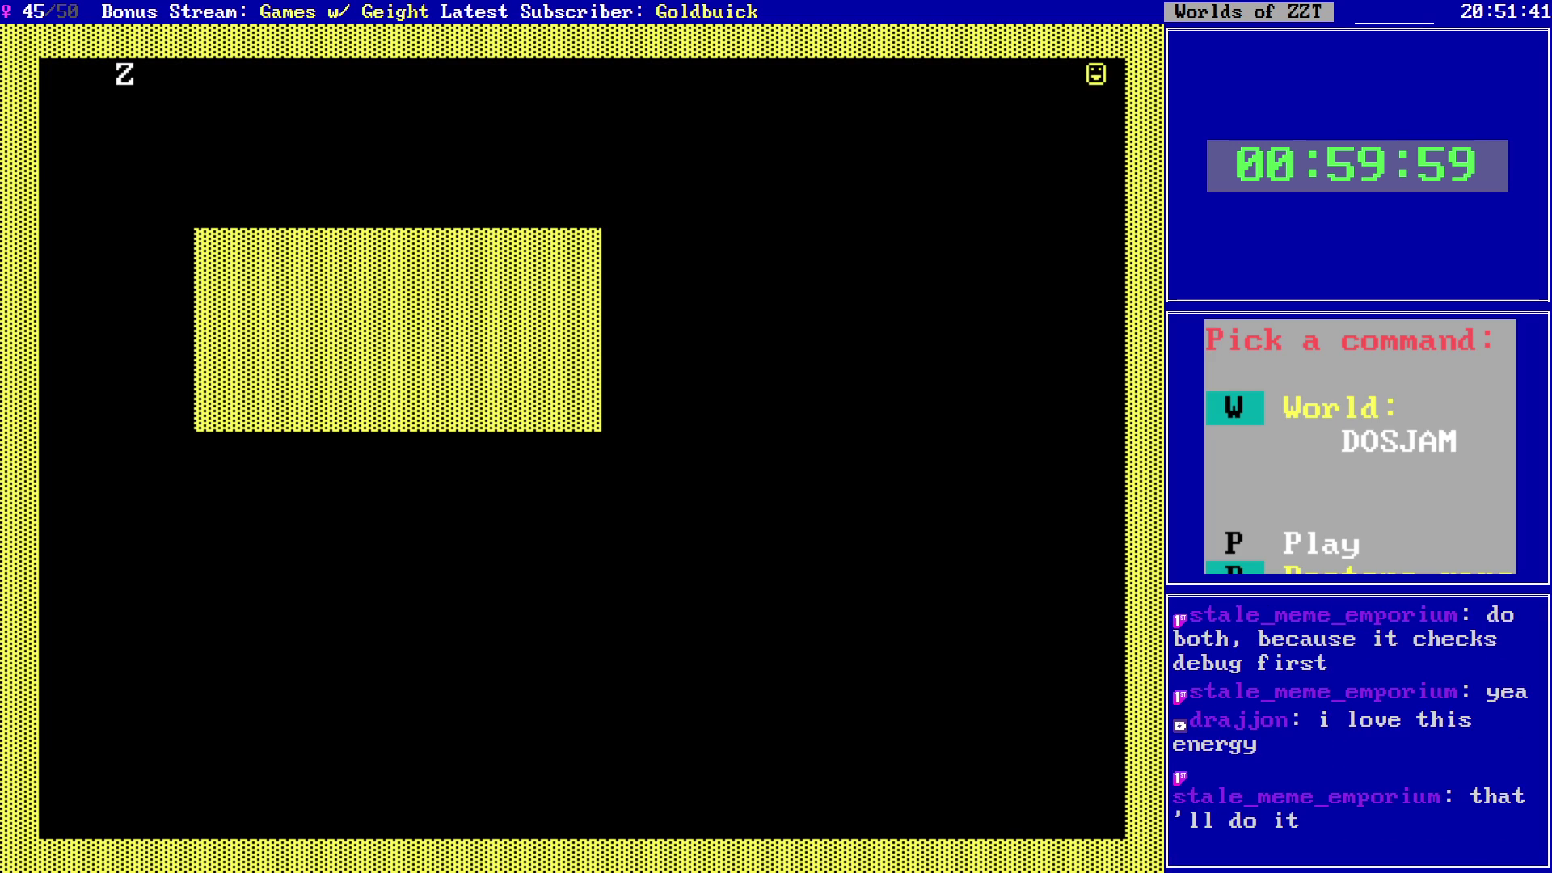
key(p)
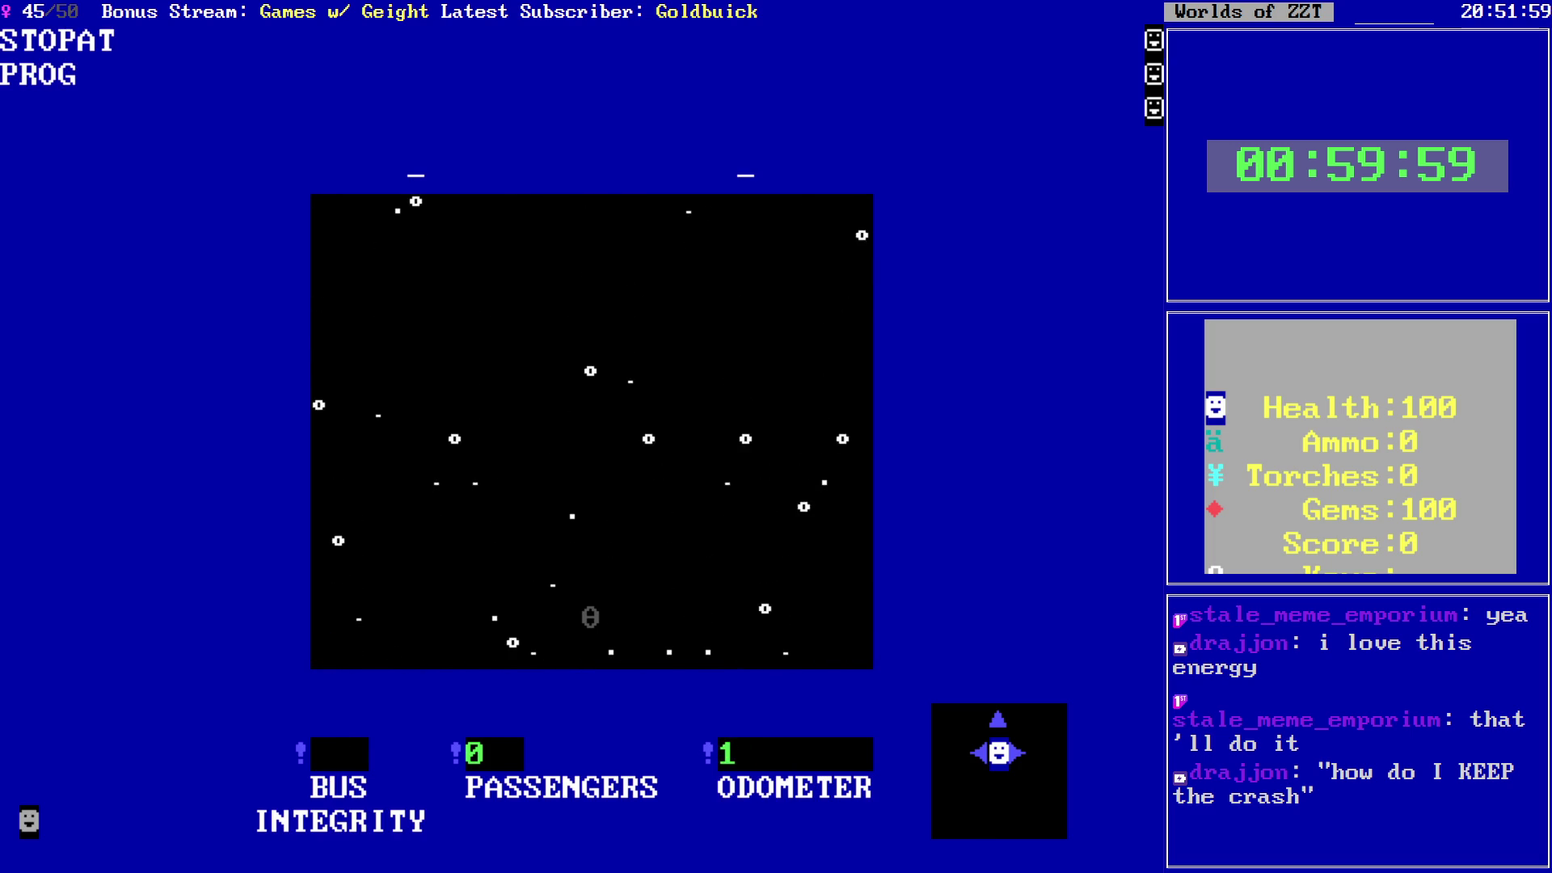
- Steer the bus left and right until the game crashes
key(Right)
key(Right)
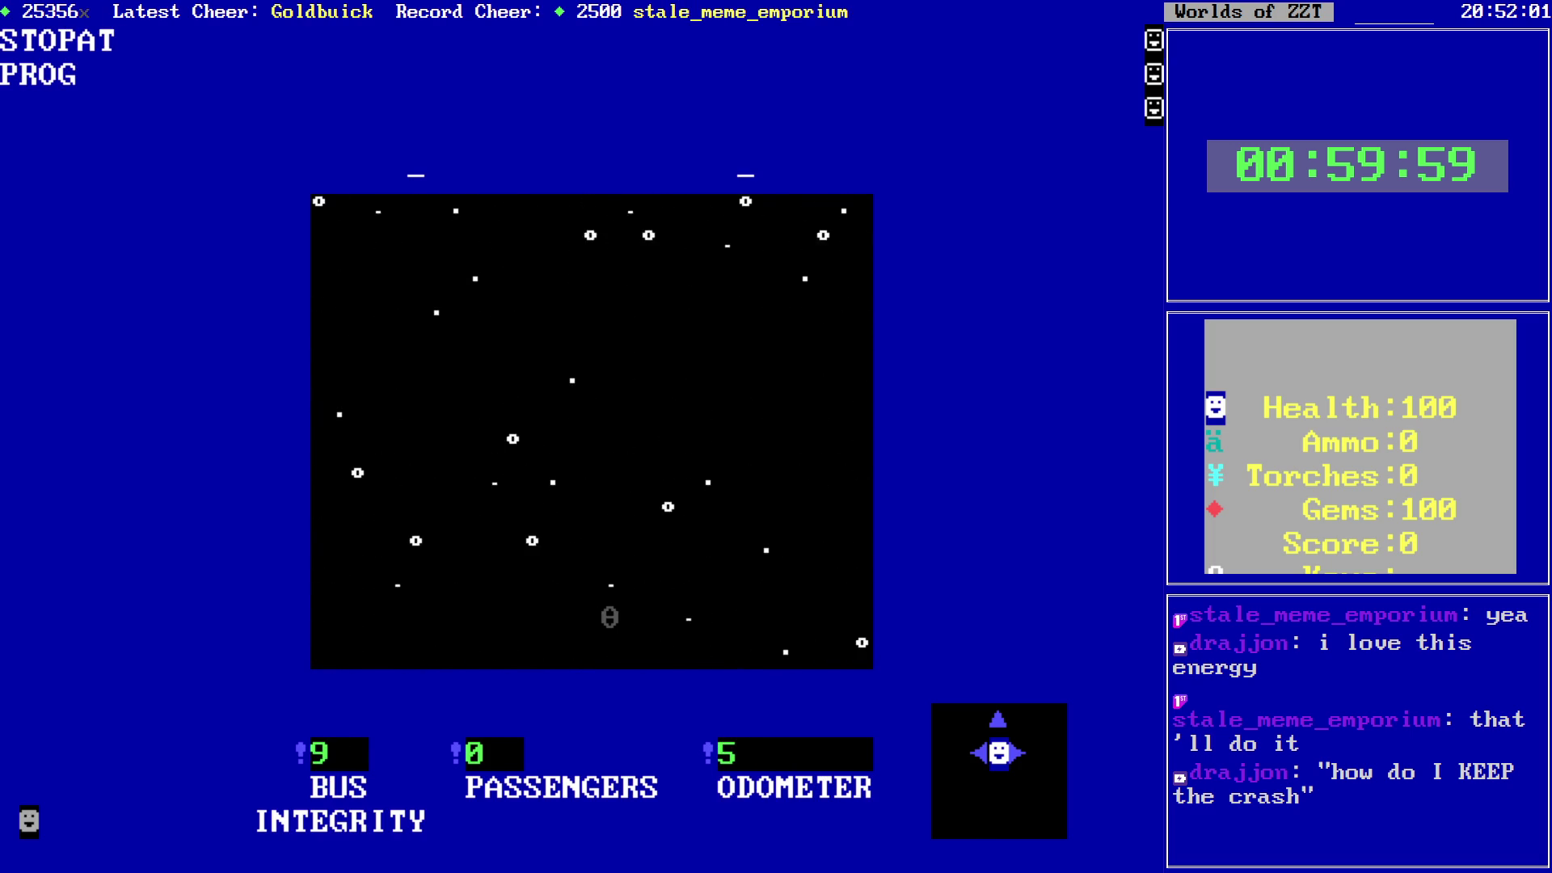
key(Left)
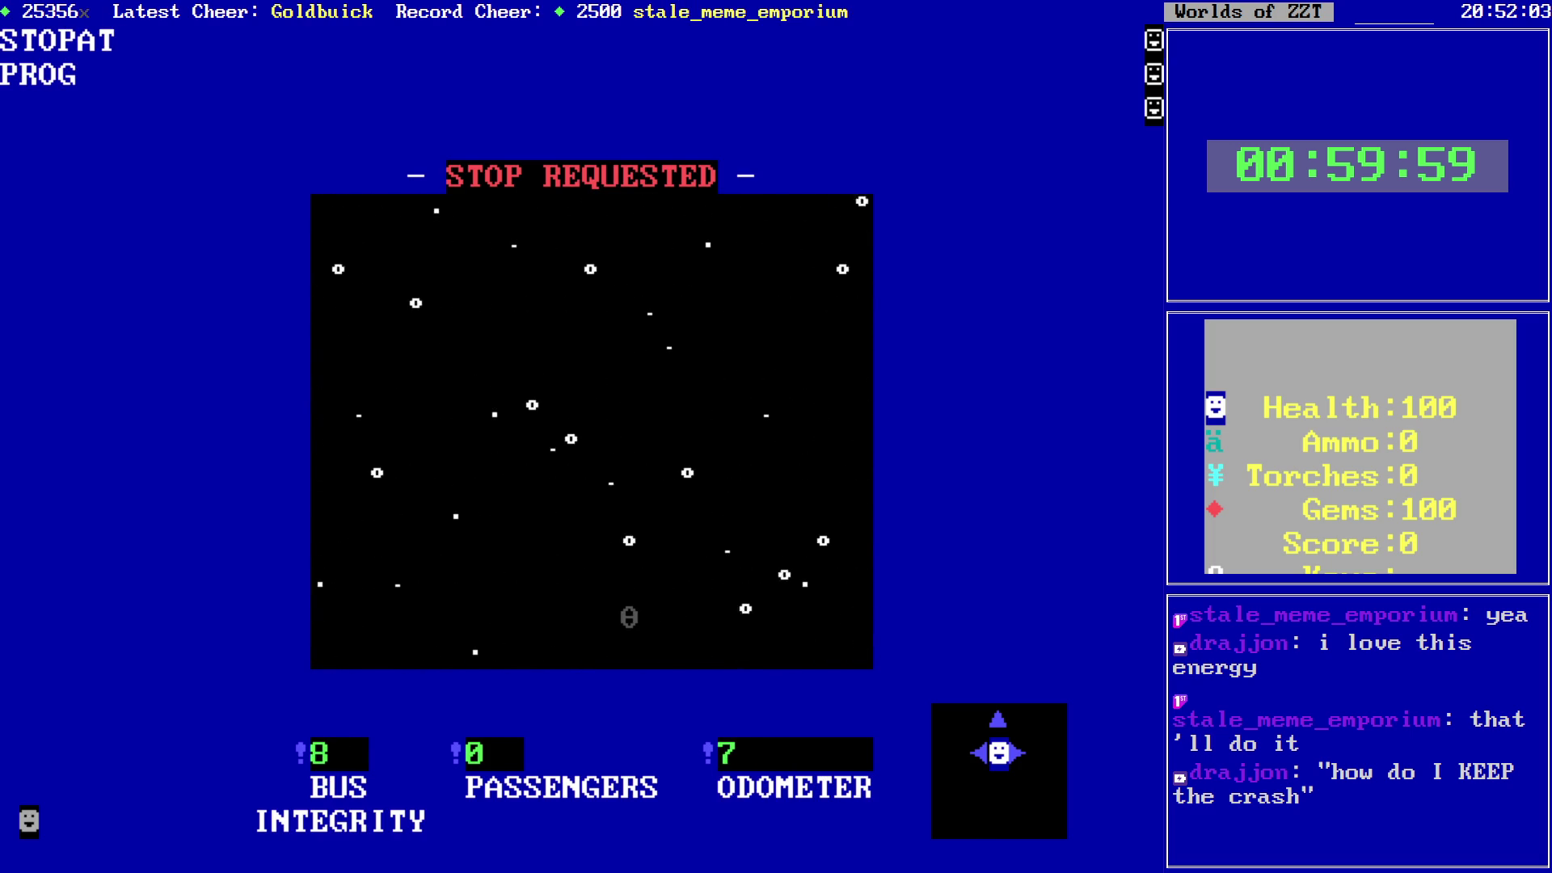
key(Right)
key(Right)
key(Right)
key(Left)
key(Right)
key(Left)
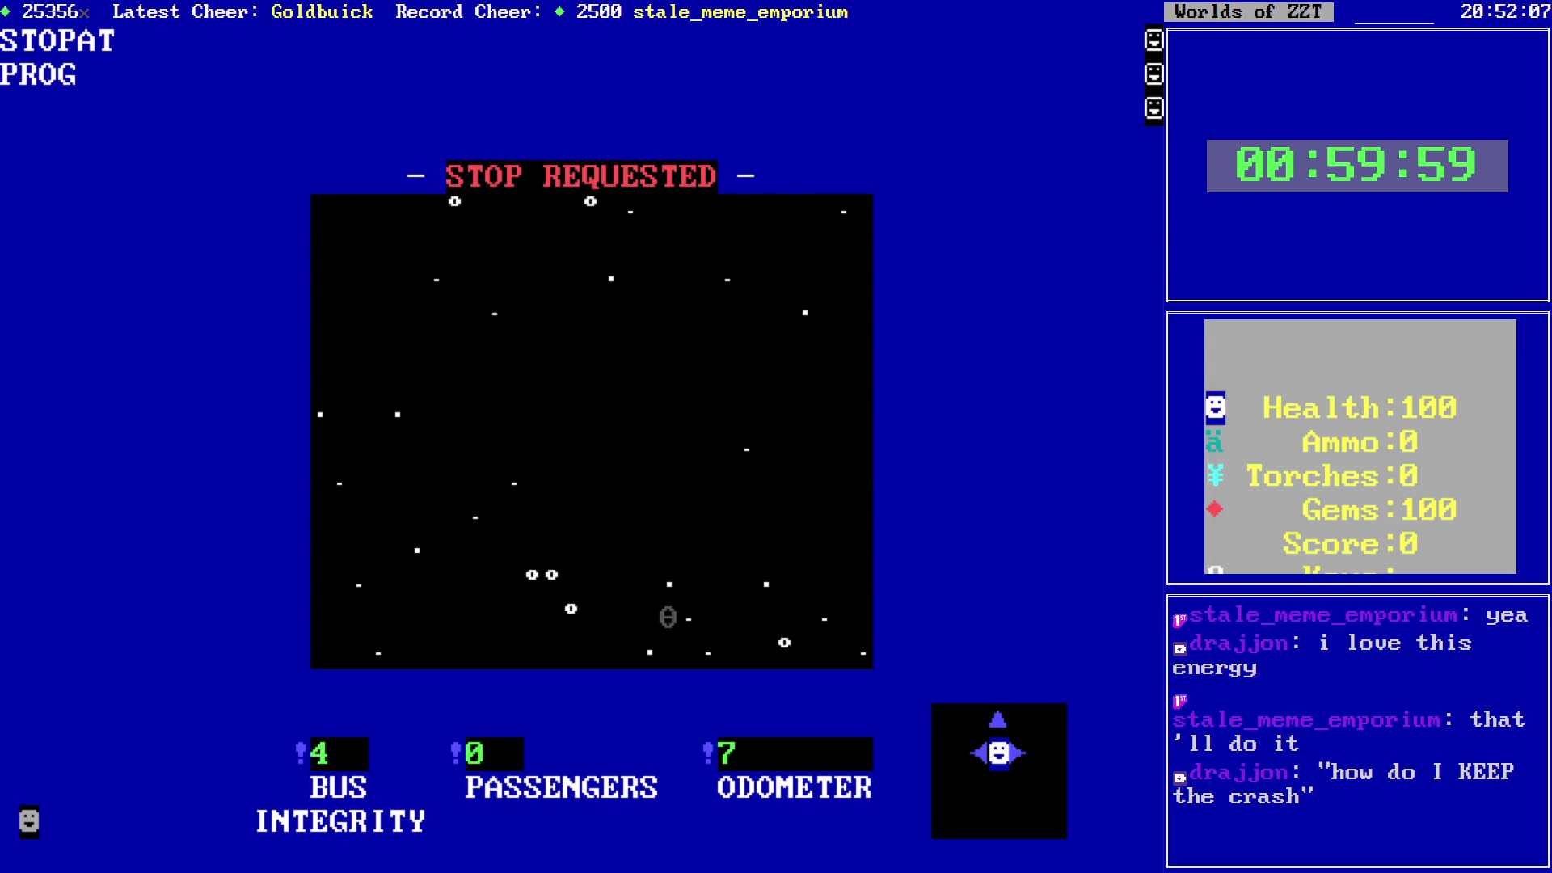
key(Left)
key(Right)
key(Right)
key(Right)
key(Left)
key(Left)
key(Left)
key(Left)
key(Left)
key(Right)
key(Right)
key(Right)
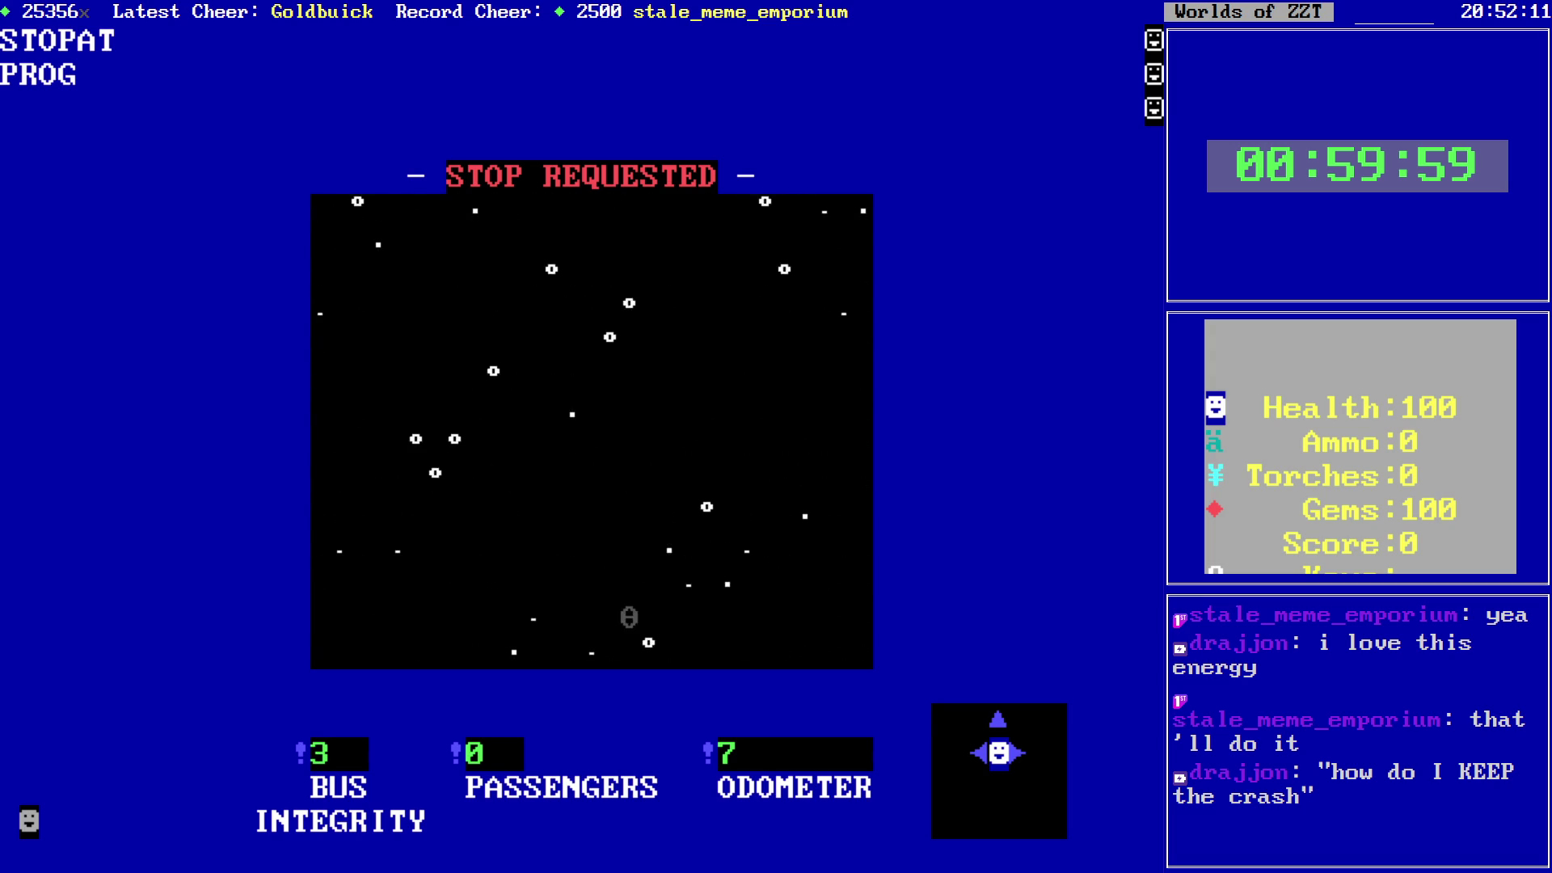
key(Right)
key(Right)
key(Right)
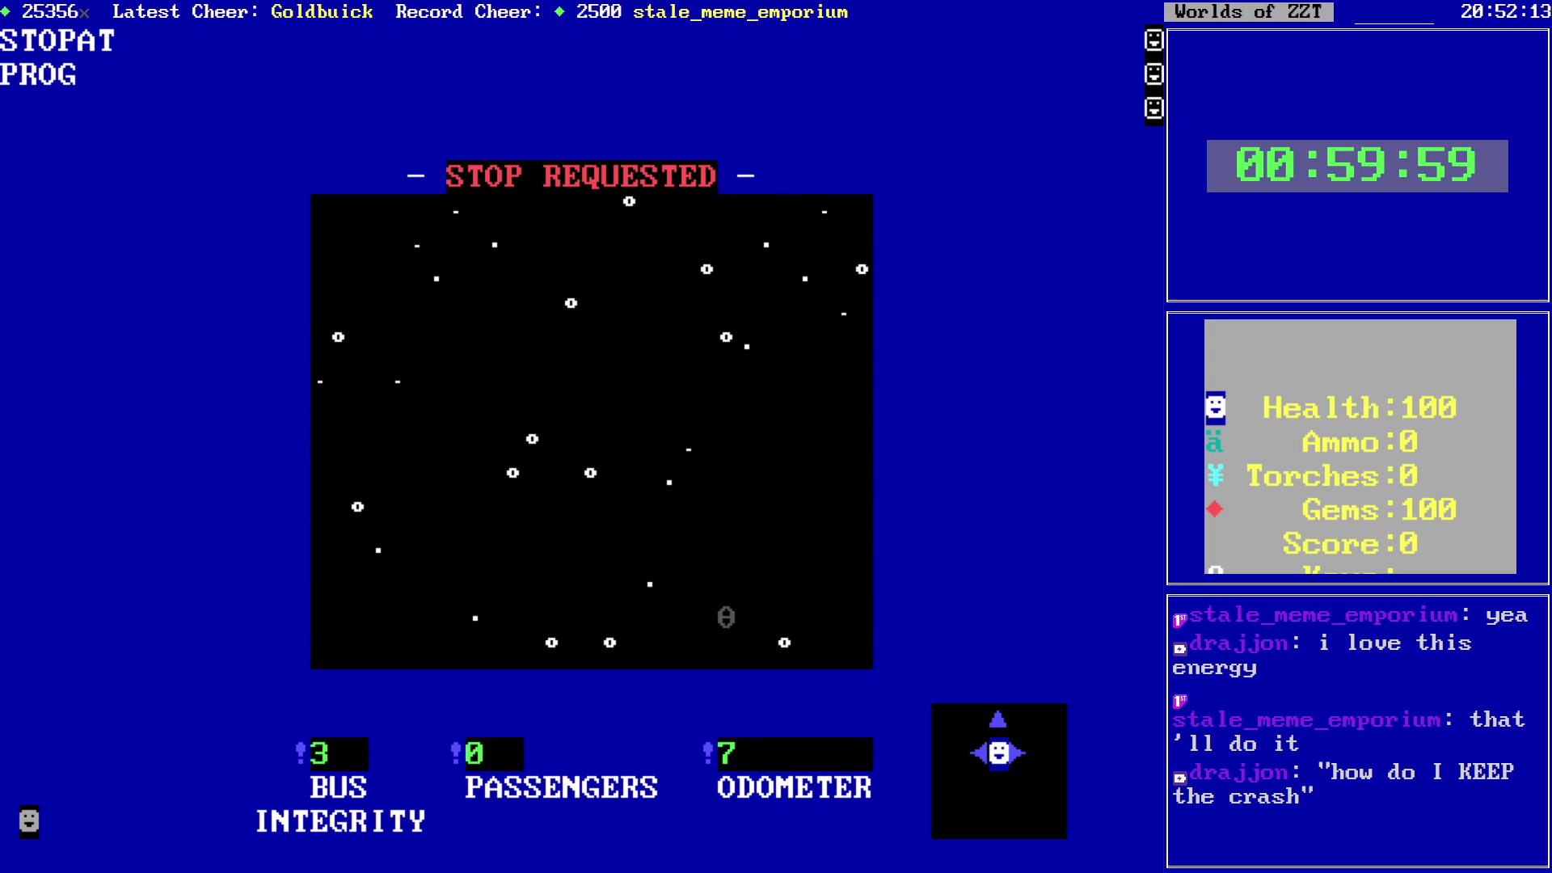
key(Left)
key(Left)
key(Left)
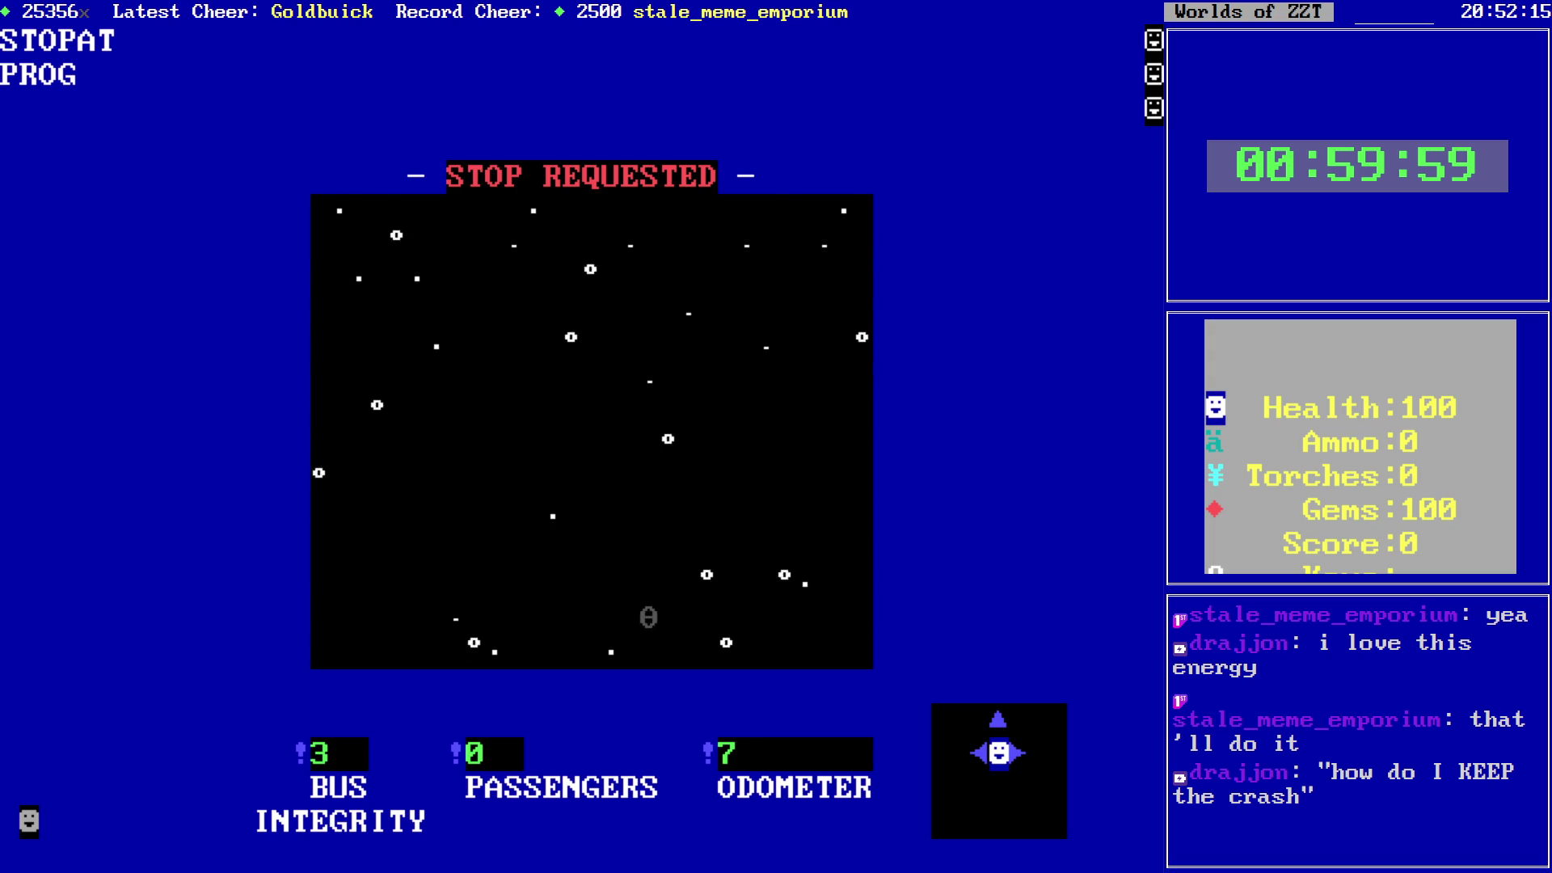
key(Right)
key(Right)
key(Left)
key(Left)
key(Left)
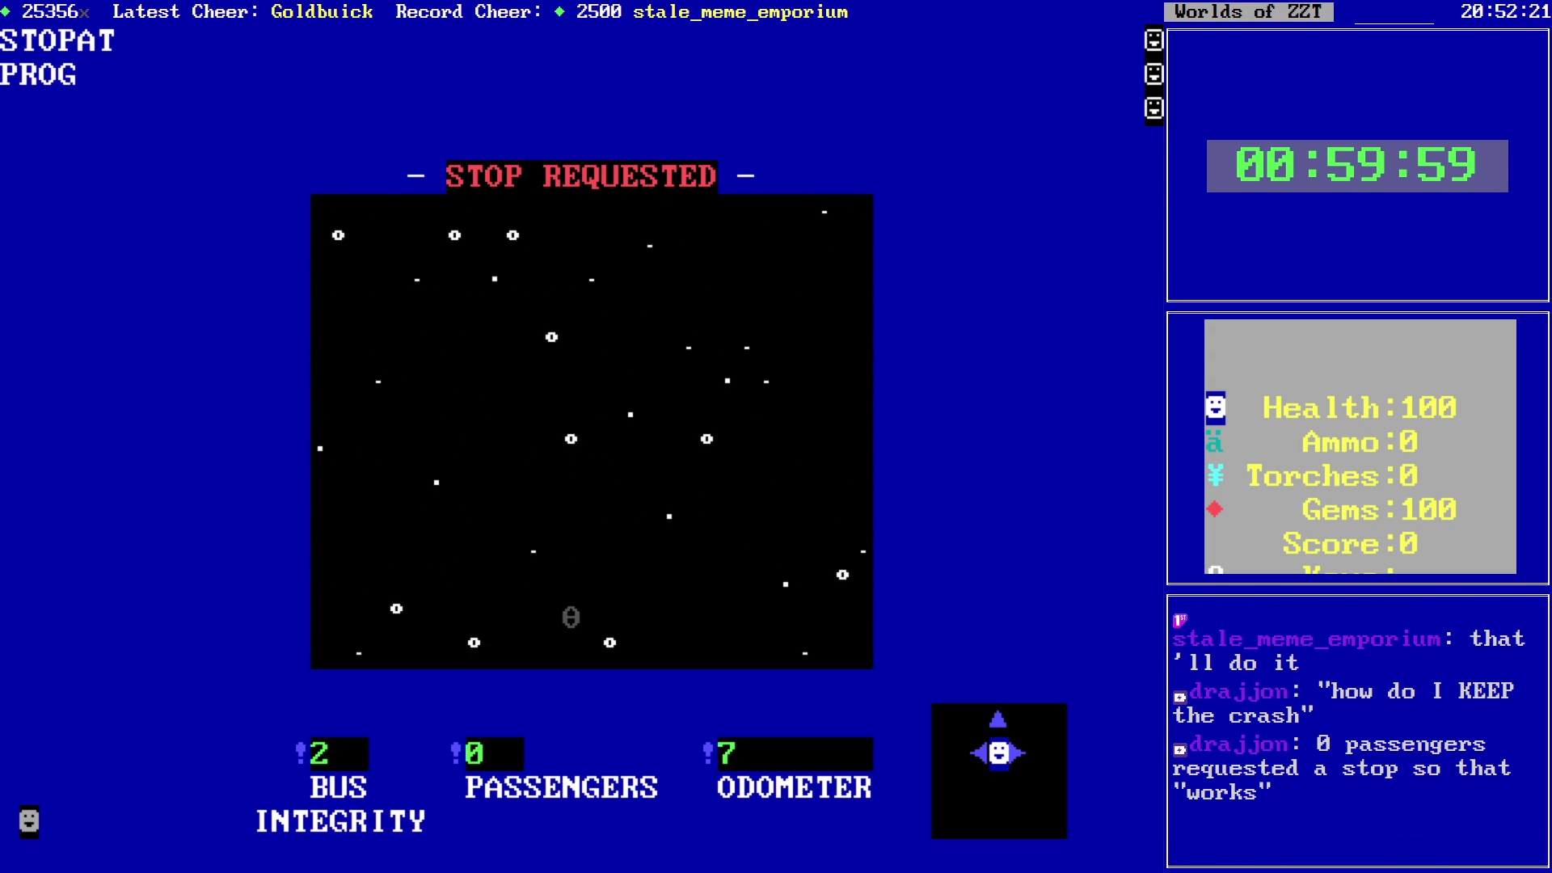
key(Right)
key(Left)
key(Left)
key(Right)
key(Right)
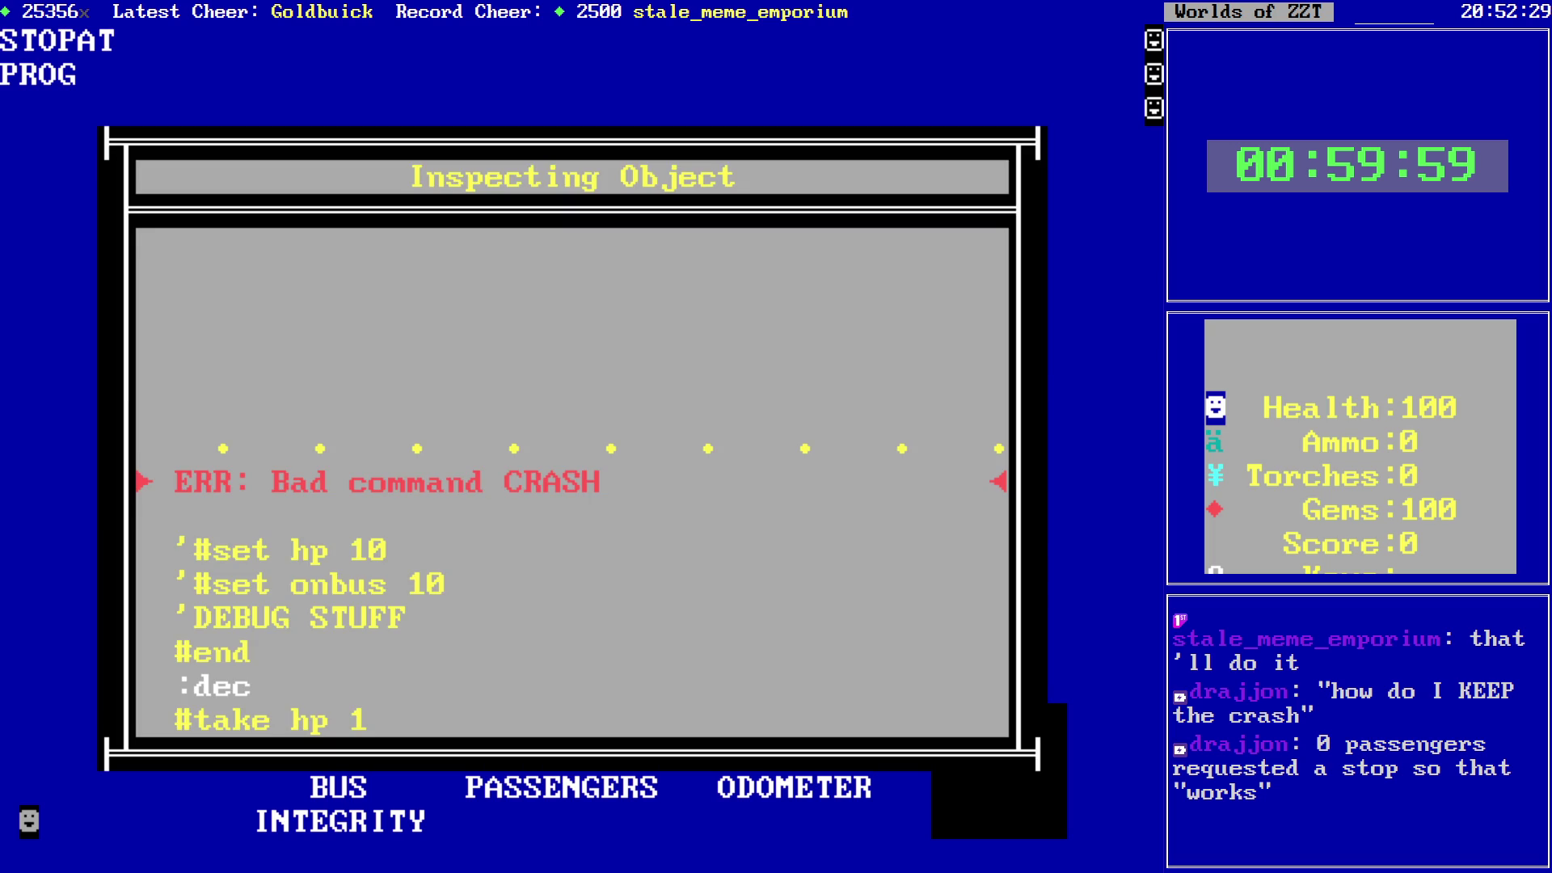
- Dismiss the 'Bad command CRASH' error and fired message, then start a fresh game
key(Return)
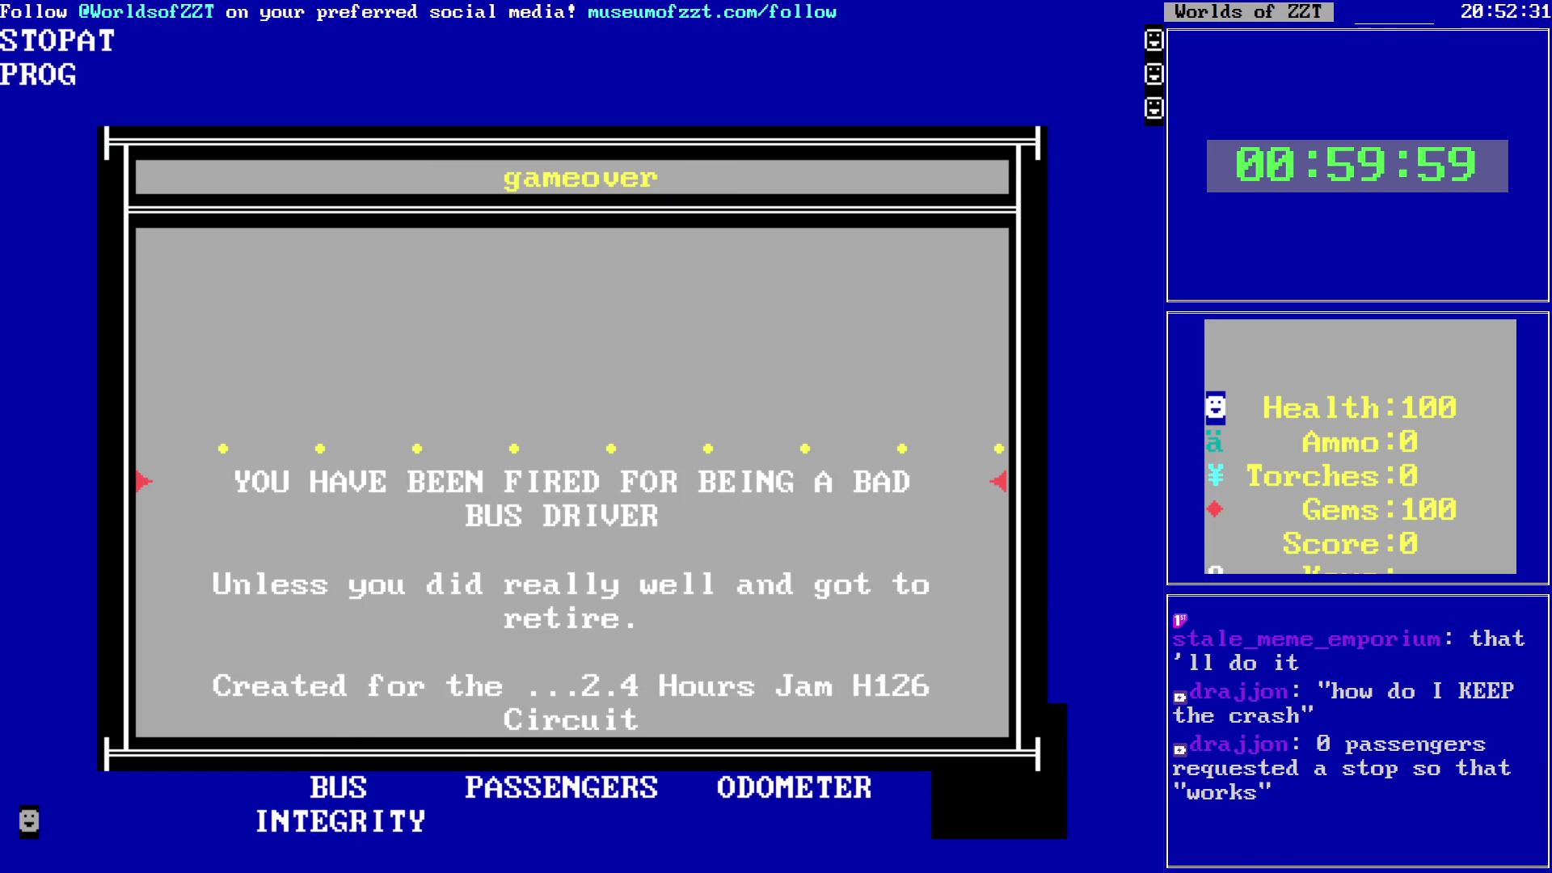
key(Return)
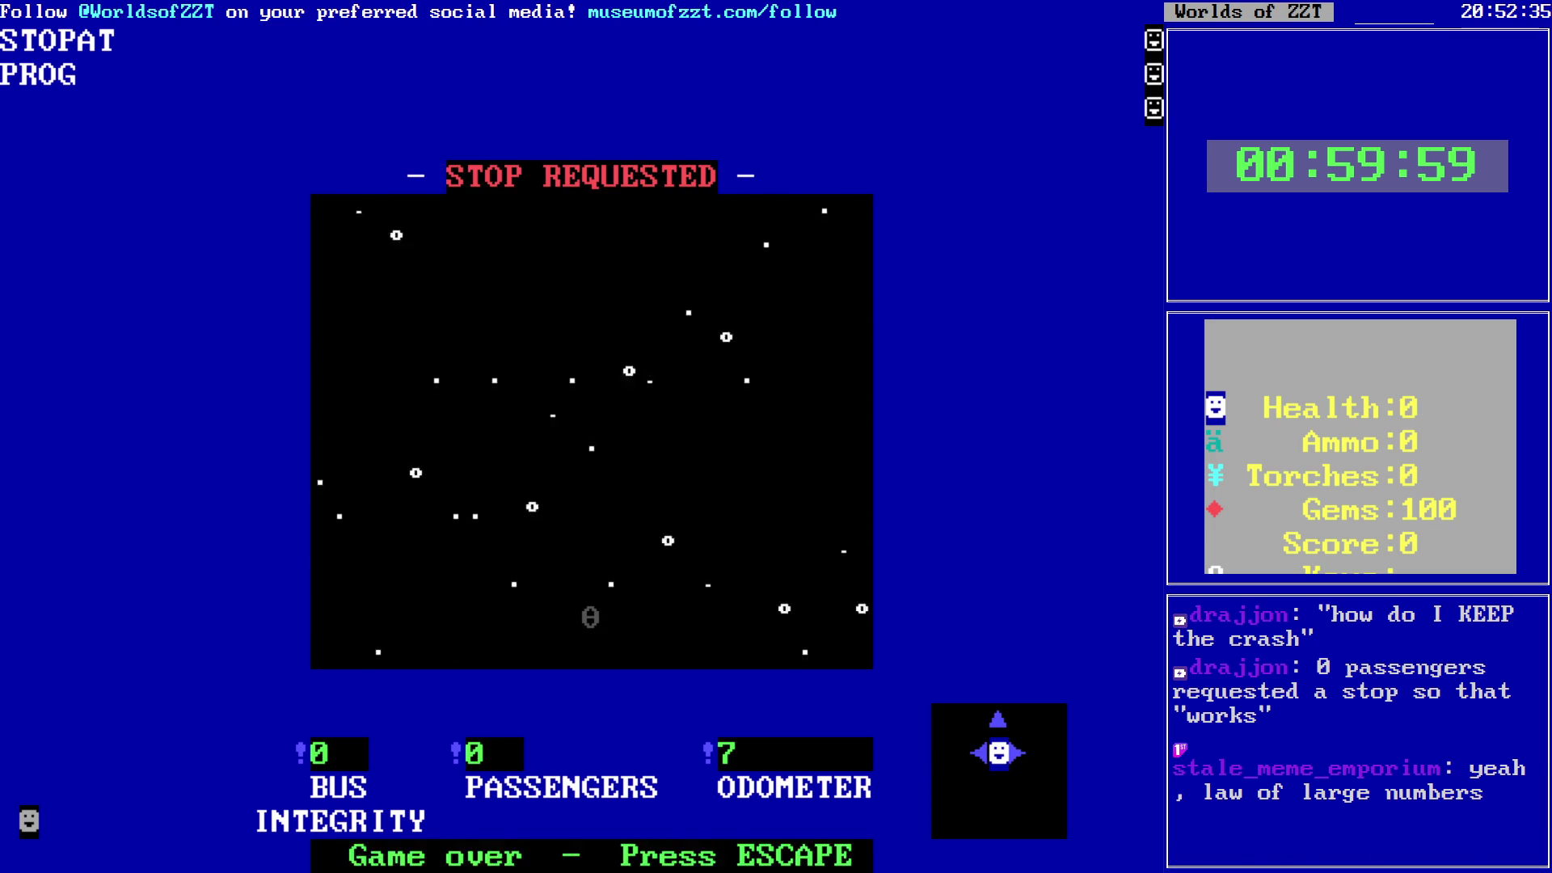
key(Escape)
key(p)
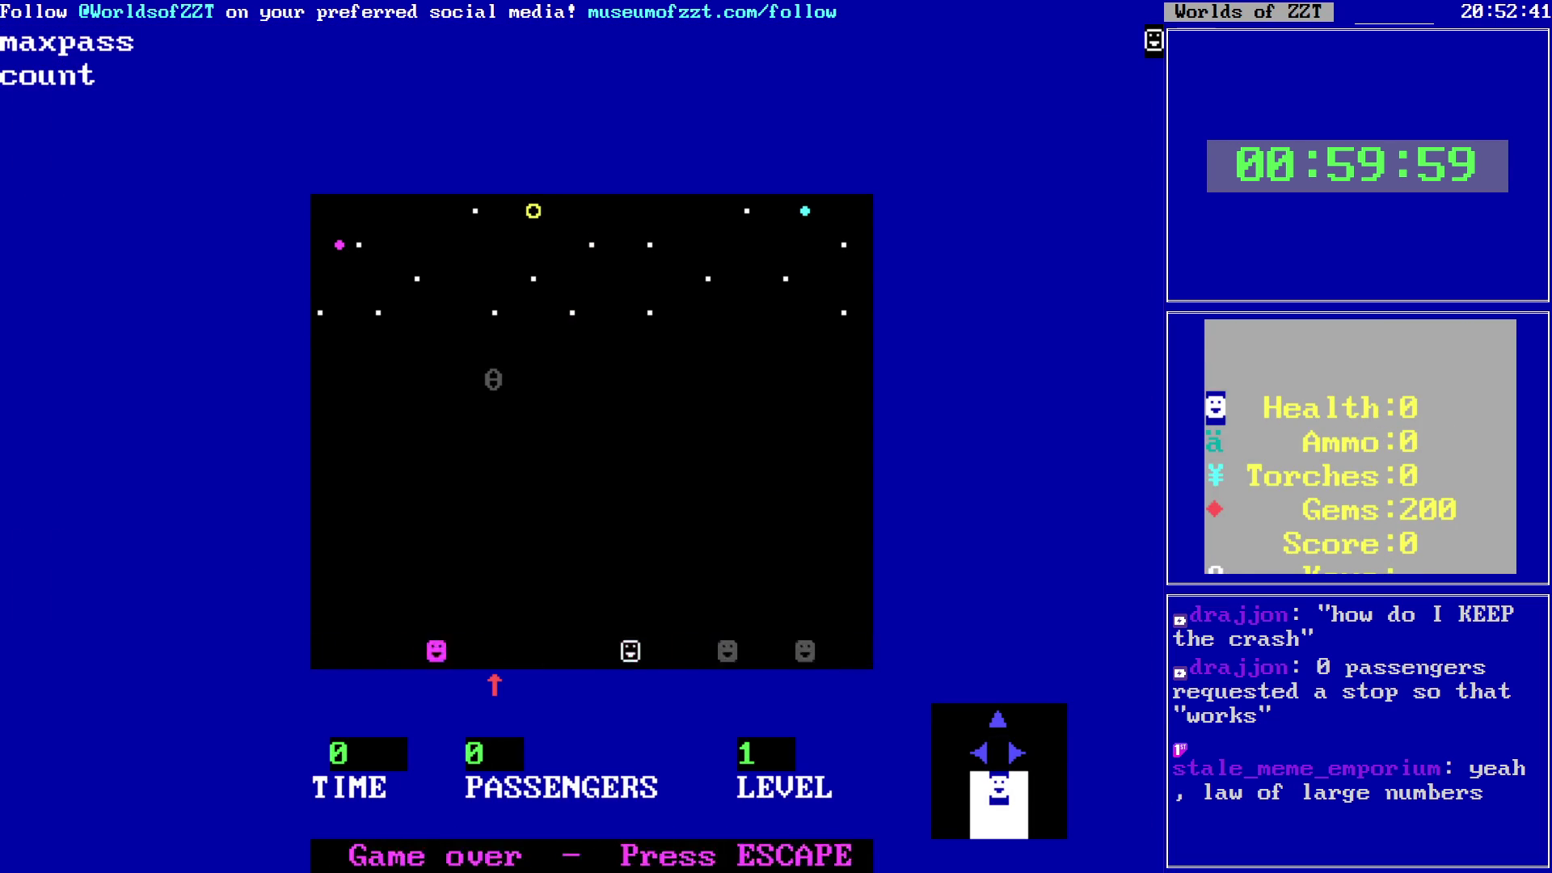
- Reload DOSJAM, pick up a couple of passengers, then end that game
key(Escape)
key(w)
key(Return)
key(p)
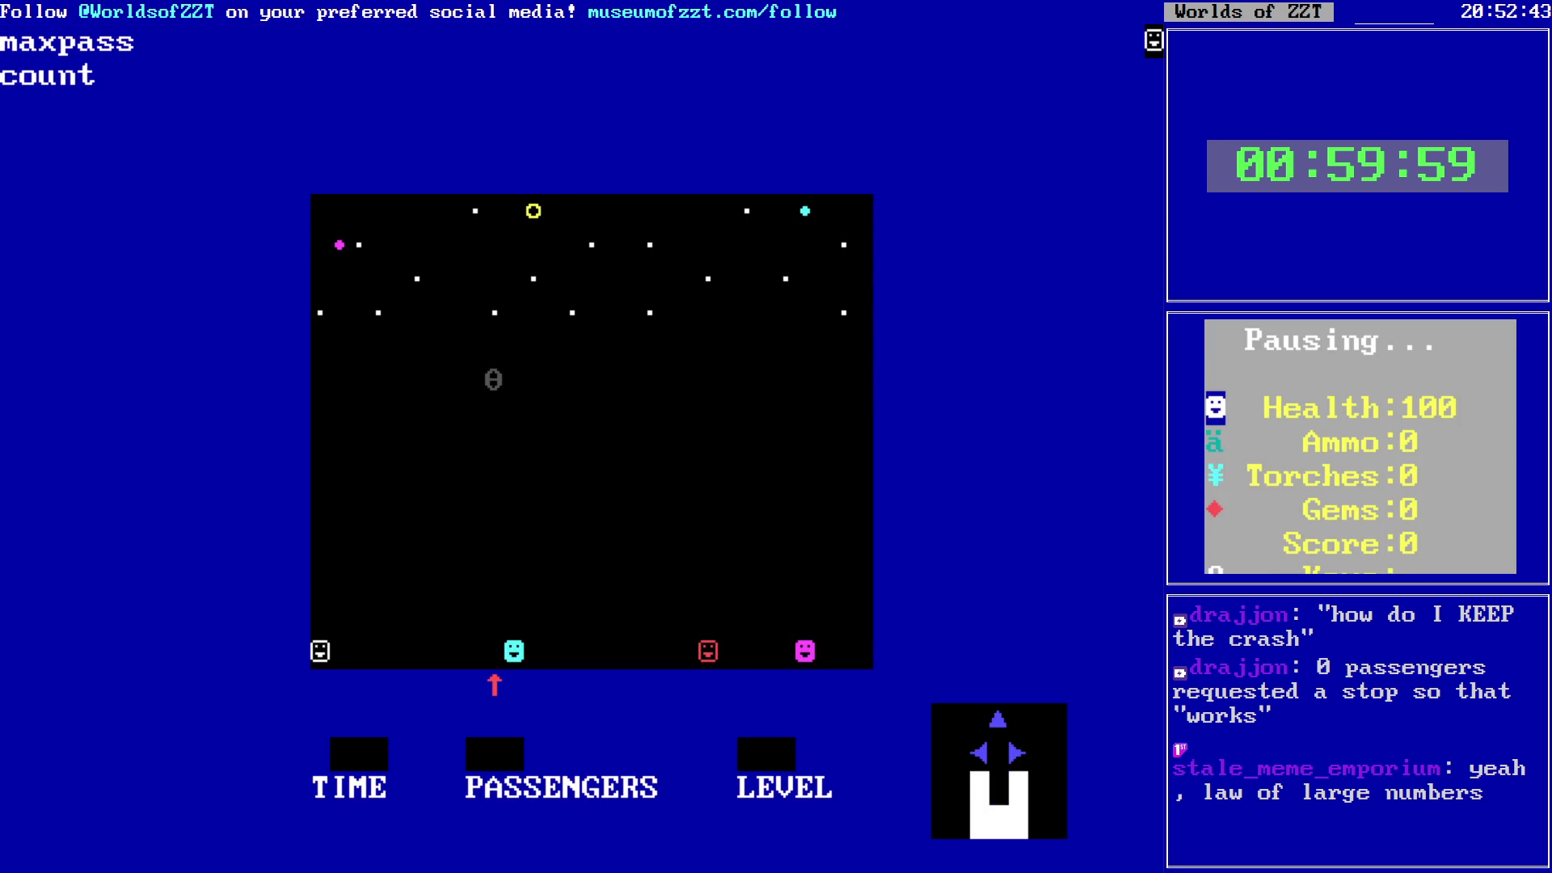
key(Up)
key(Up)
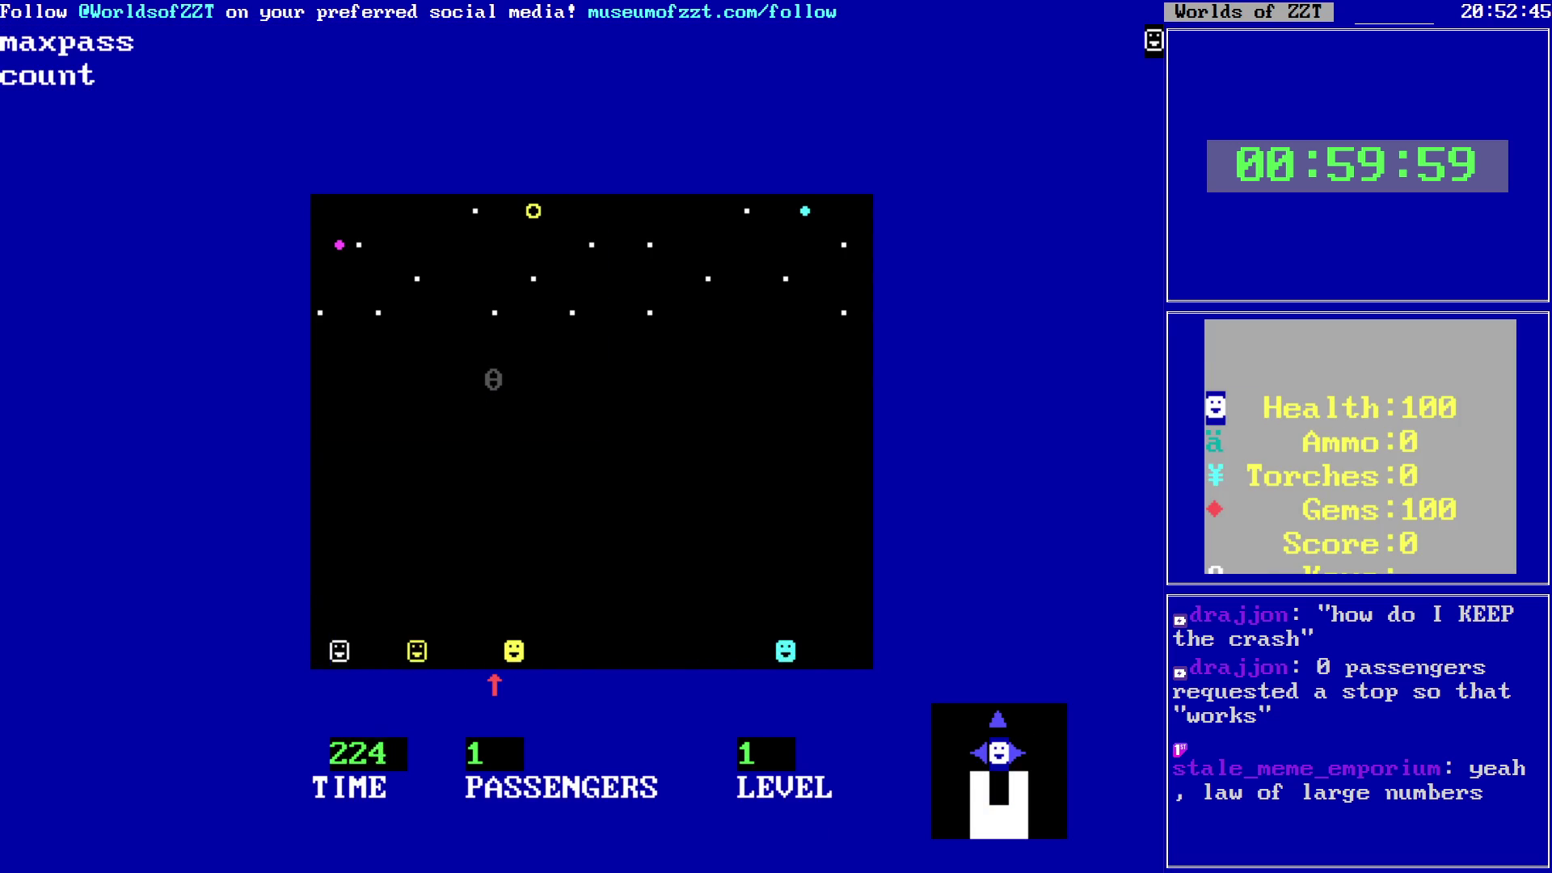
key(Up)
key(shift+Up)
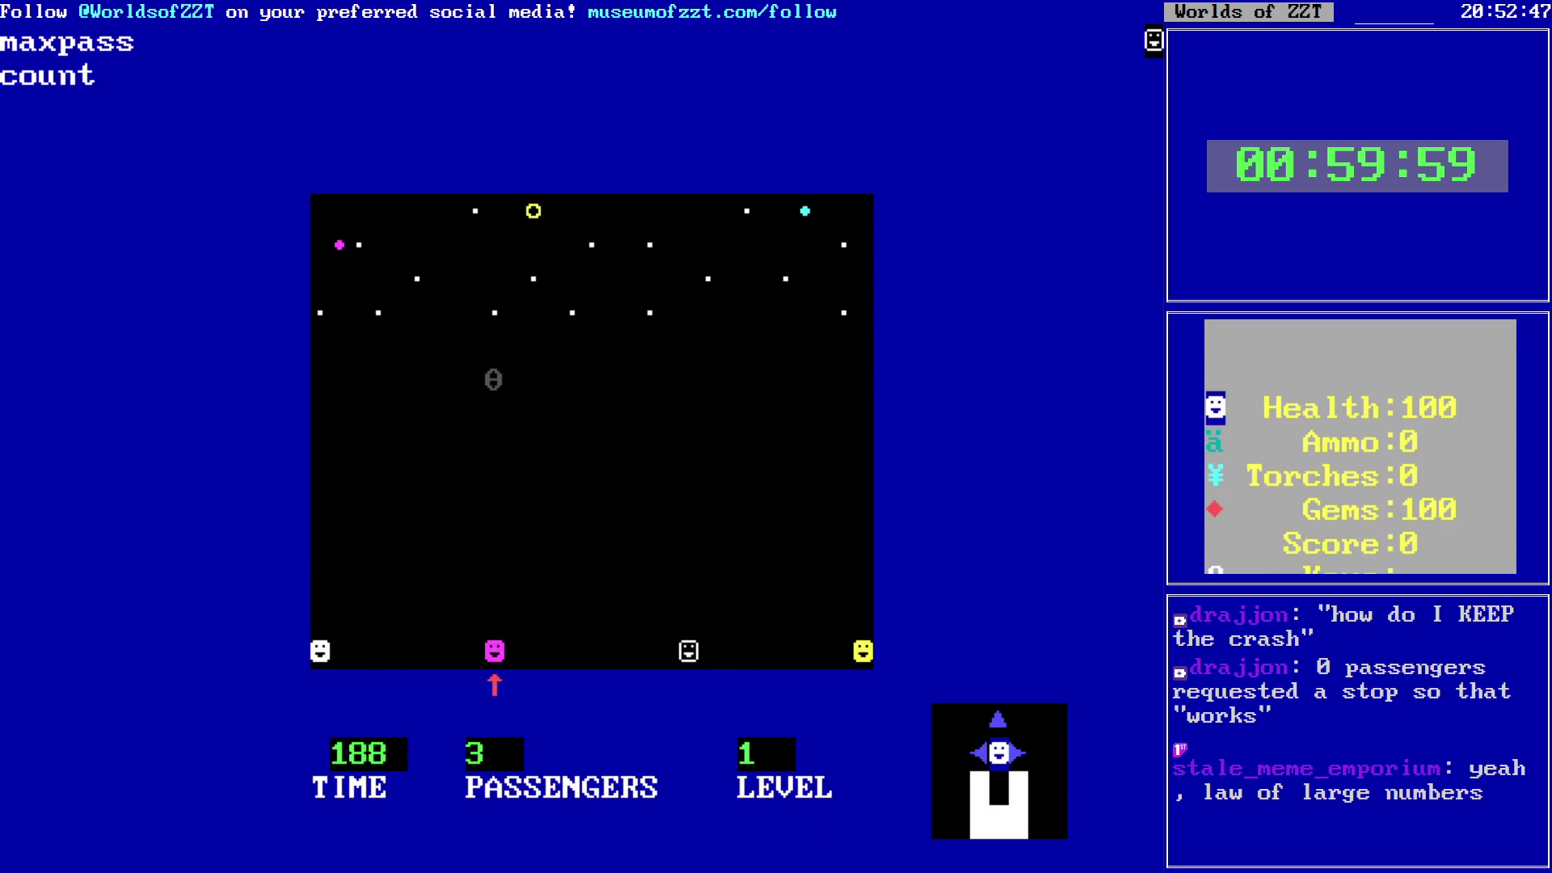
key(Escape)
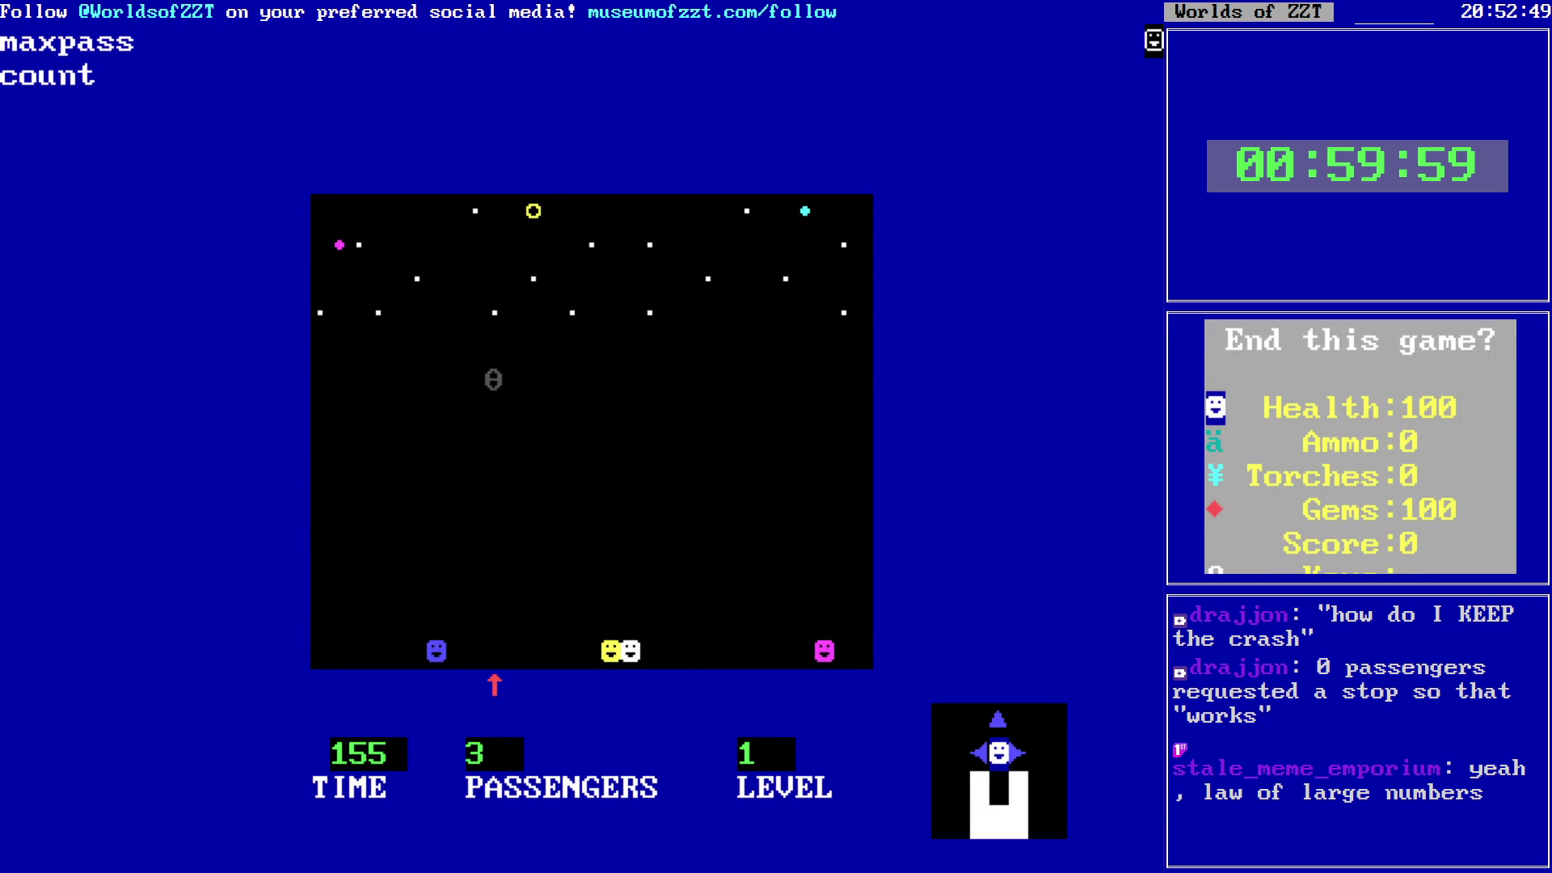
key(y)
- Replay DOSJAM through a bus stop, then quit to the title screen
key(w)
key(Return)
key(p)
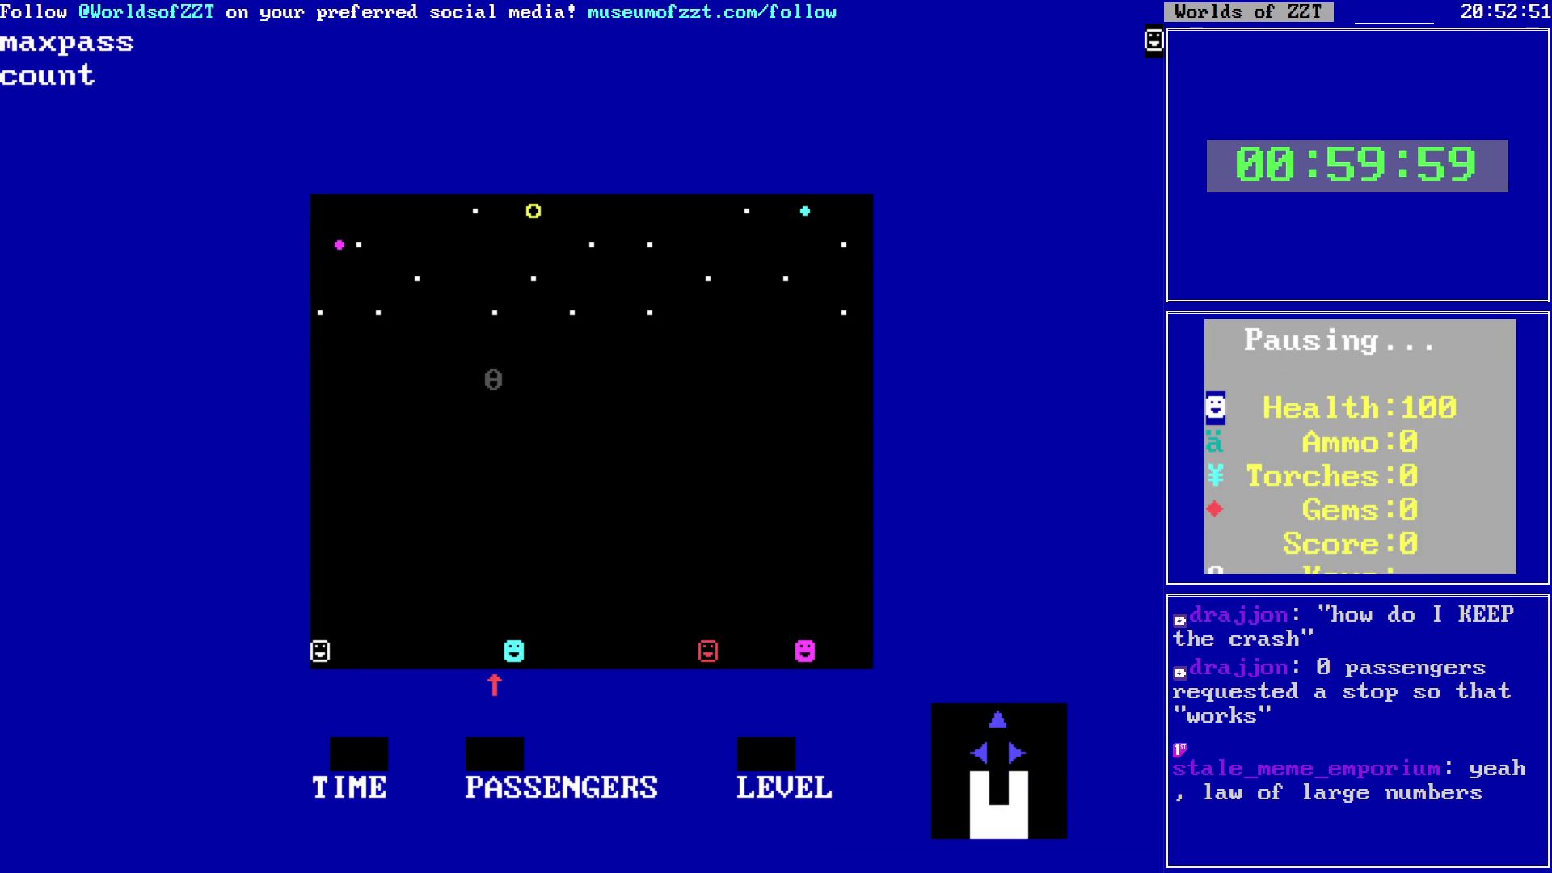
key(Up)
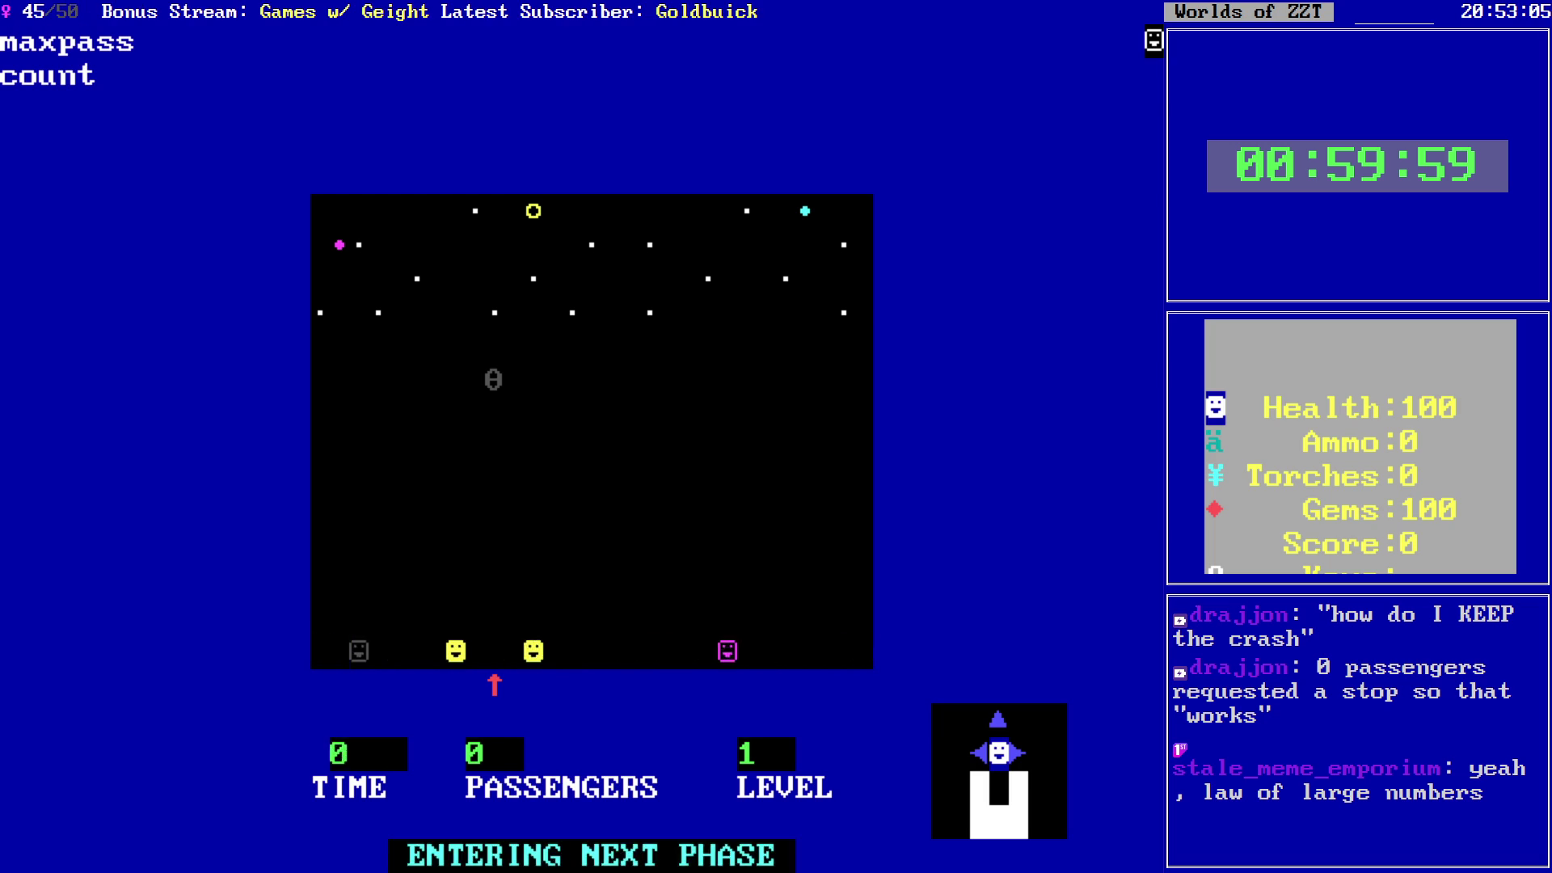
key(Left)
key(Right)
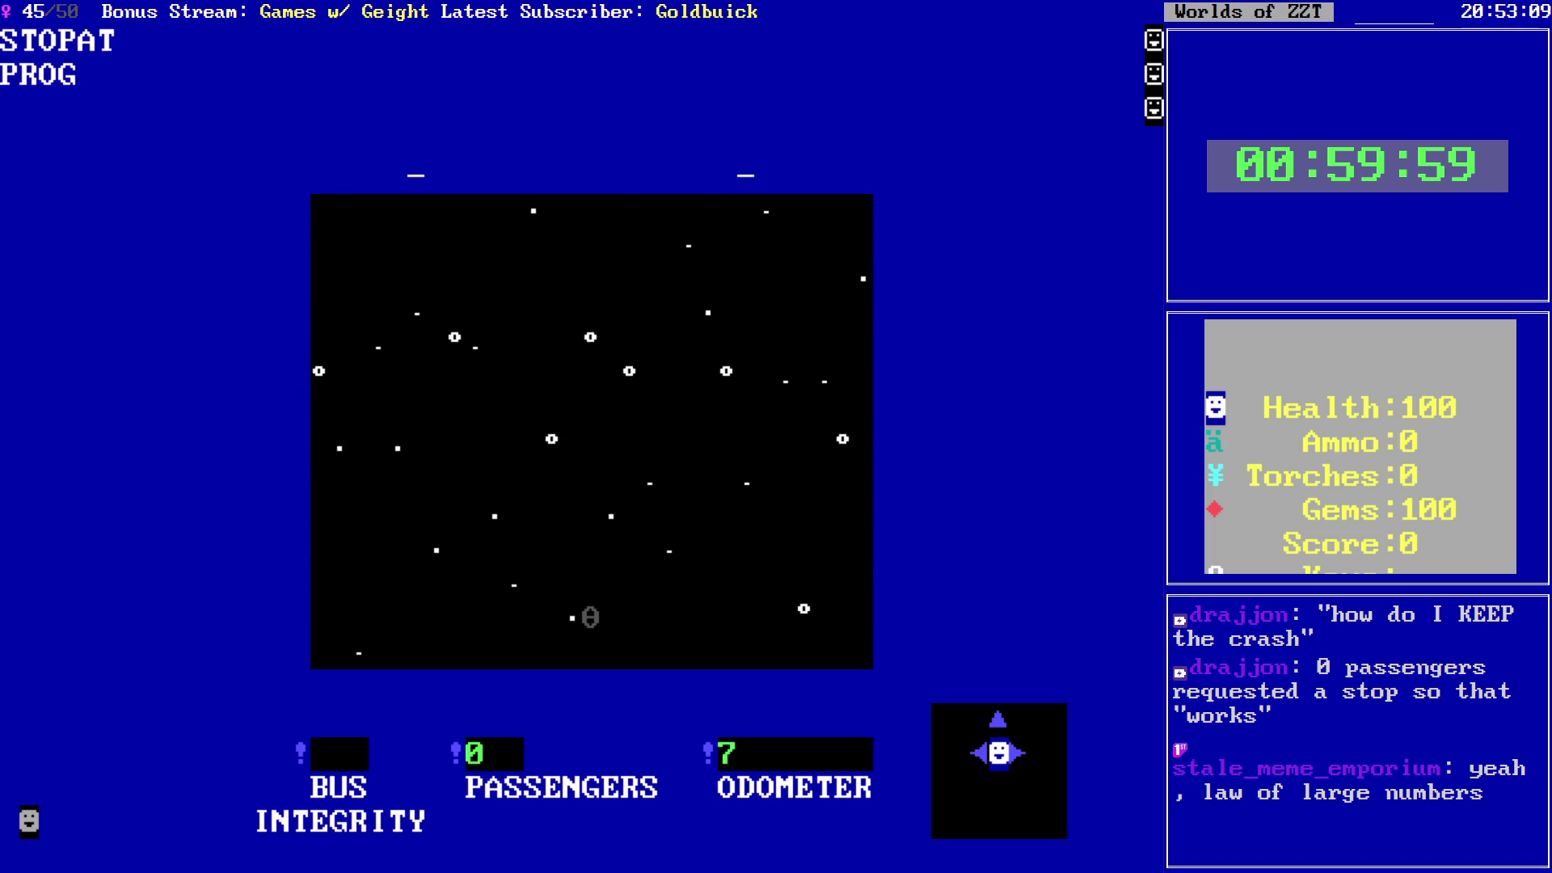
key(Left)
key(Right)
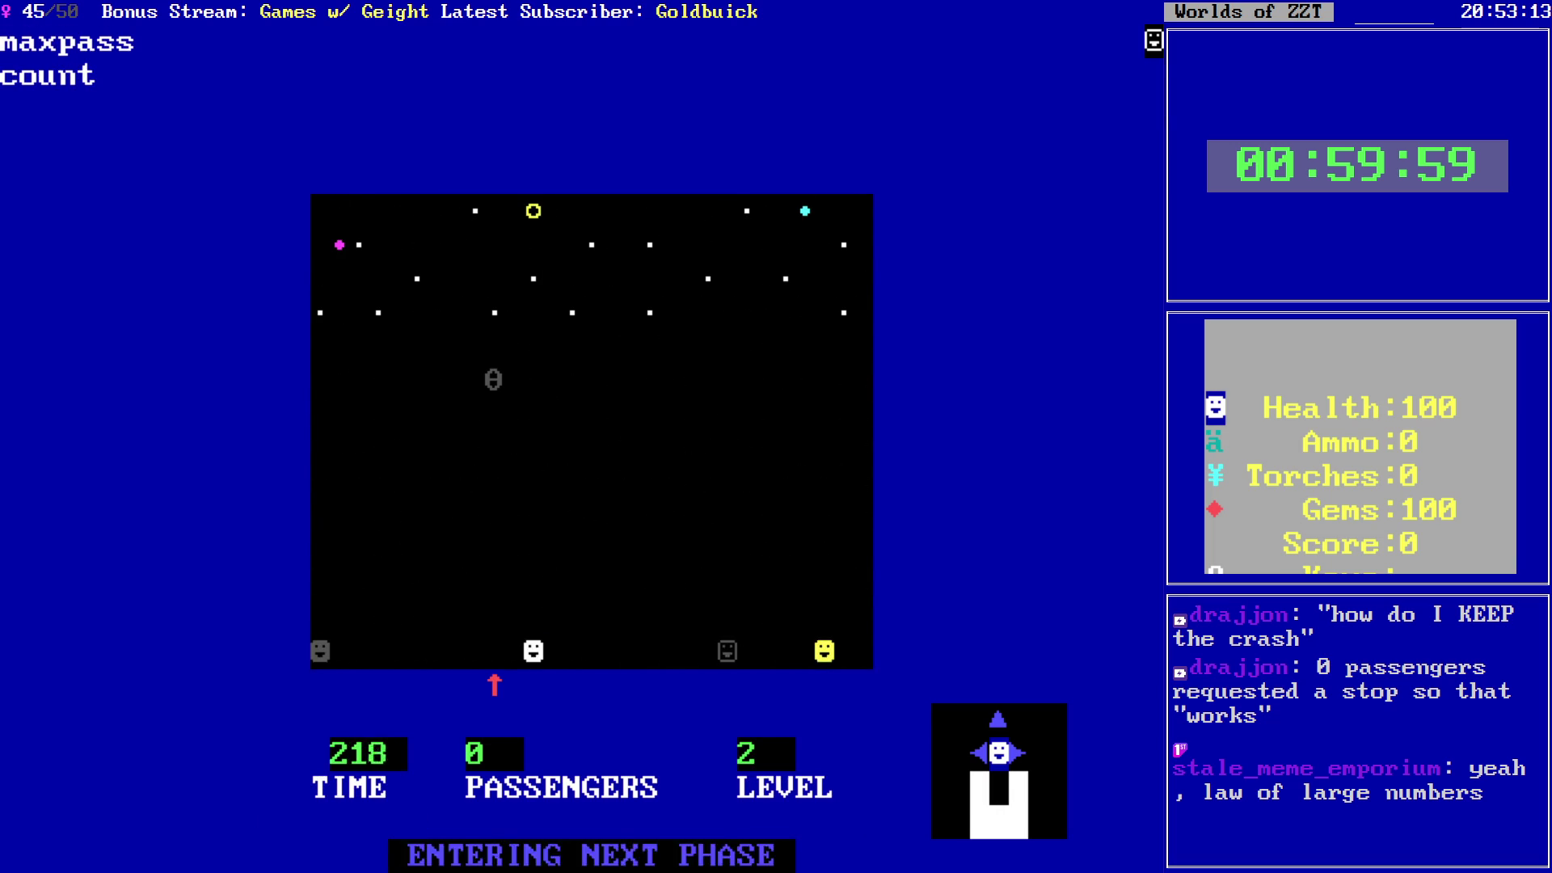
key(Escape)
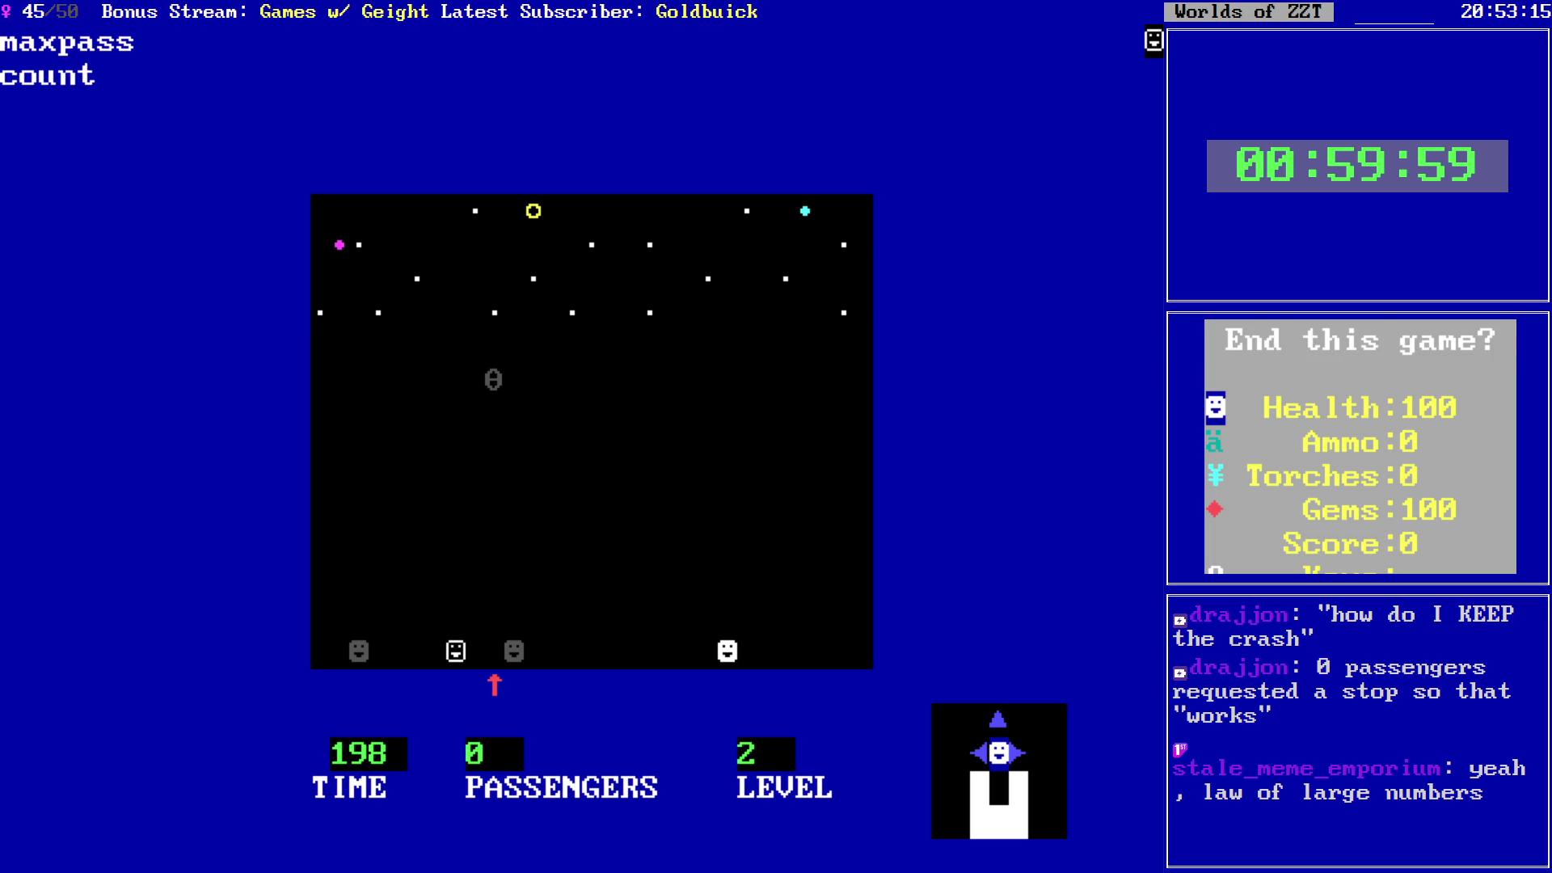
key(y)
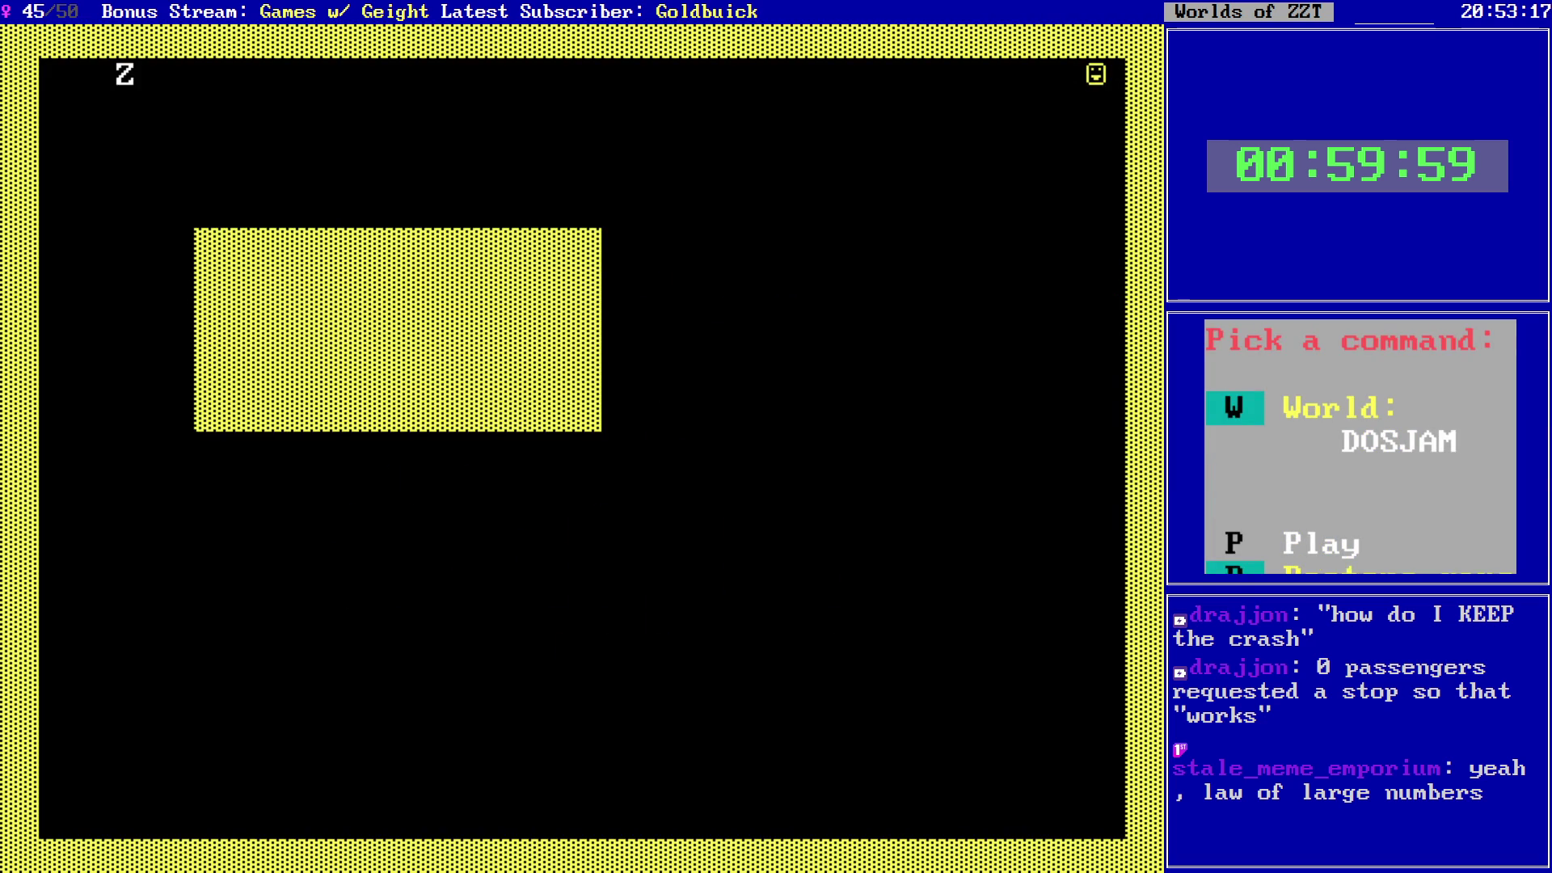